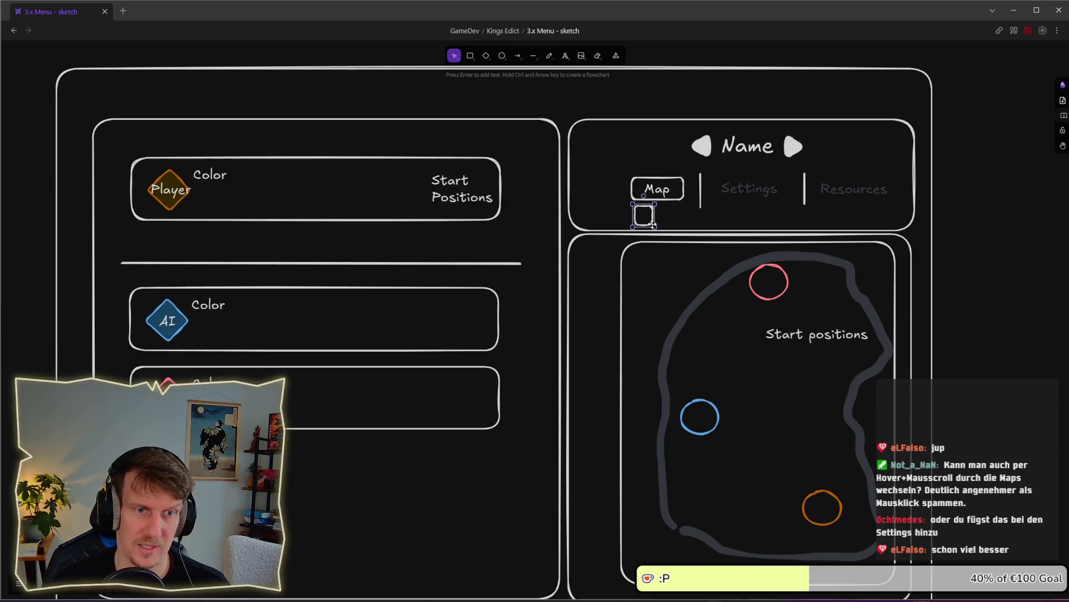
Duplicate the small box under Map and draw two dice dots in the left box.
drag(650, 221, 678, 221)
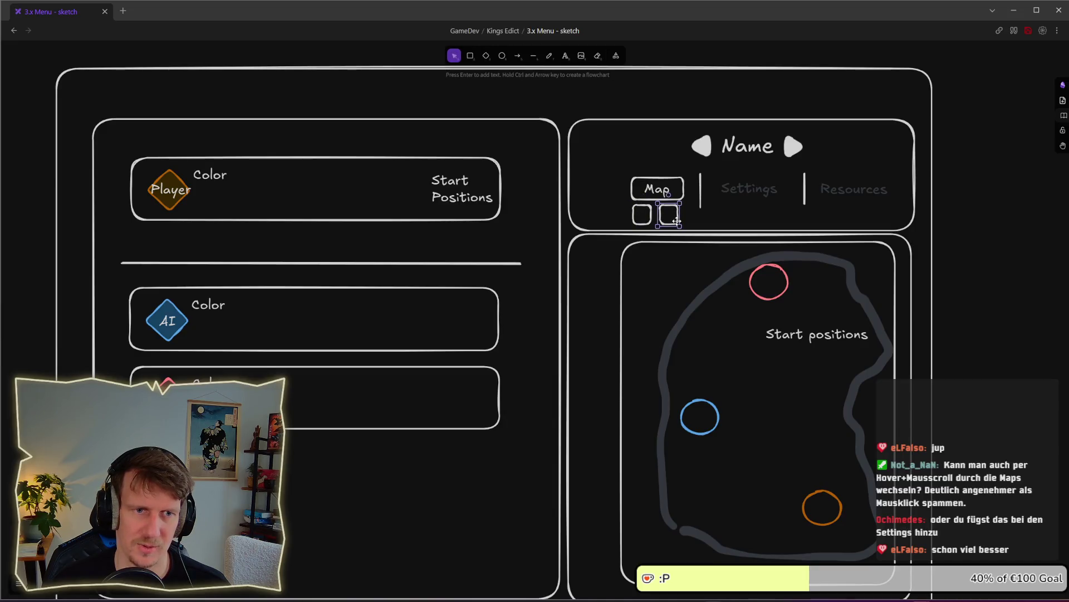
click(967, 255)
scroll(679, 229, up, 2)
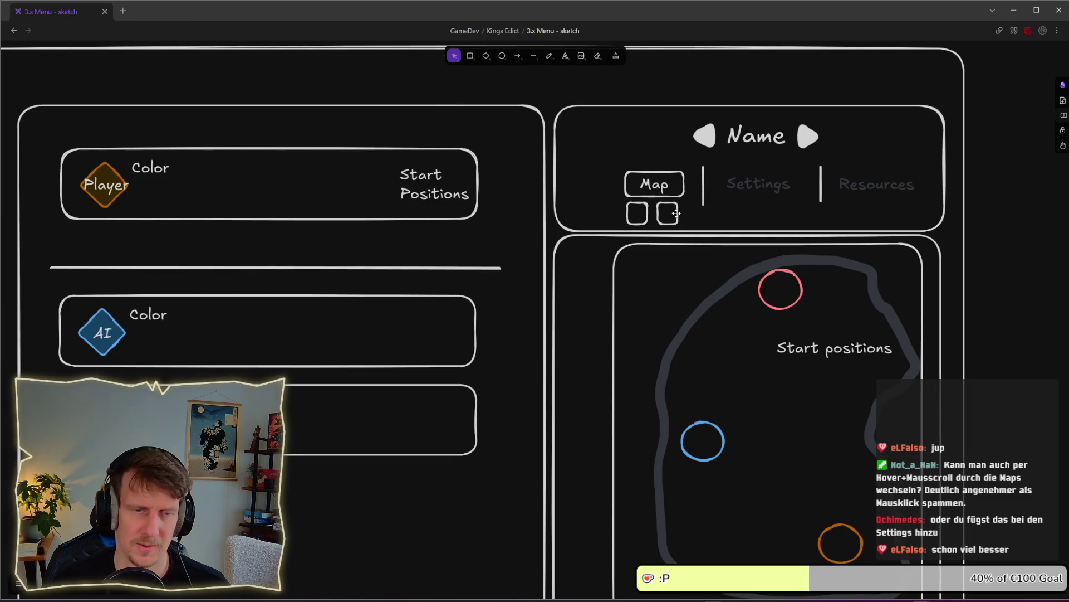
scroll(676, 213, up, 10)
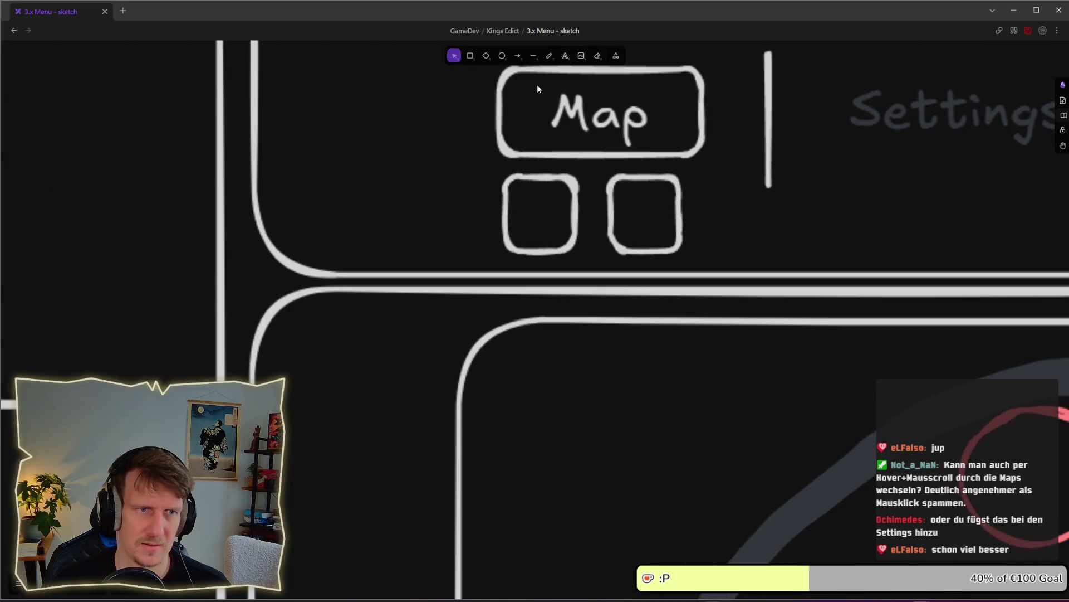
click(550, 56)
click(526, 197)
click(549, 228)
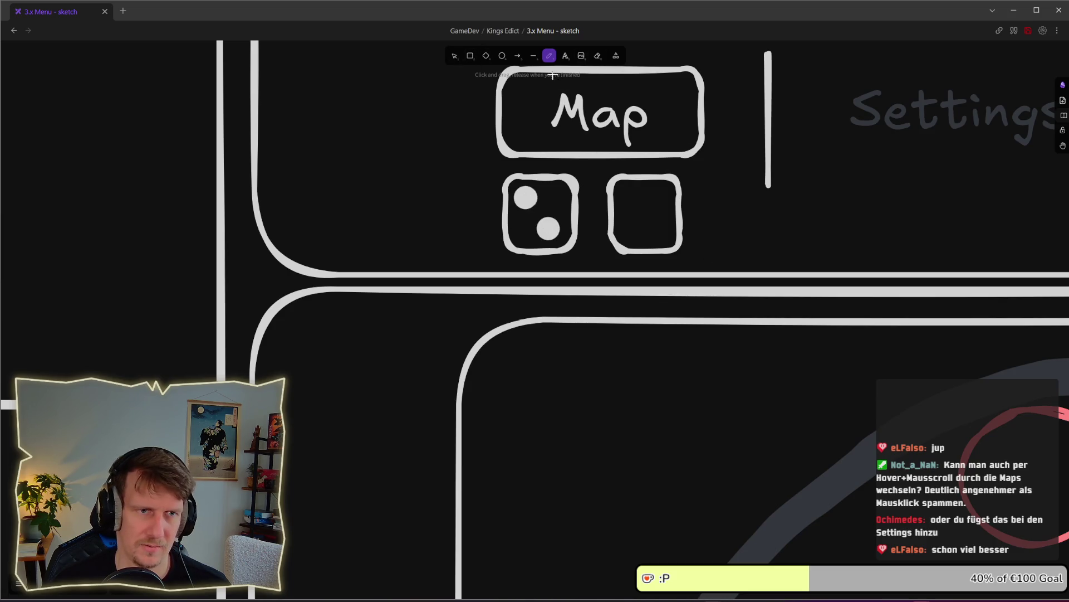
Draw an eye in the right box as an outlined oval, deleting its inner stroke.
mouse_move(626, 224)
mouse_down()
mouse_move(628, 211)
mouse_move(665, 217)
mouse_move(661, 227)
mouse_up()
key(v)
drag(611, 199, 641, 230)
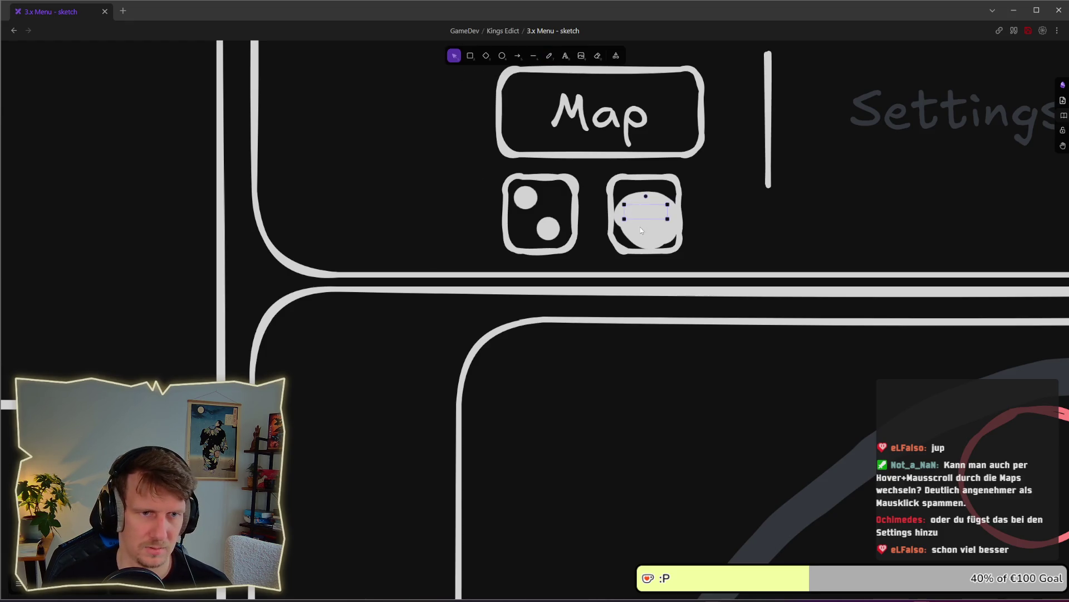
click(19, 583)
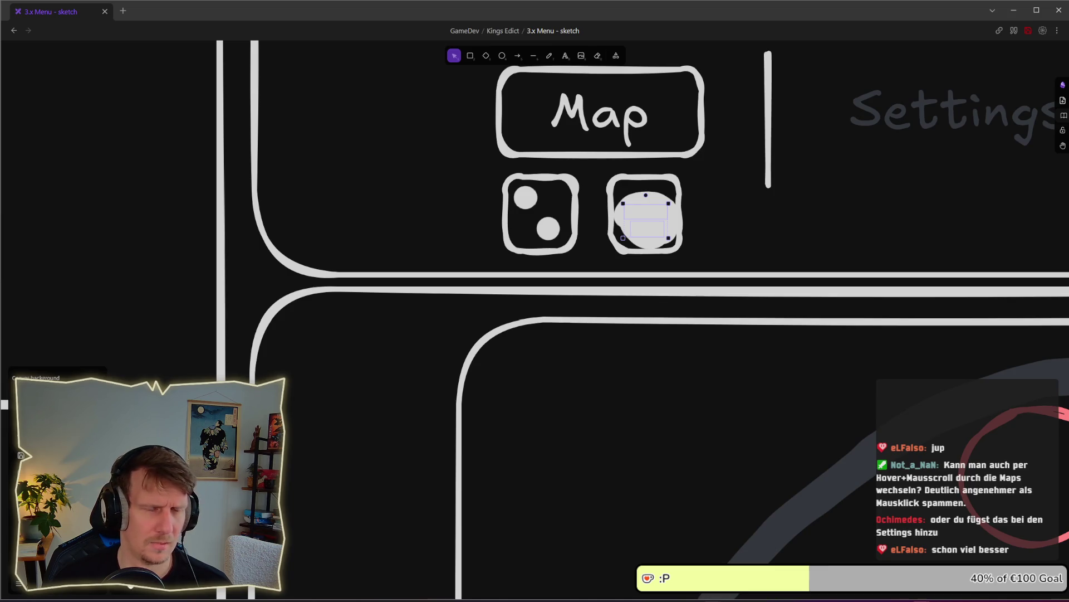
key(Escape)
click(15, 407)
click(701, 217)
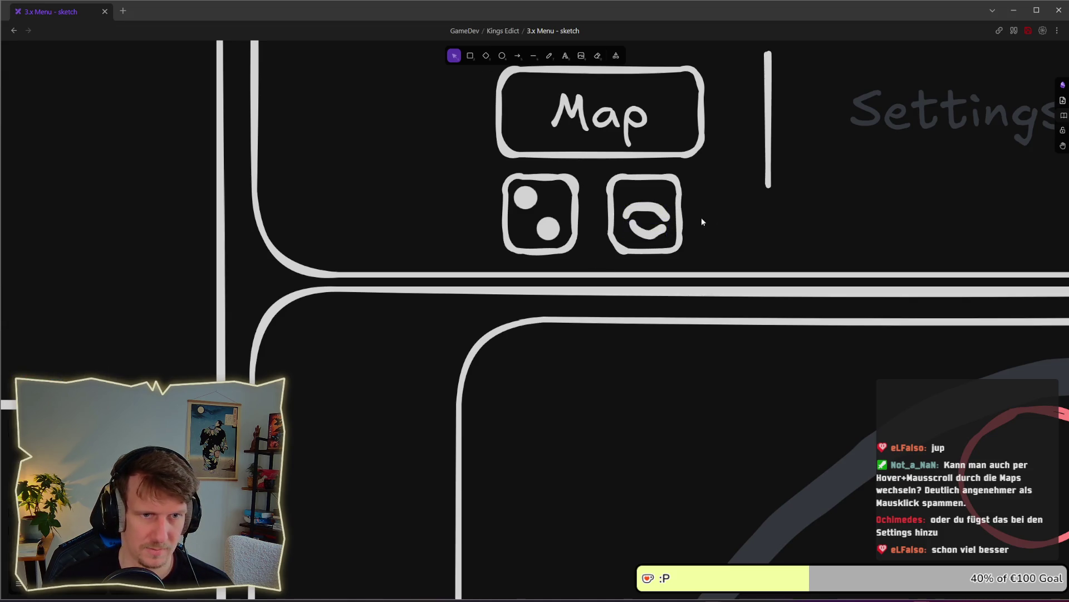
click(640, 229)
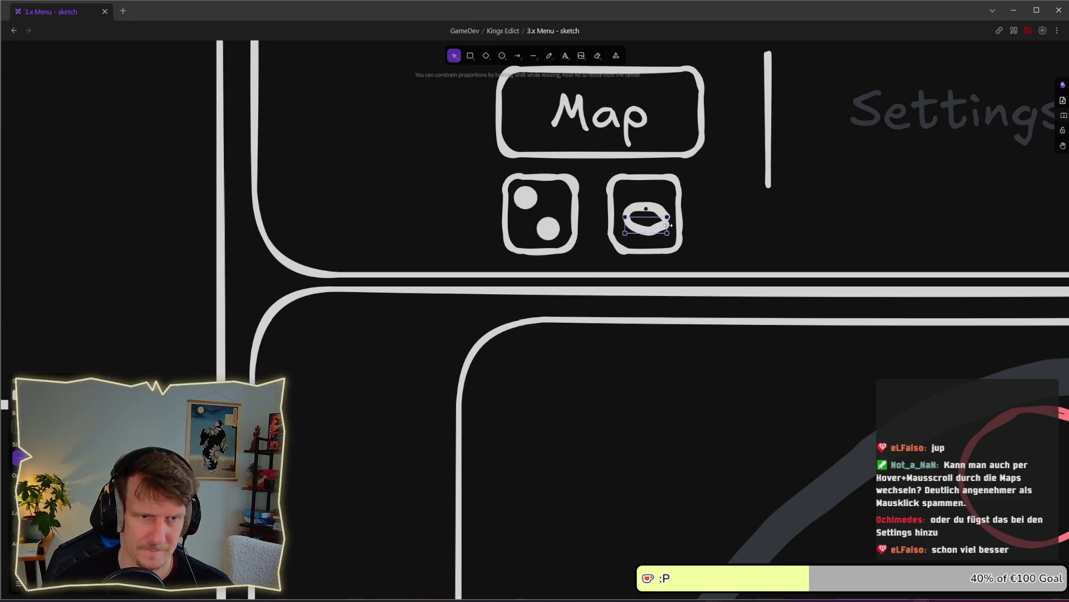
key(Delete)
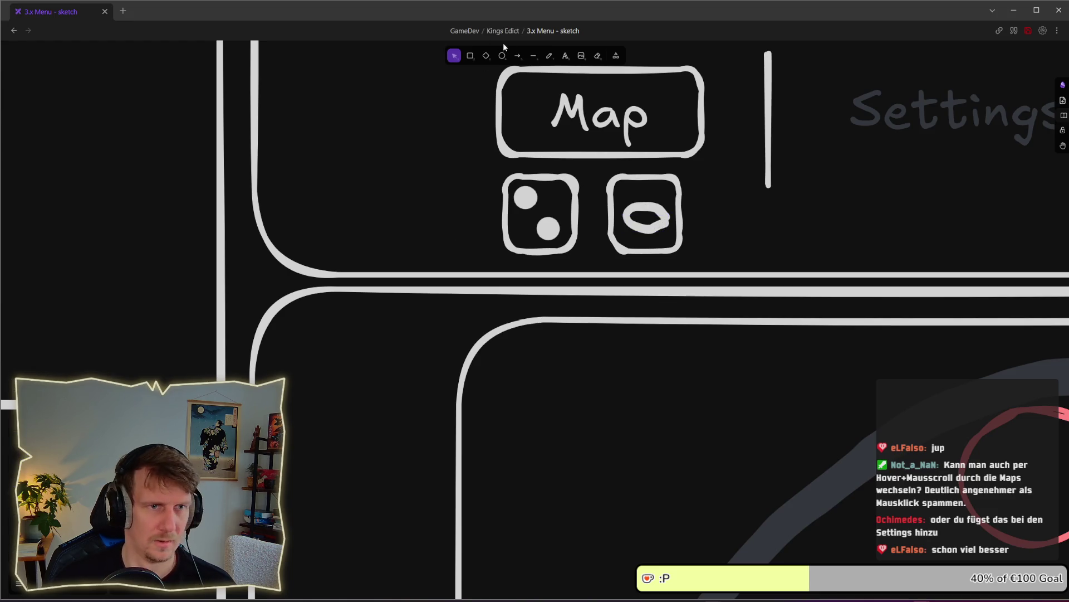
click(549, 55)
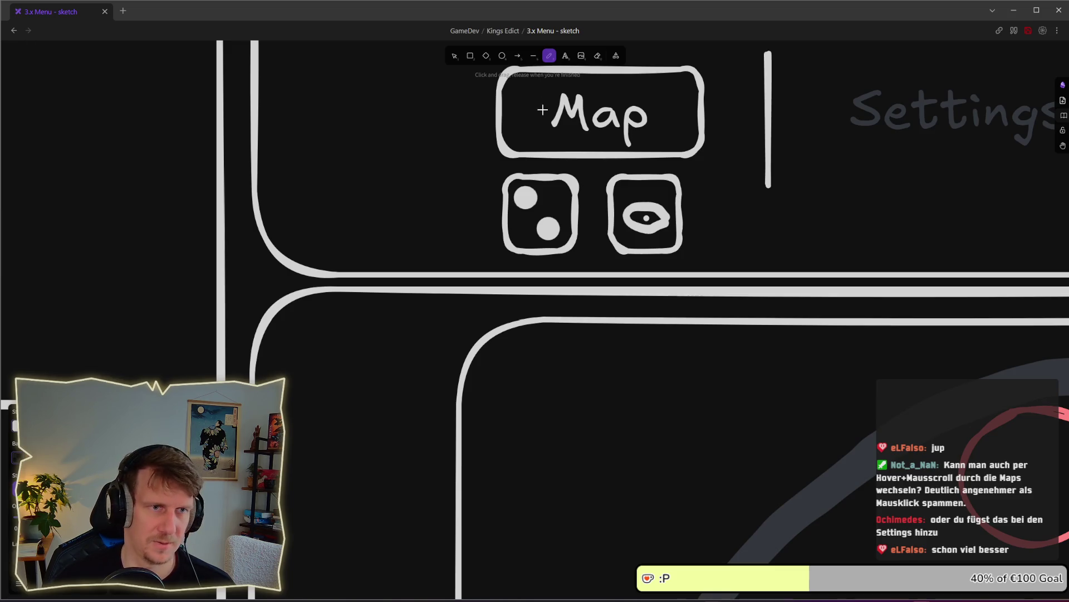
scroll(543, 109, down, 5)
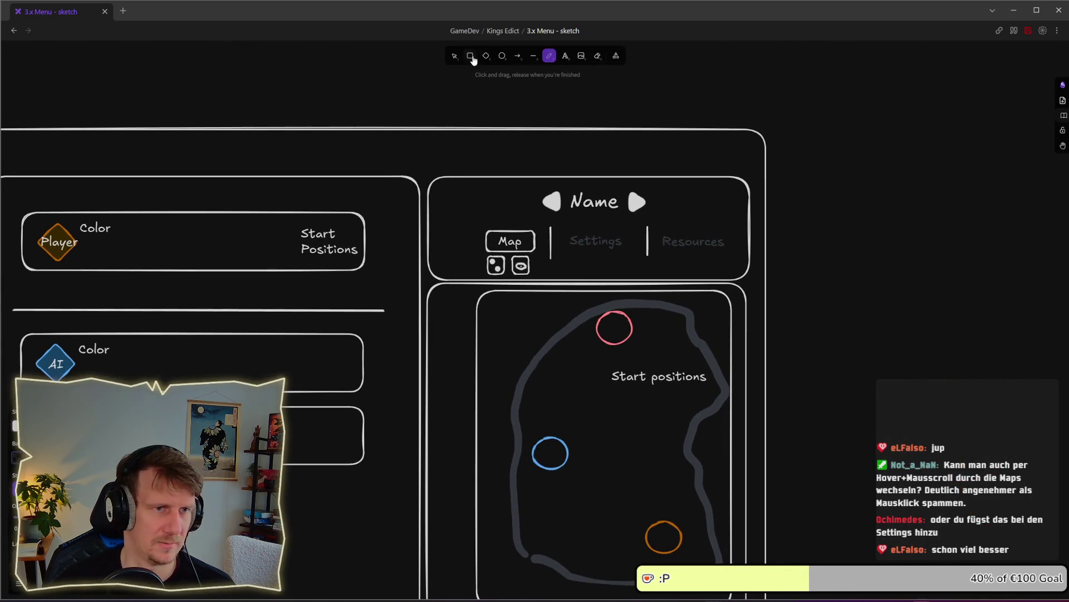
click(454, 55)
scroll(652, 294, up, 5)
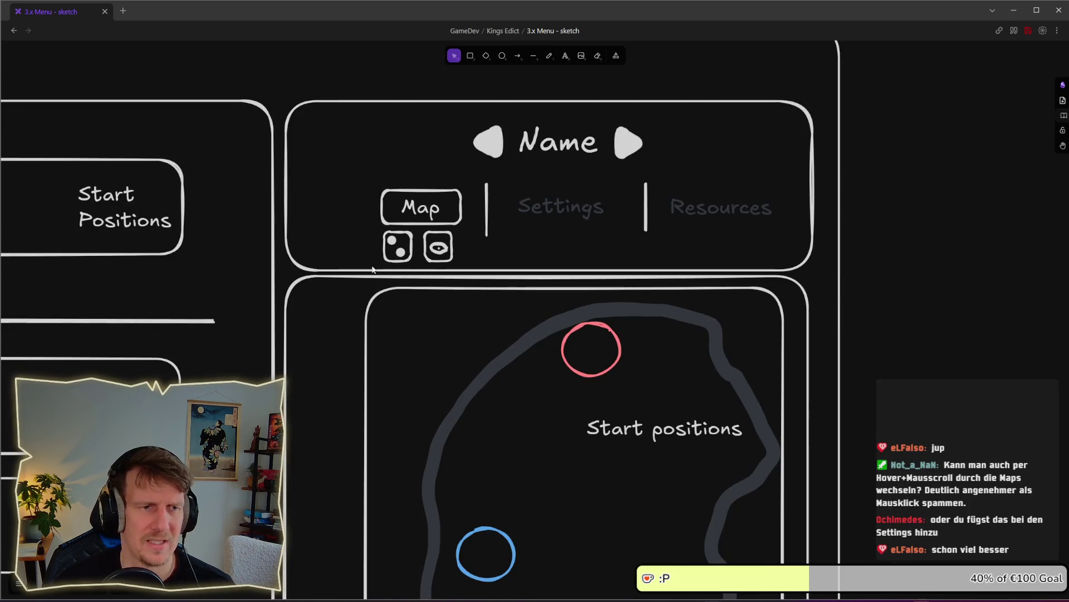
mouse_move(363, 232)
mouse_down()
mouse_move(466, 269)
mouse_move(475, 241)
mouse_move(746, 152)
mouse_move(772, 151)
mouse_move(775, 163)
mouse_up()
mouse_move(709, 80)
mouse_down()
mouse_move(763, 183)
mouse_move(786, 125)
mouse_up()
click(910, 205)
drag(910, 205, 740, 86)
drag(784, 139, 784, 144)
click(880, 144)
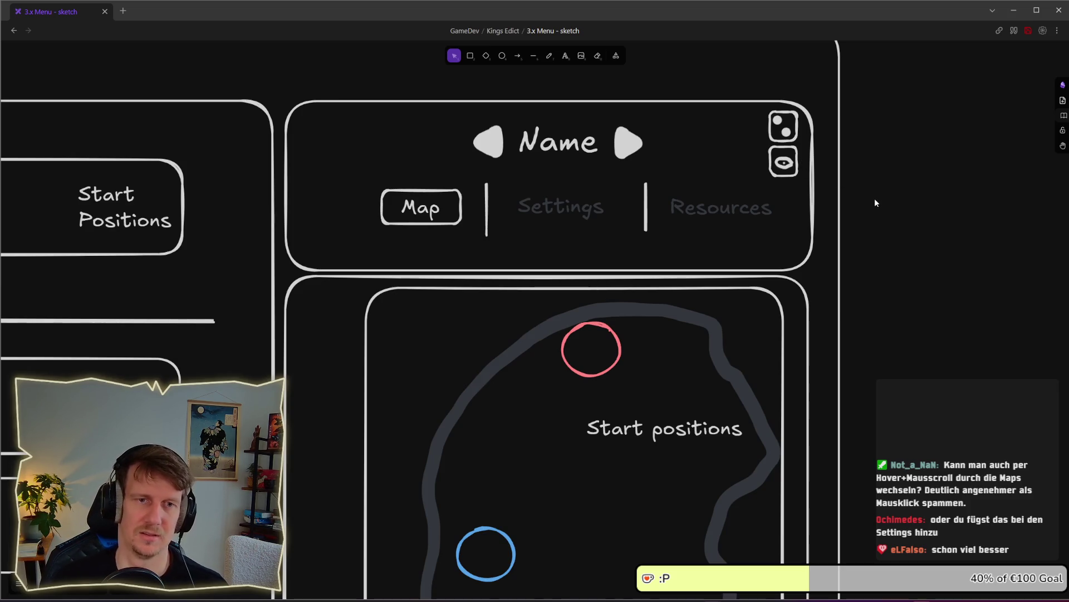
mouse_move(888, 202)
mouse_down()
mouse_move(795, 167)
mouse_move(745, 105)
mouse_move(741, 144)
mouse_move(445, 202)
mouse_move(450, 221)
mouse_move(392, 250)
mouse_move(395, 282)
mouse_move(438, 250)
mouse_up()
click(352, 261)
mouse_move(349, 220)
mouse_down()
mouse_move(449, 267)
mouse_move(438, 249)
mouse_up()
click(601, 235)
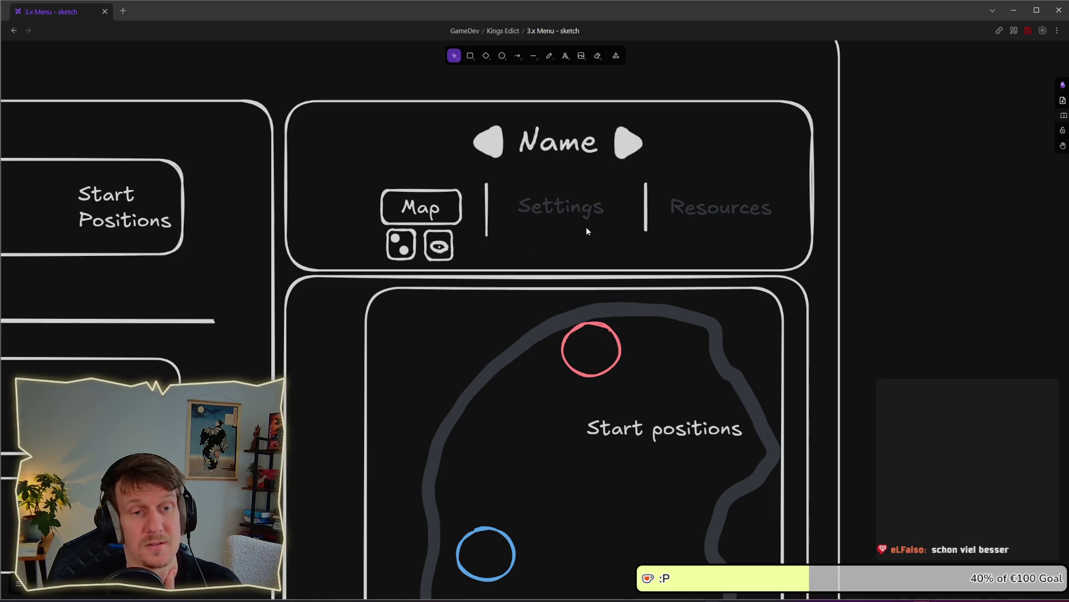
scroll(613, 240, down, 5)
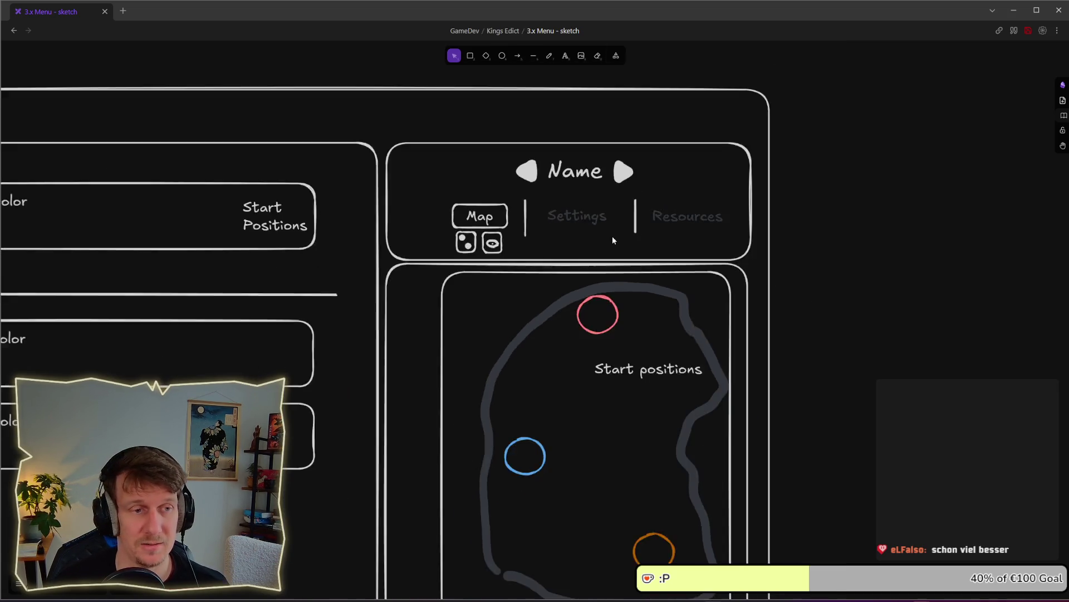
drag(623, 277, 626, 241)
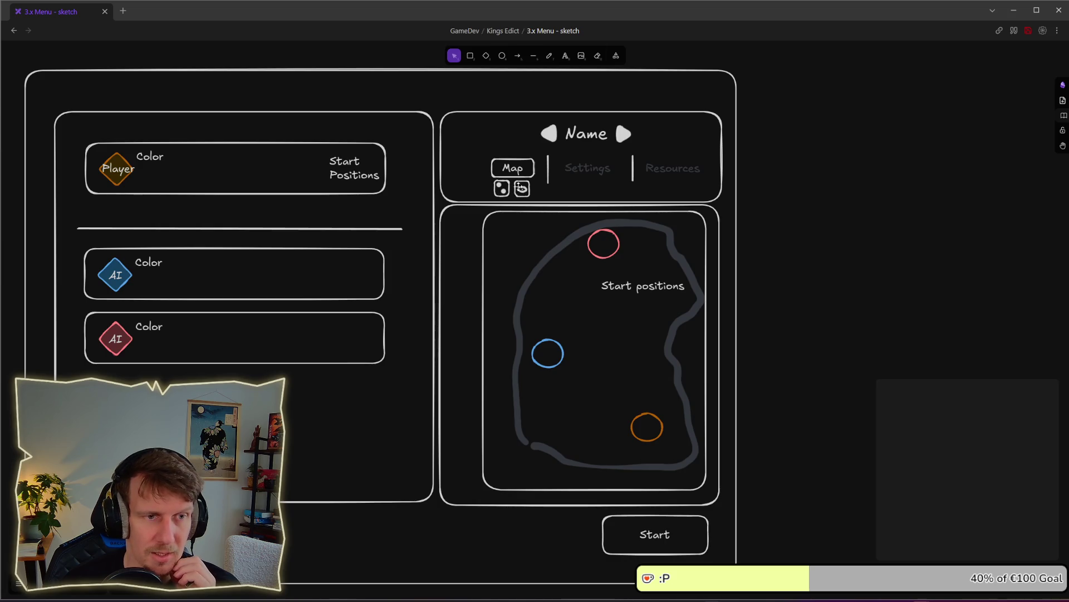
click(586, 135)
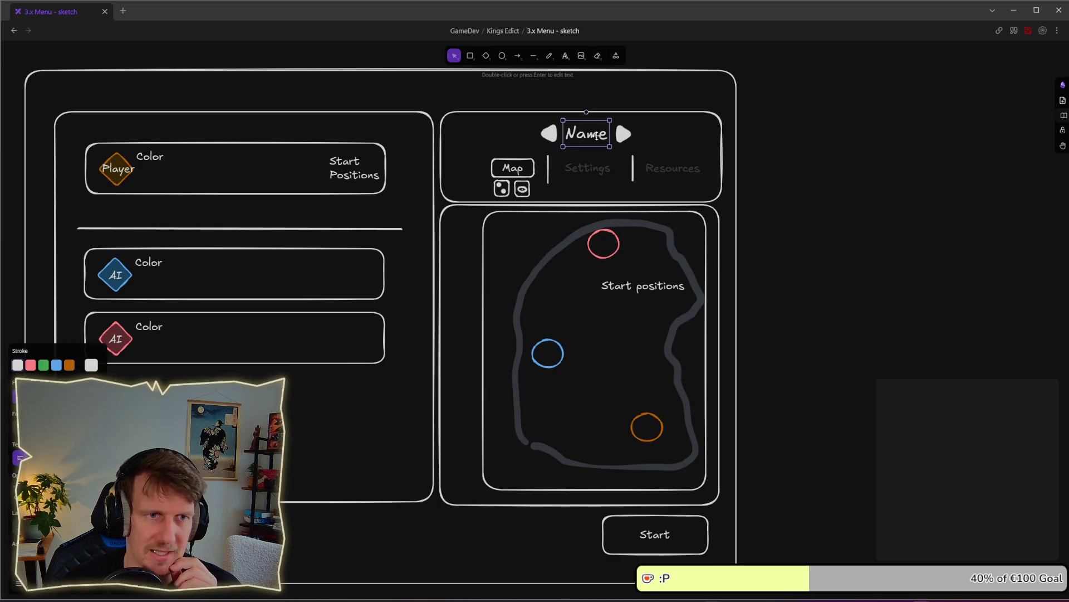
double_click(592, 134)
text(???)
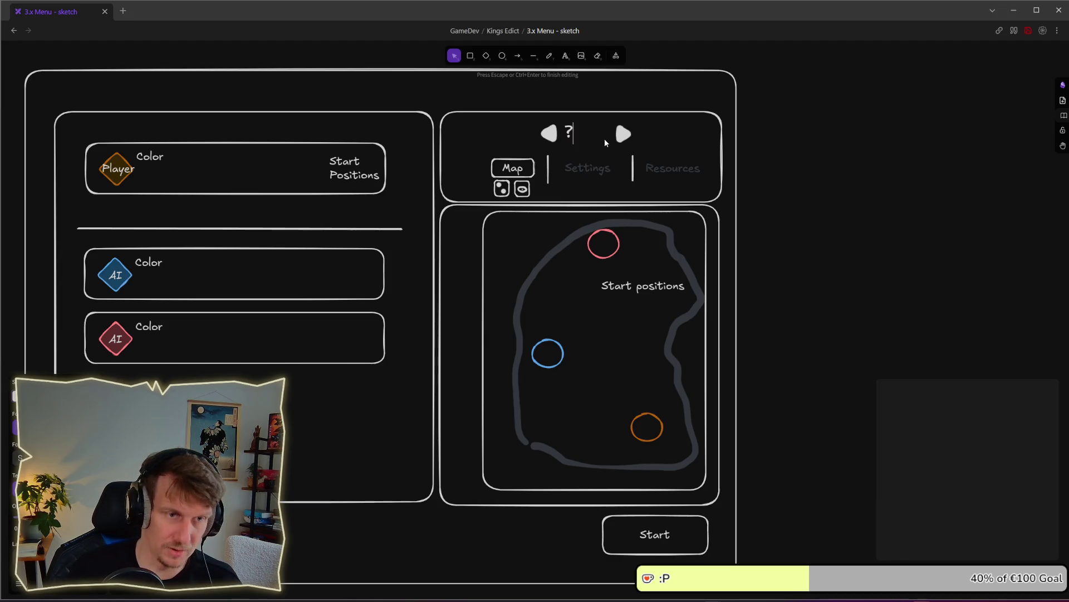
click(606, 143)
click(596, 134)
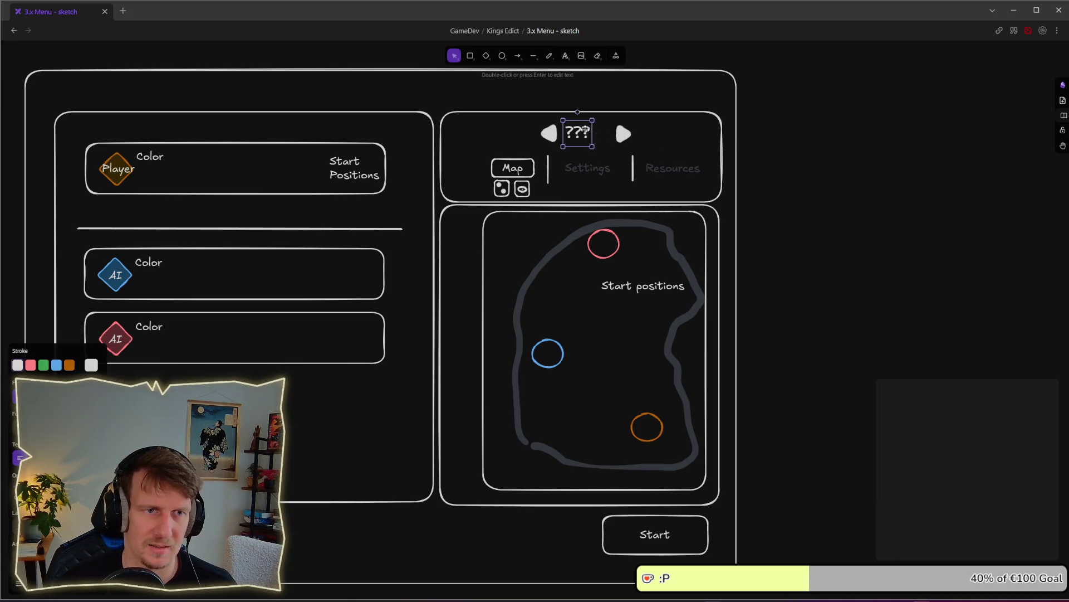
drag(596, 134, 612, 341)
double_click(612, 341)
text(?)
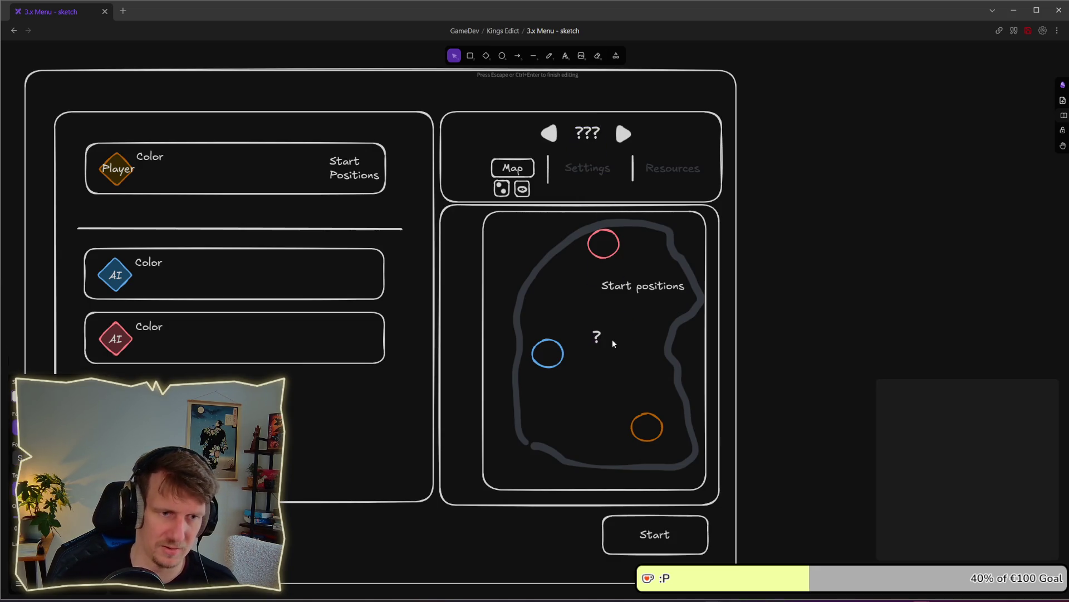
click(692, 353)
click(603, 332)
drag(605, 352, 635, 434)
drag(612, 372, 598, 332)
click(872, 354)
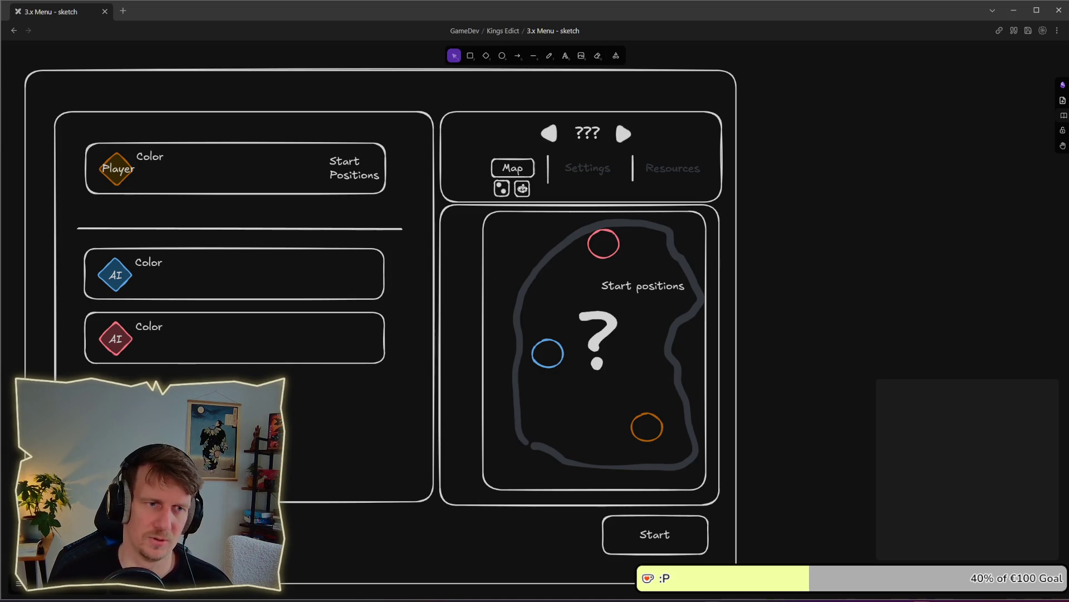
click(598, 325)
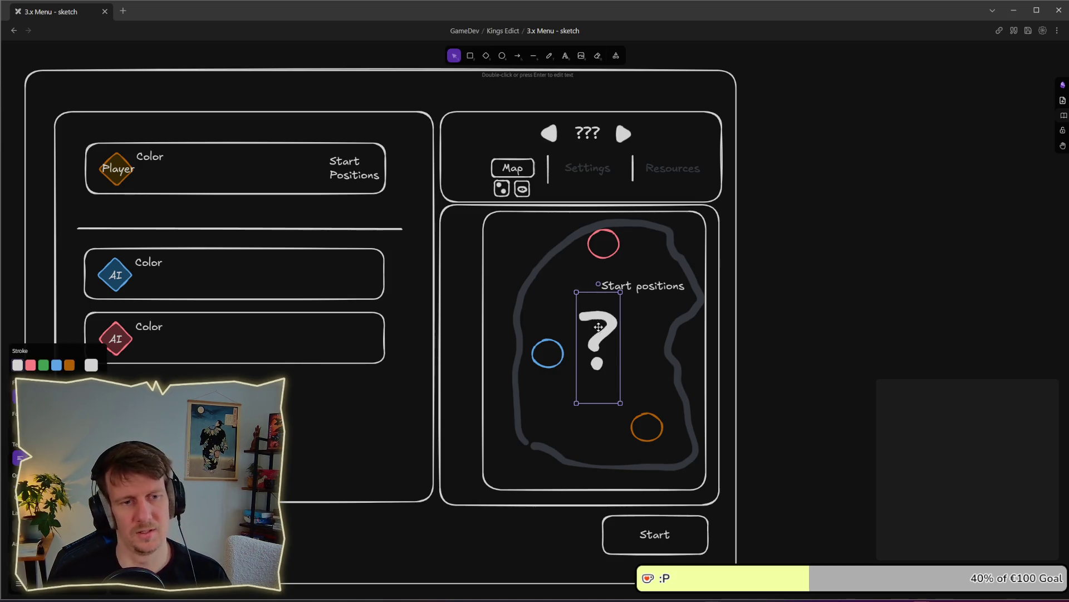
mouse_move(620, 402)
mouse_down()
mouse_move(594, 331)
mouse_move(611, 377)
mouse_up()
drag(589, 320, 600, 326)
click(640, 192)
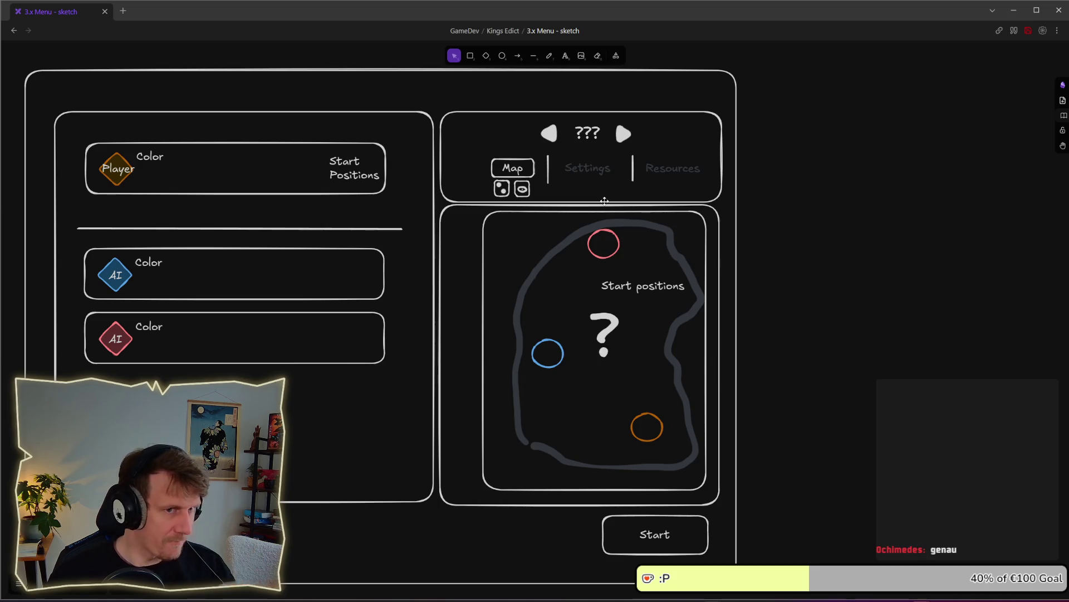
double_click(589, 133)
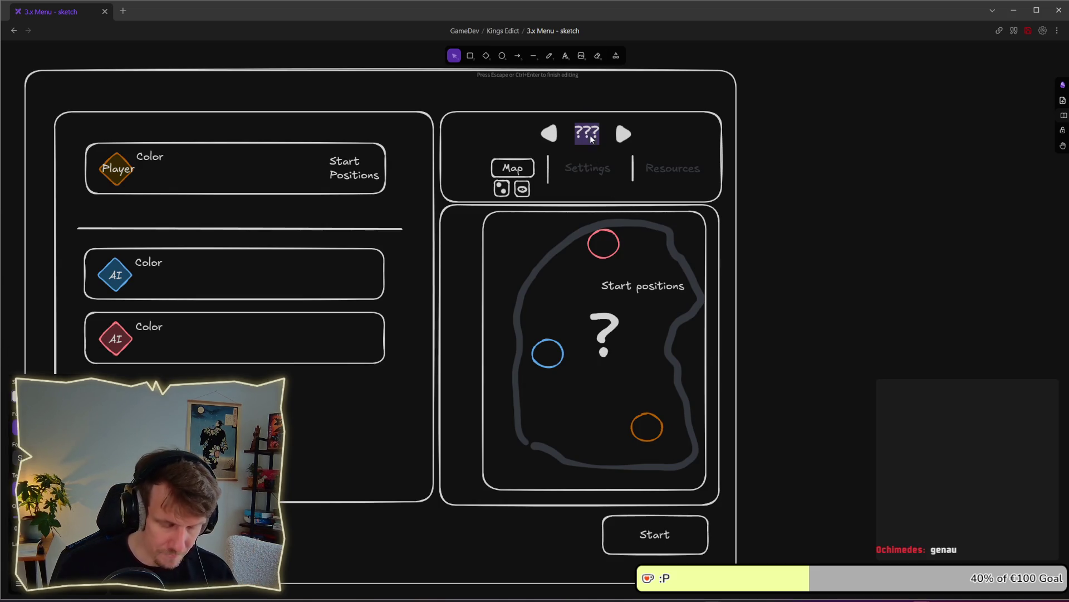
text(Name)
key(Escape)
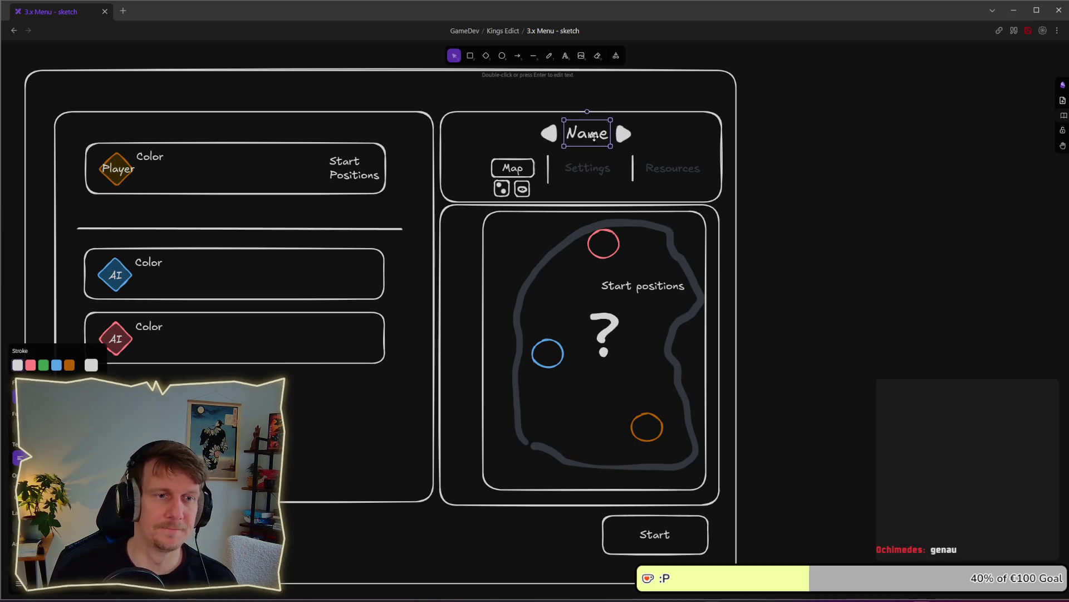
mouse_move(605, 335)
mouse_down()
mouse_move(807, 334)
mouse_move(794, 333)
mouse_up()
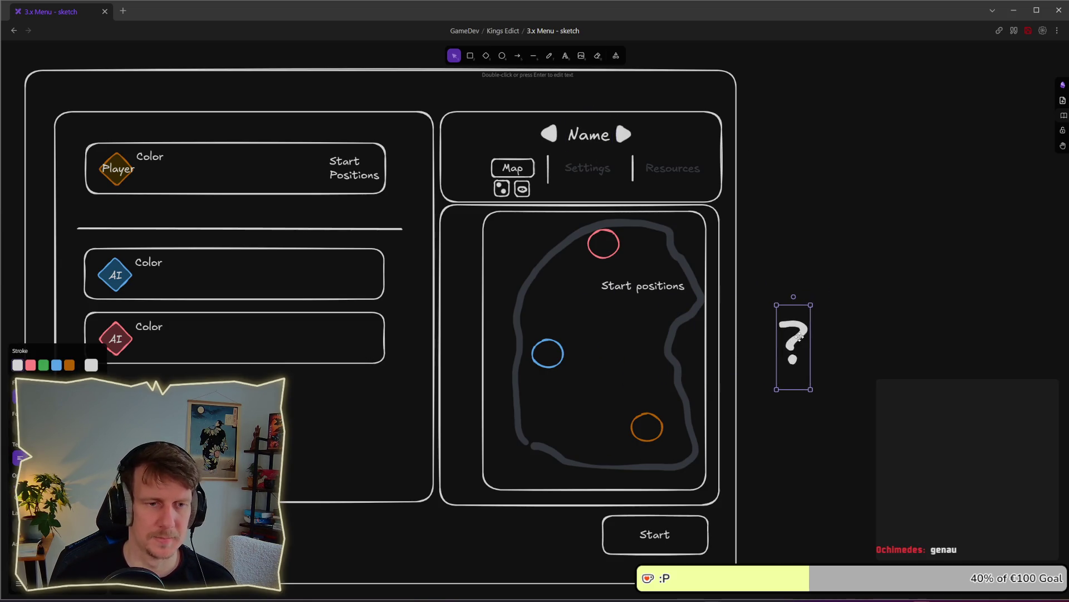
key(Delete)
key(alt+Tab)
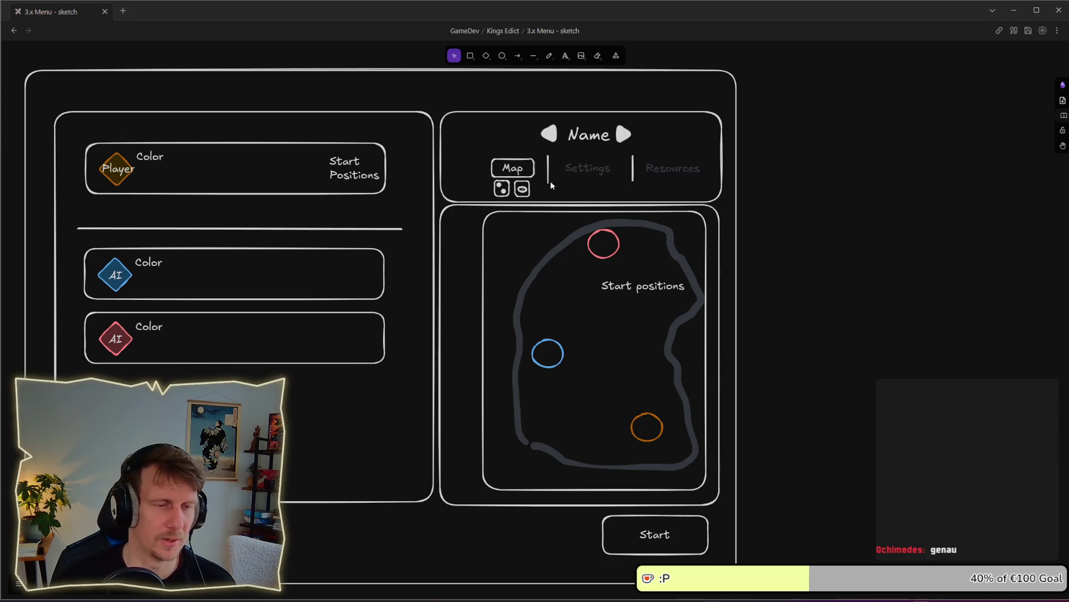
key(Escape)
key(alt+Tab)
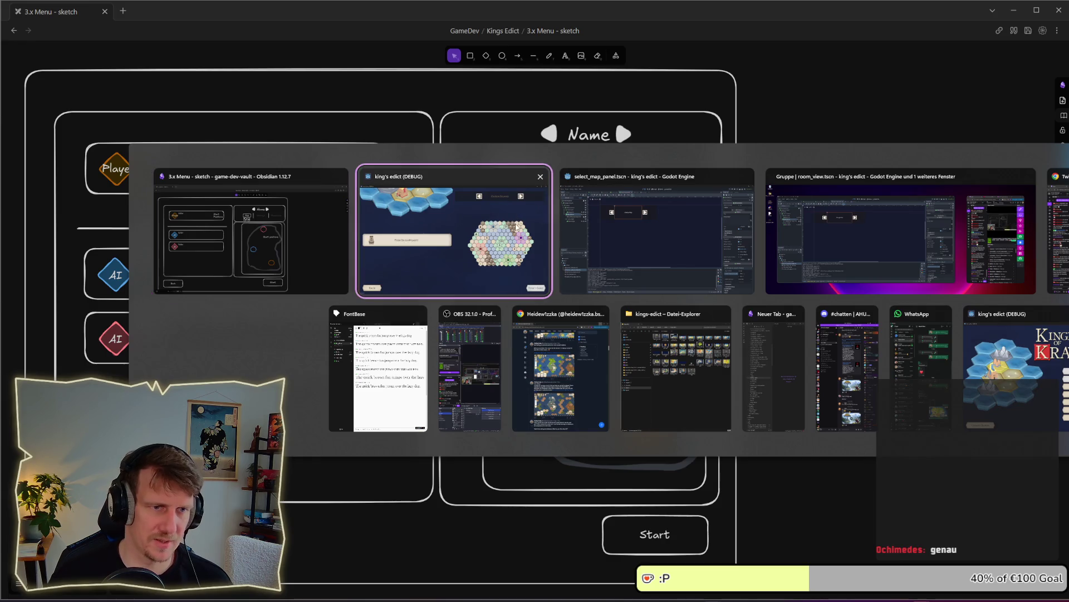
Check the running King's Edict game window, then bring the Obsidian menu sketch back.
click(514, 217)
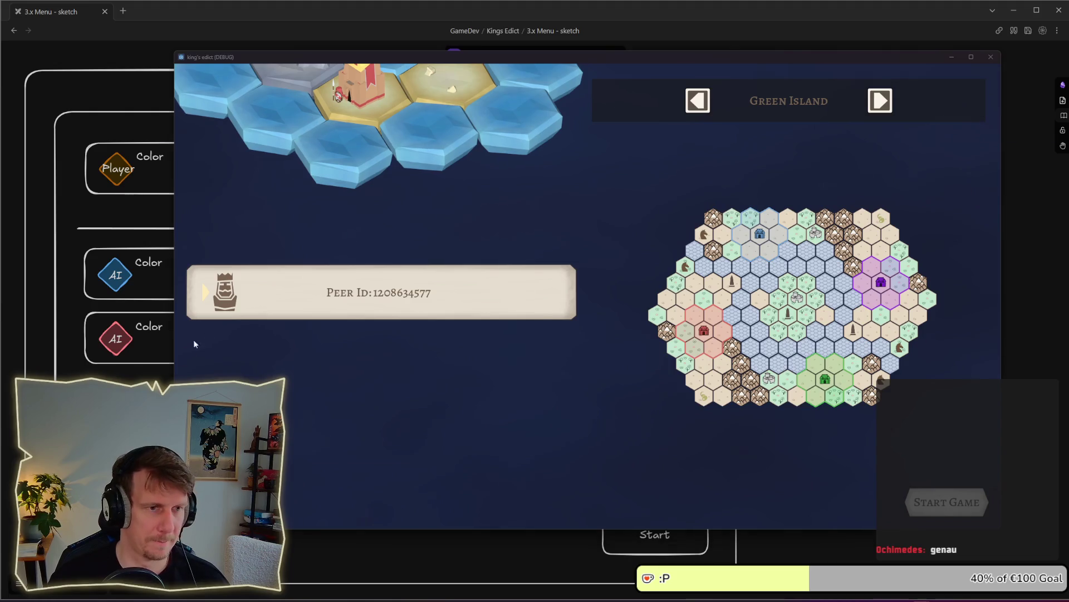
key(alt+Tab)
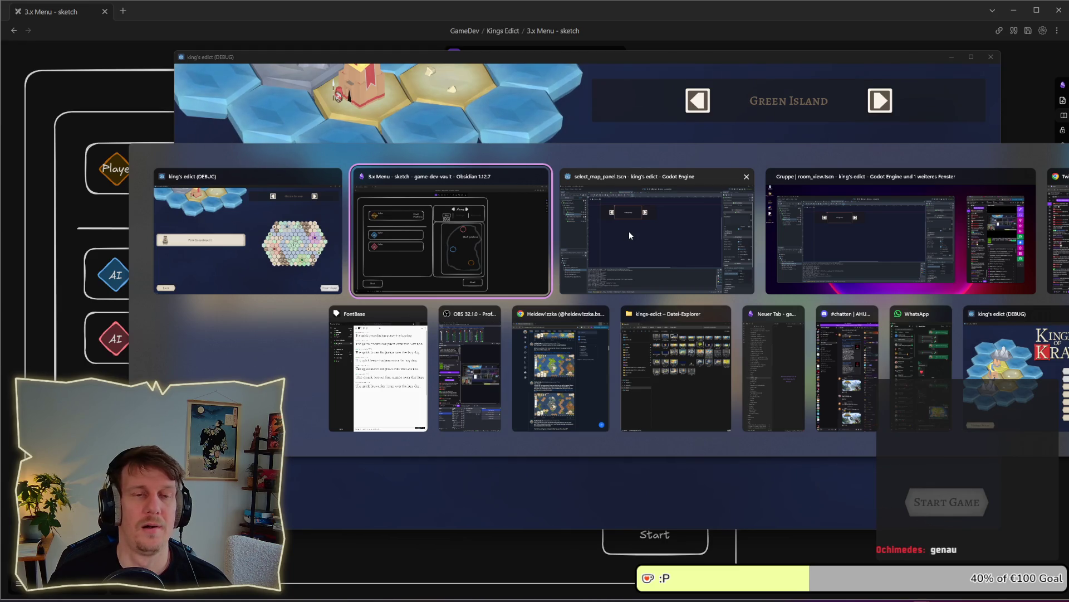
click(507, 167)
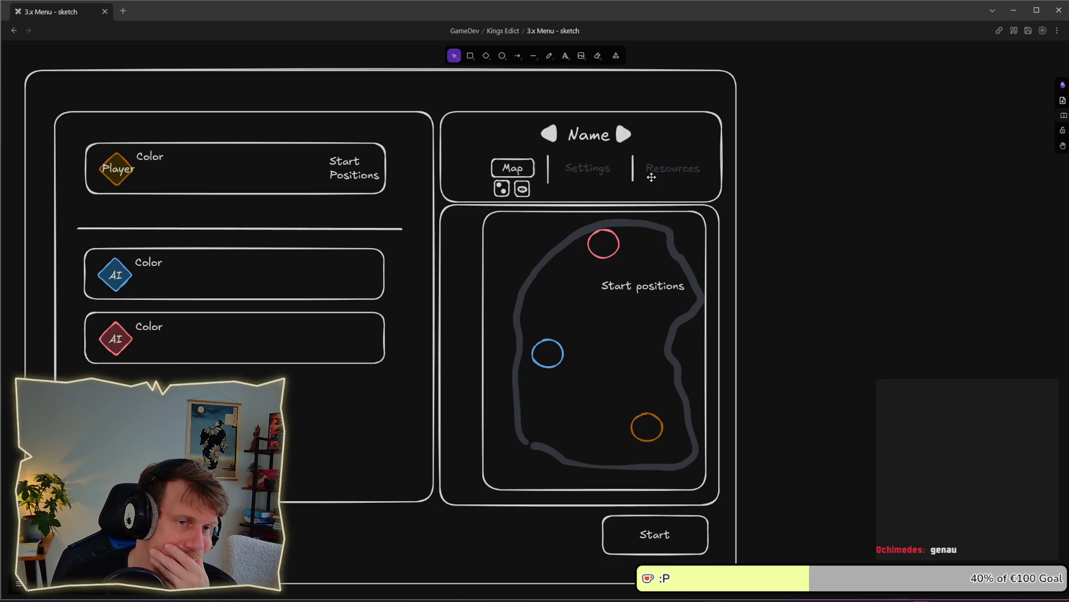
key(alt+Tab)
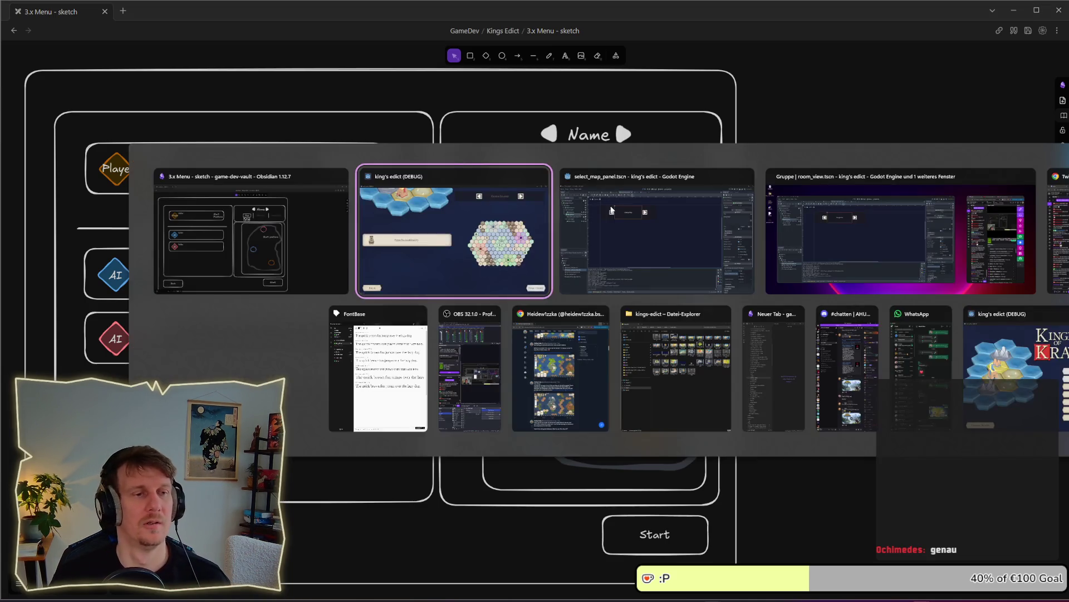
Switch to Godot and inspect the ButtonLeft, MenuButton and AudioButtonComponent nodes.
click(620, 245)
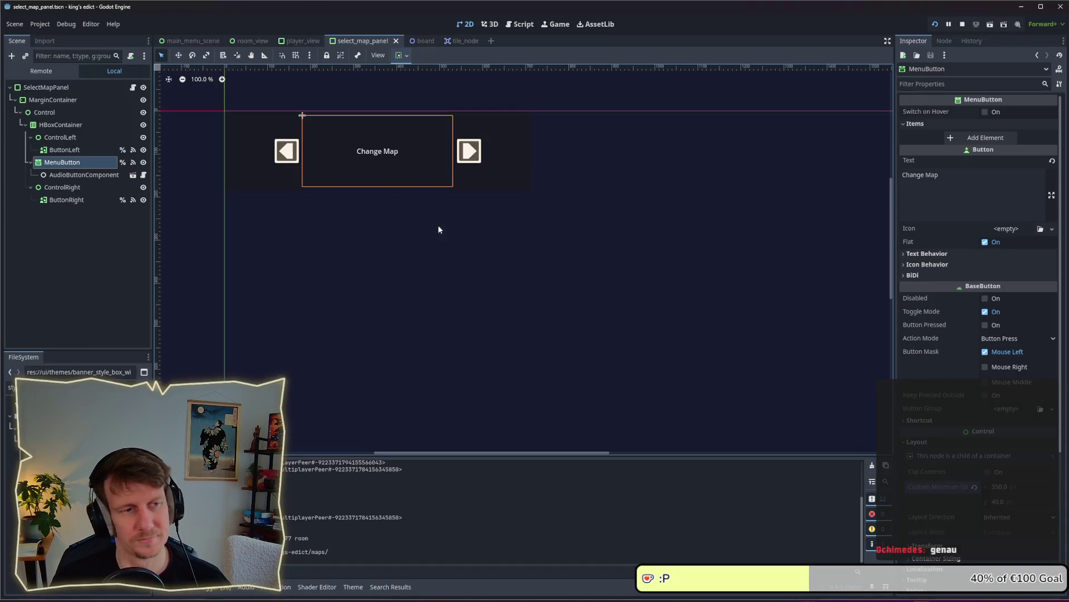
click(85, 151)
click(84, 162)
click(83, 173)
click(81, 163)
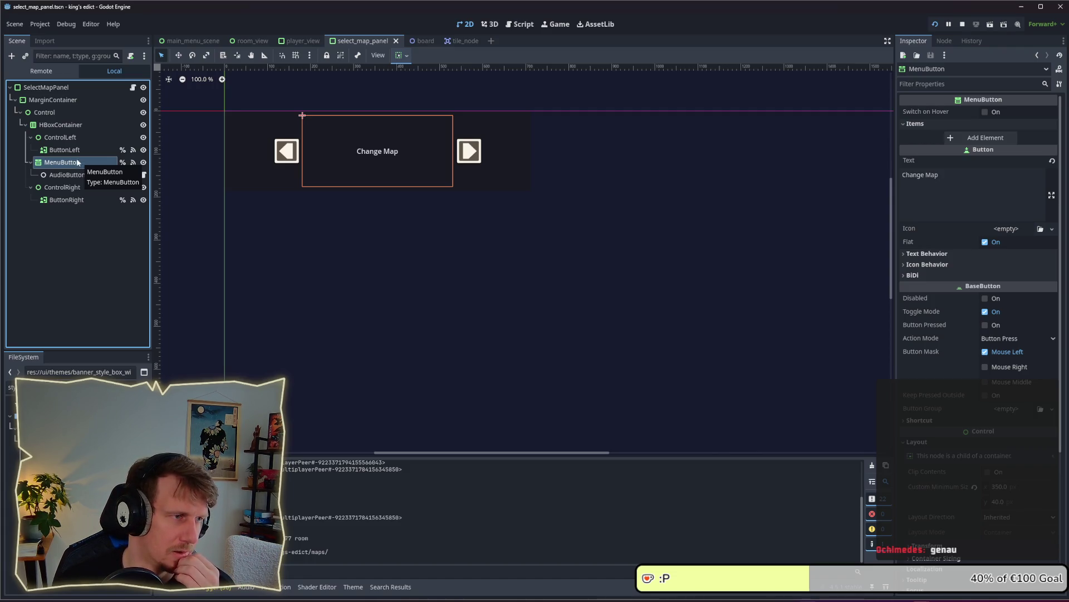
Inspect the ControlLeft, HBoxContainer and Control nodes and open Control's node actions.
click(70, 138)
click(70, 125)
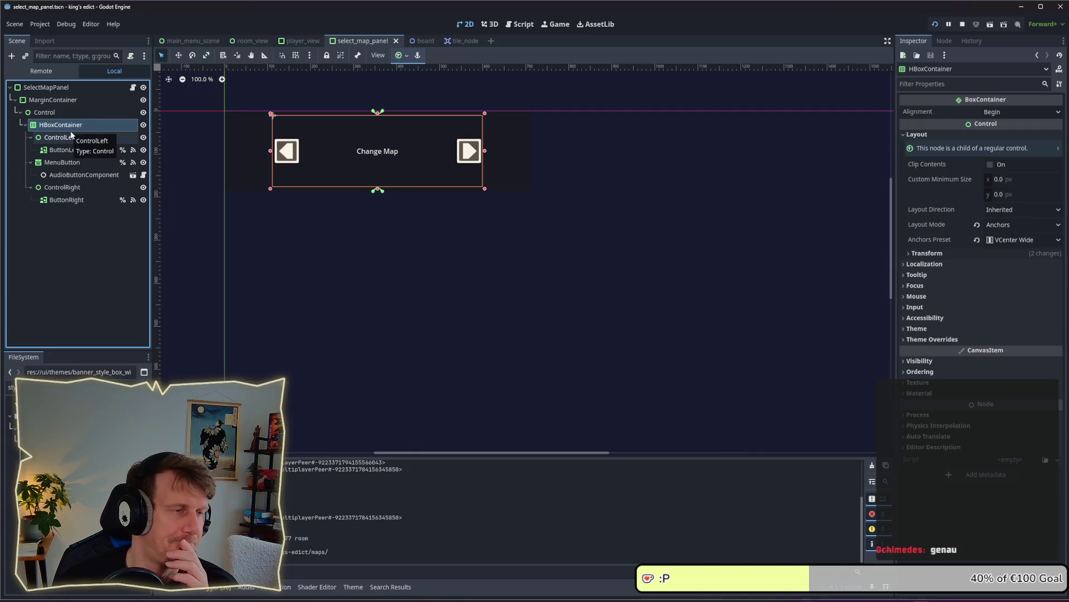
click(58, 109)
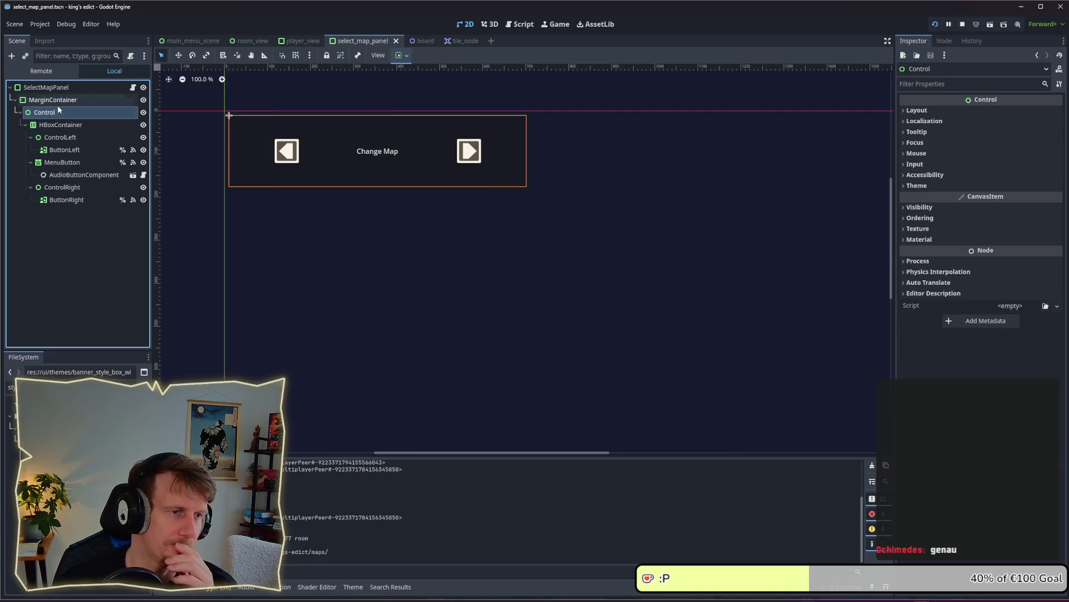
click(63, 124)
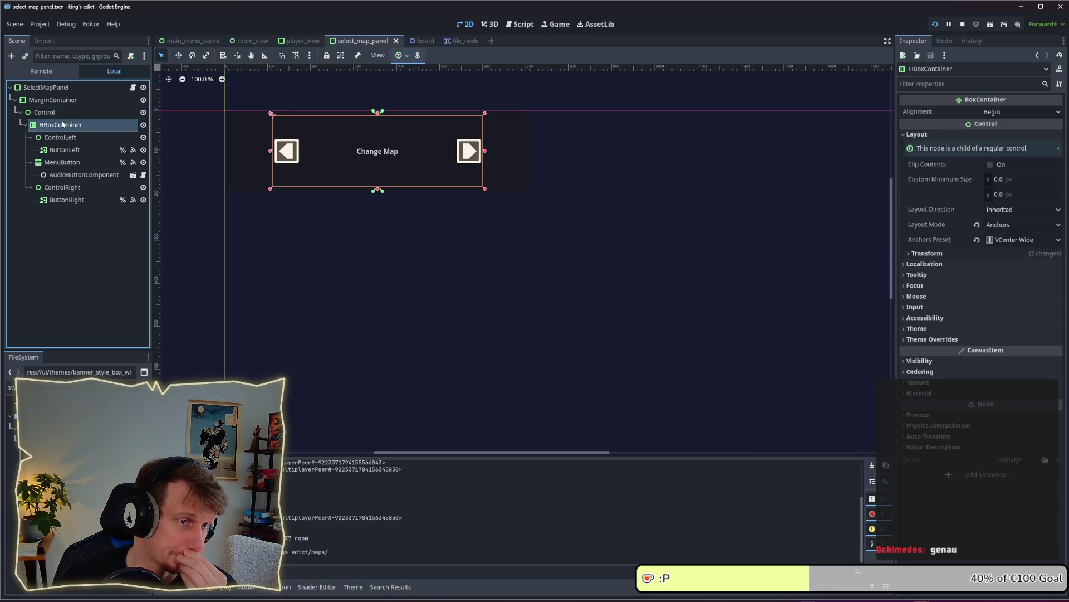
click(61, 161)
right_click(51, 115)
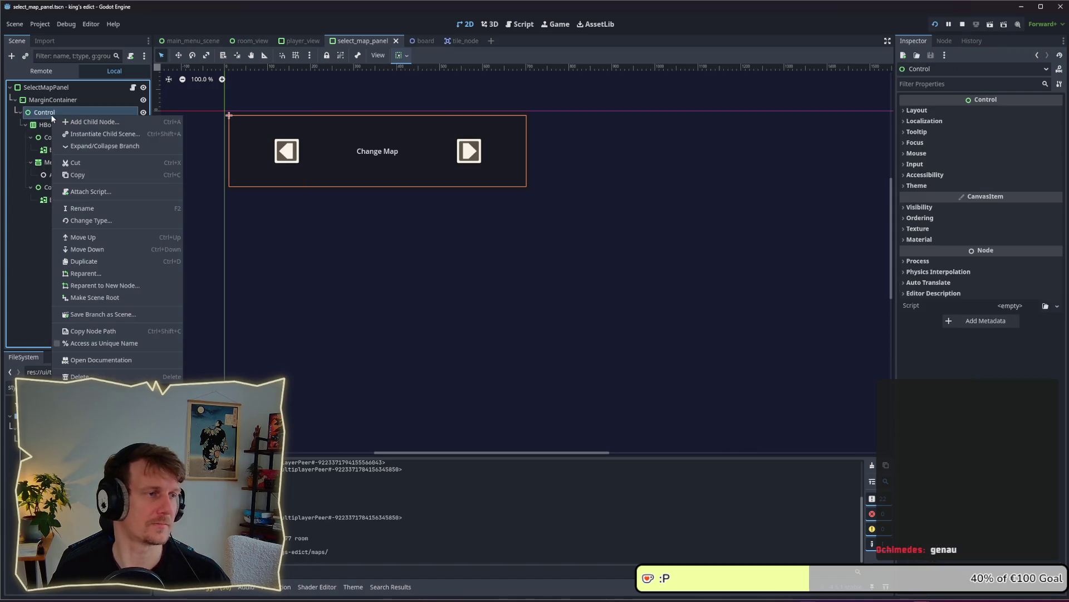
Add a VBoxContainer child under Control via the node search, then expand its Layout settings.
click(89, 124)
text(HNxp)
key(BackSpace)
key(BackSpace)
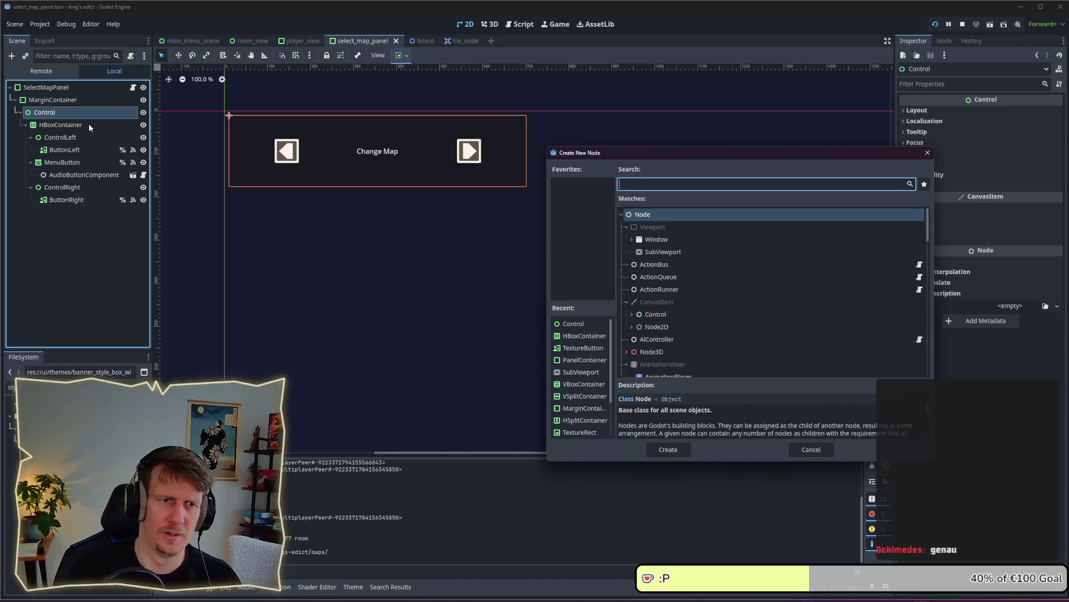
text(HN)
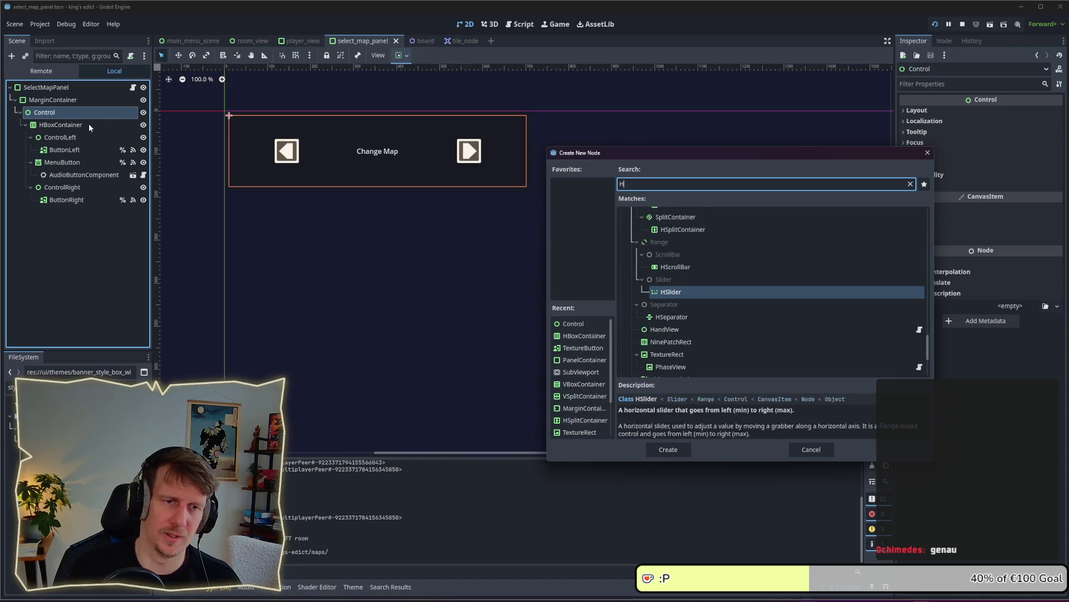
key(BackSpace)
key(BackSpace)
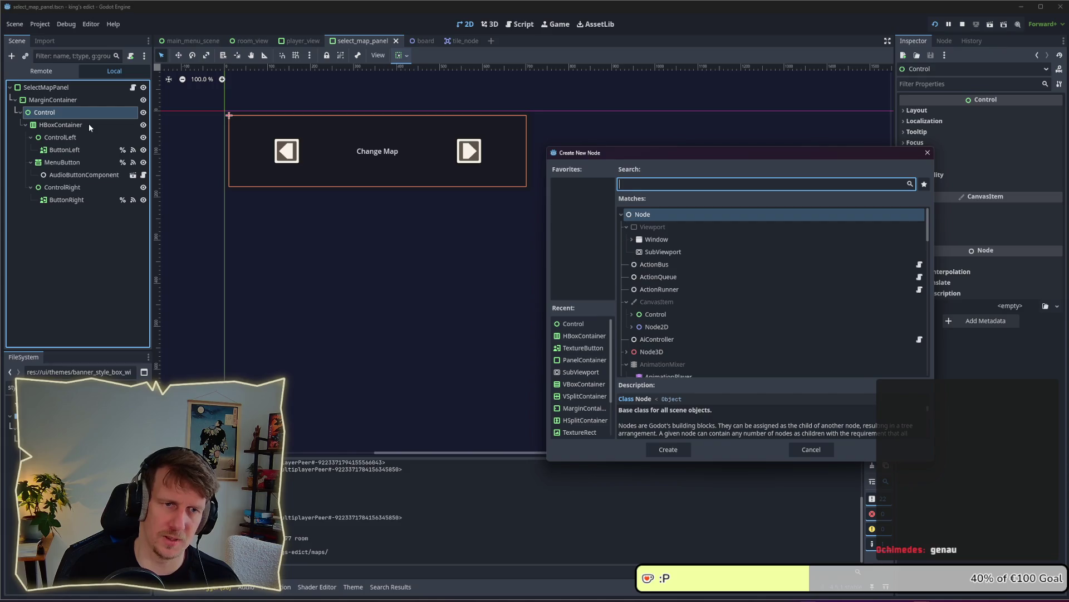
text(HB)
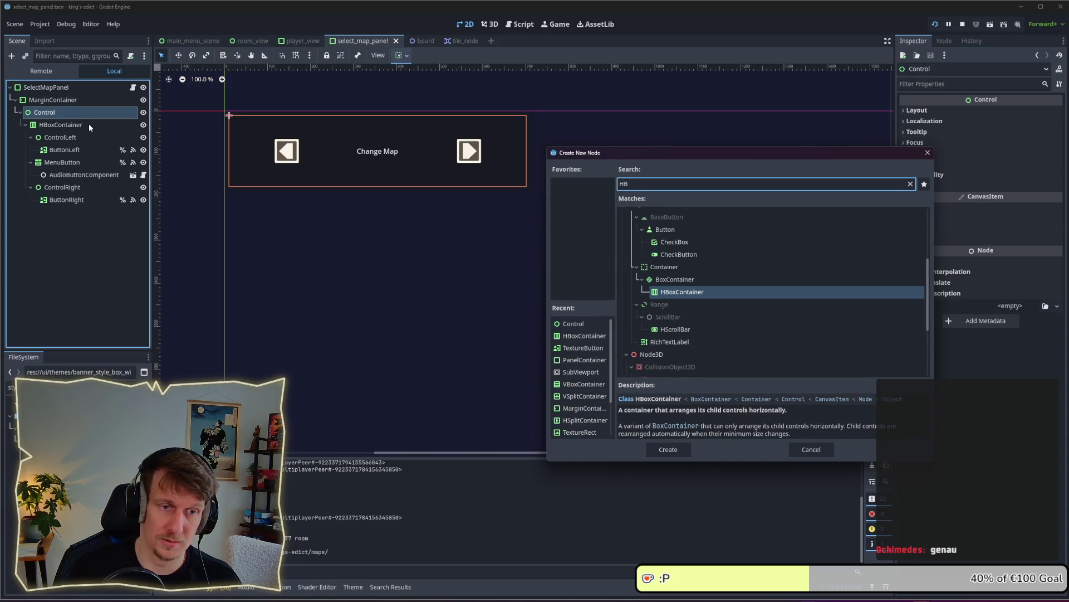
key(BackSpace)
key(BackSpace)
text(VBox)
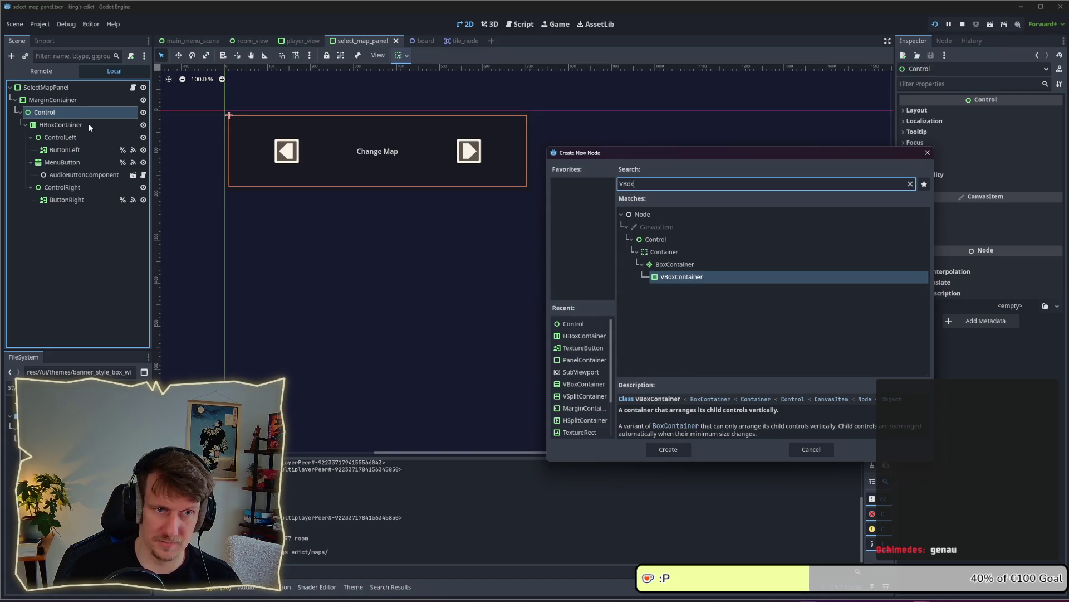
key(Return)
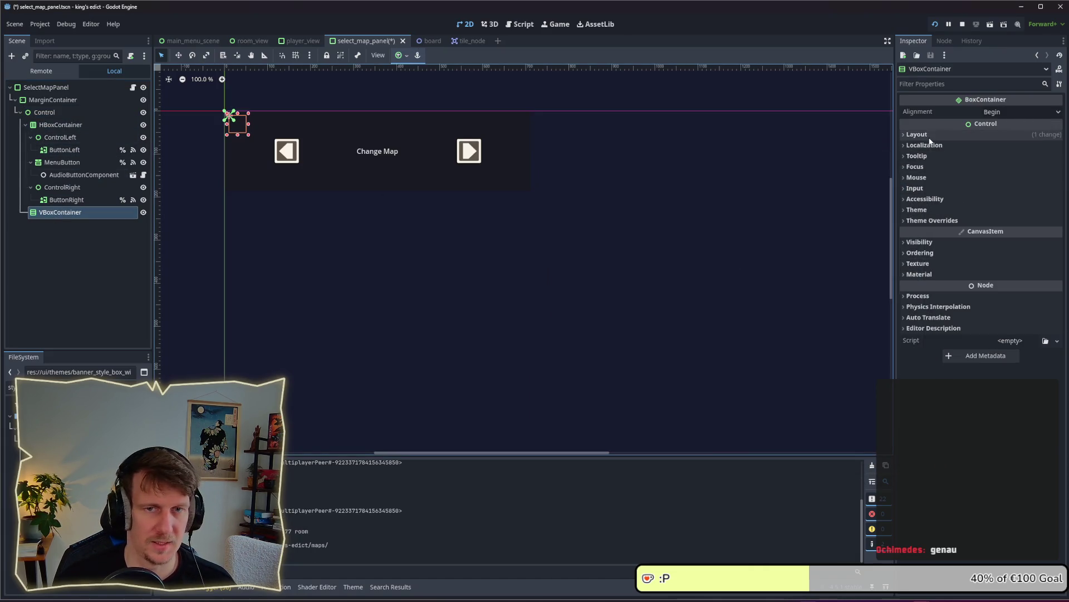
click(947, 135)
click(1011, 249)
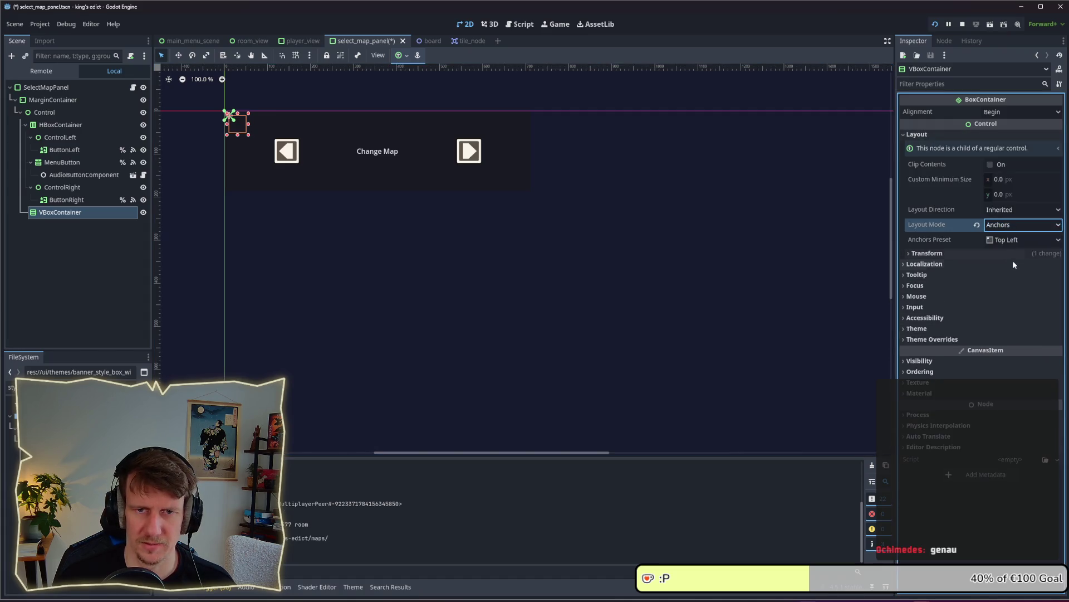
Anchor the VBoxContainer to Full Rect, save, and move the HBoxContainer inside it.
click(1009, 240)
click(1005, 272)
key(ctrl+s)
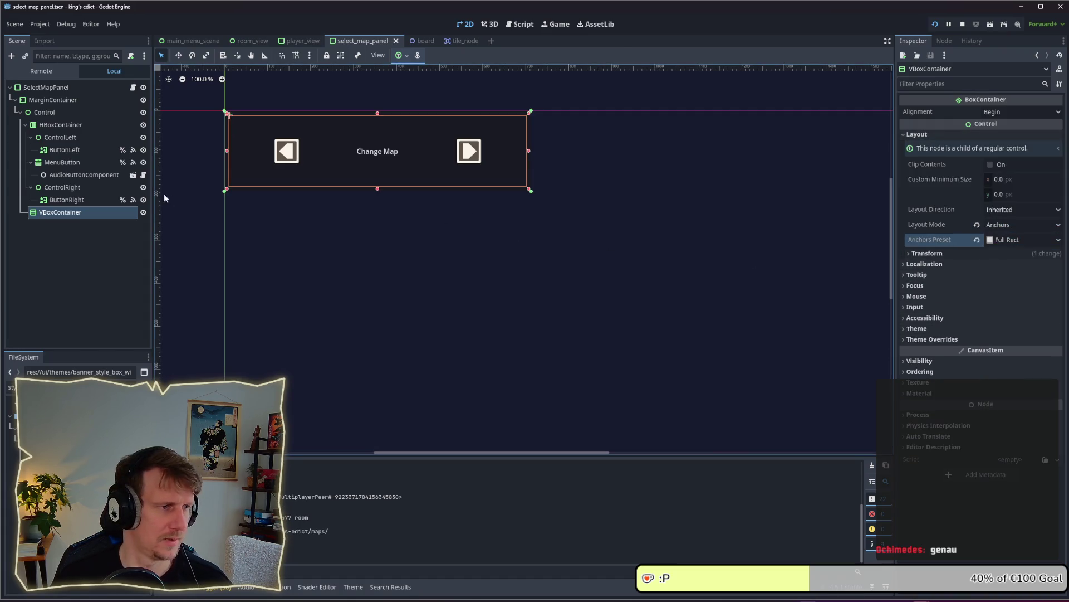
click(61, 127)
drag(62, 128, 60, 212)
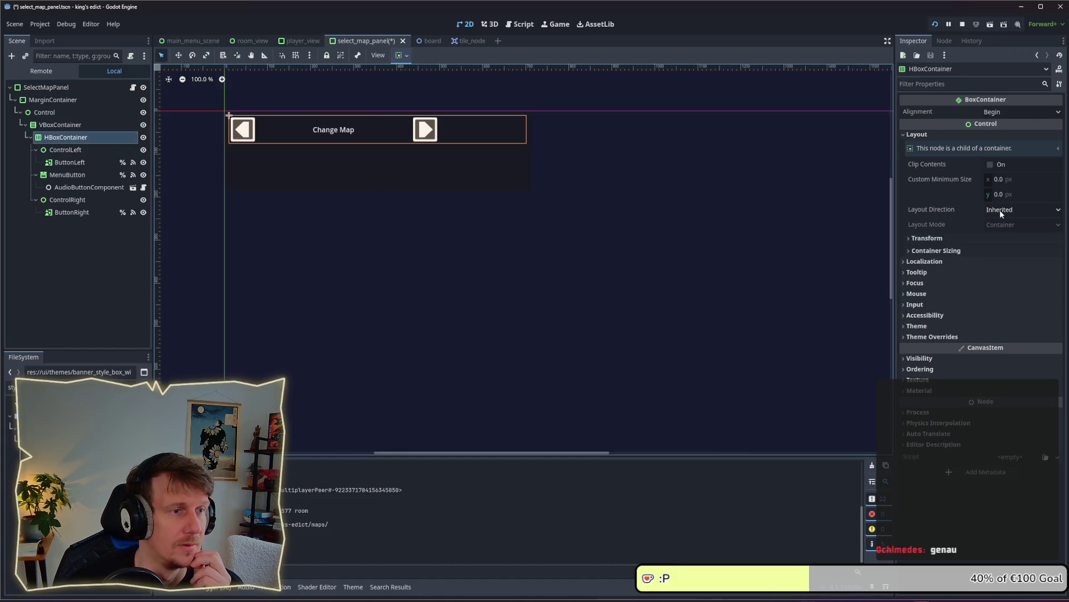
Set the HBoxContainer's alignment to Center.
click(991, 252)
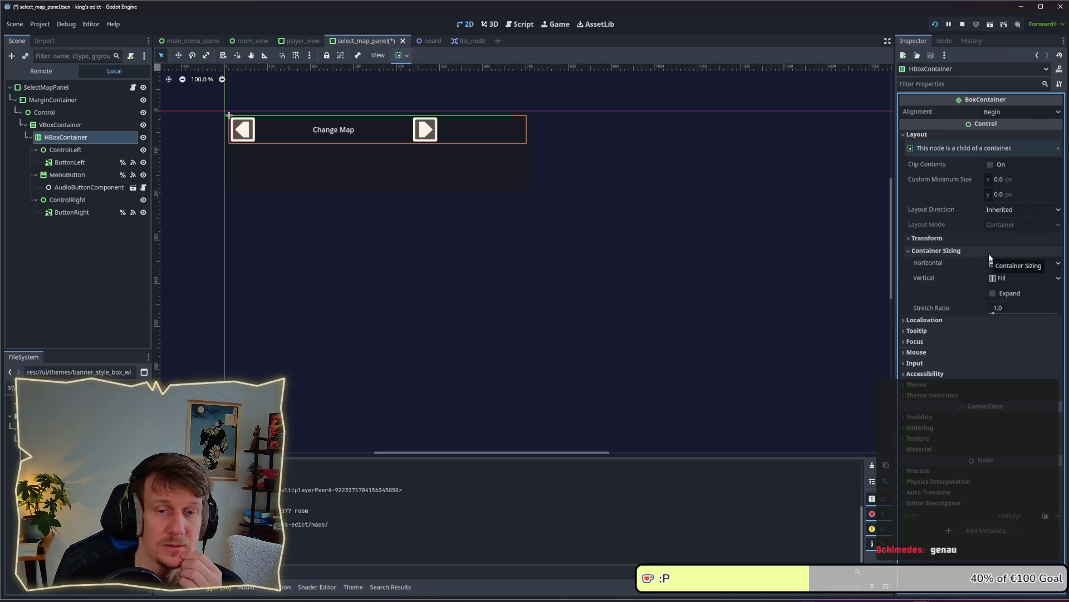
click(989, 252)
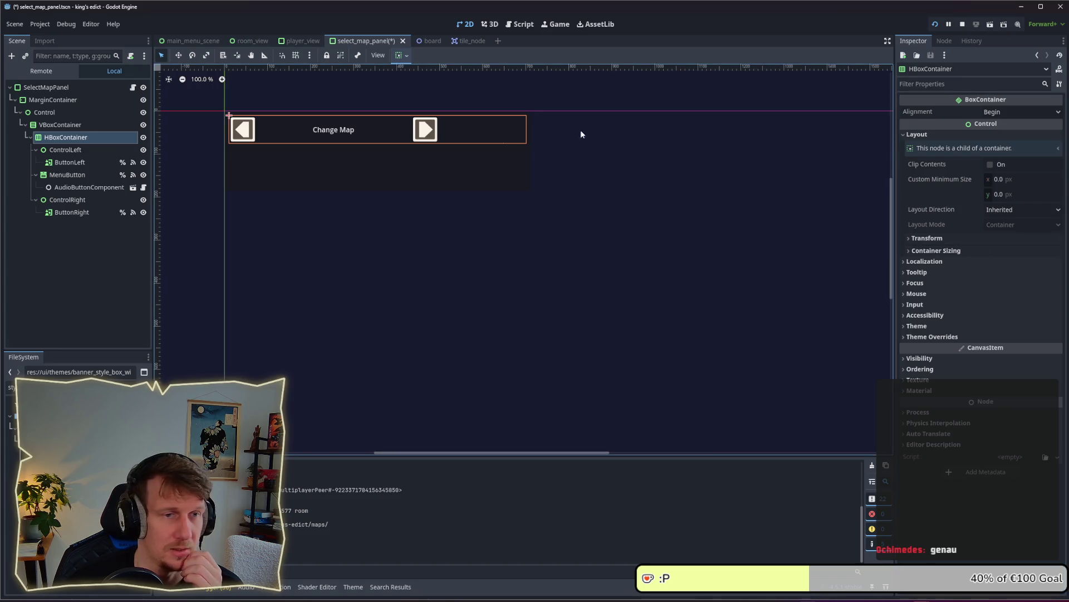
click(1000, 112)
click(1002, 138)
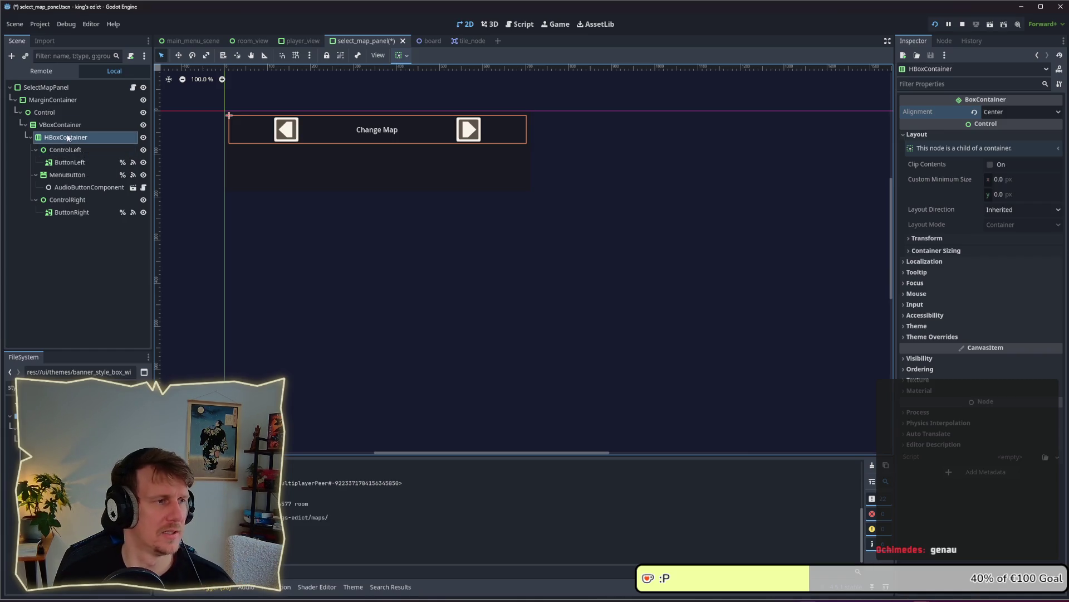
Give the HBoxContainer a custom minimum size of 0 × 100 px.
click(1010, 181)
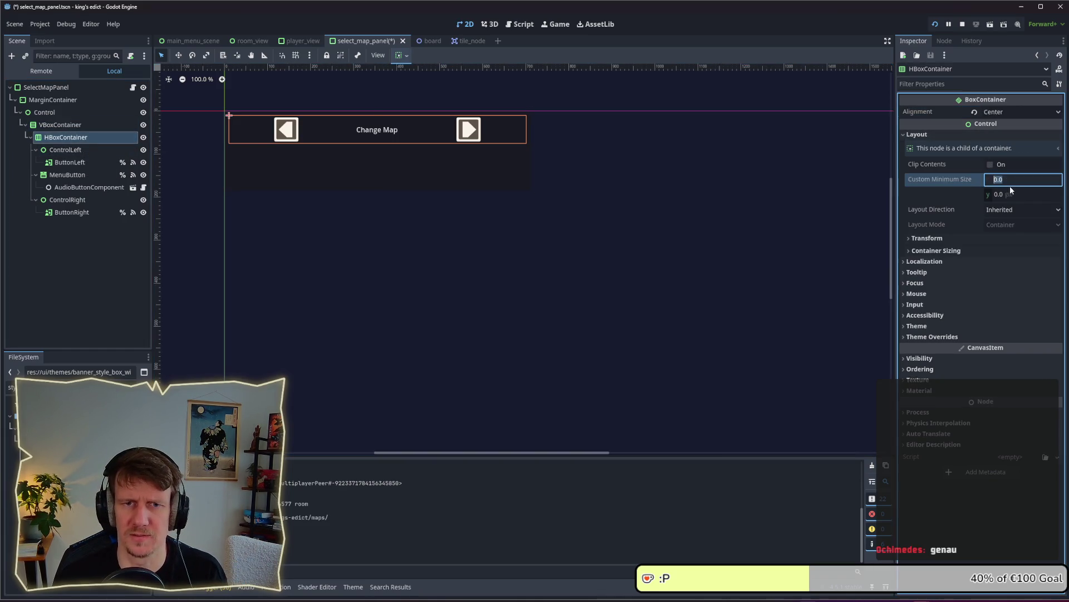
text(100)
key(Return)
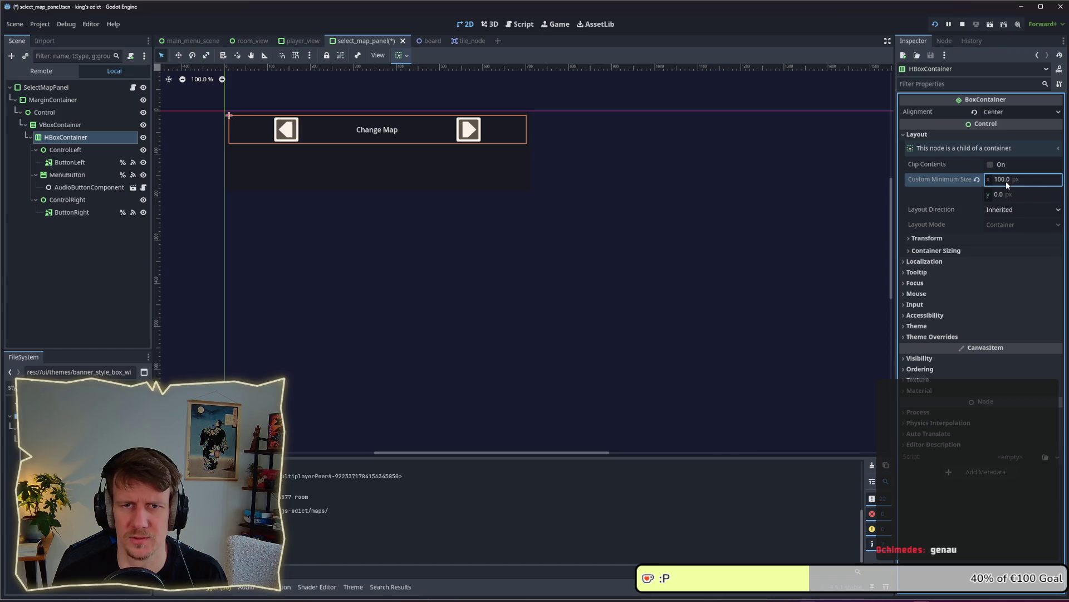
text(0)
key(Tab)
text(100)
key(Return)
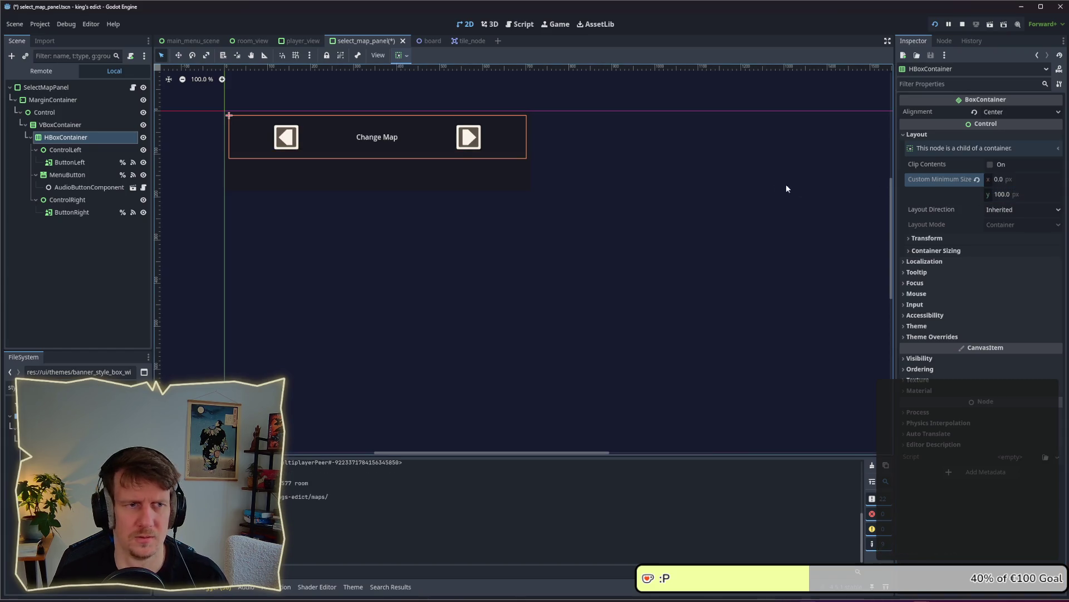
click(1010, 195)
text(150)
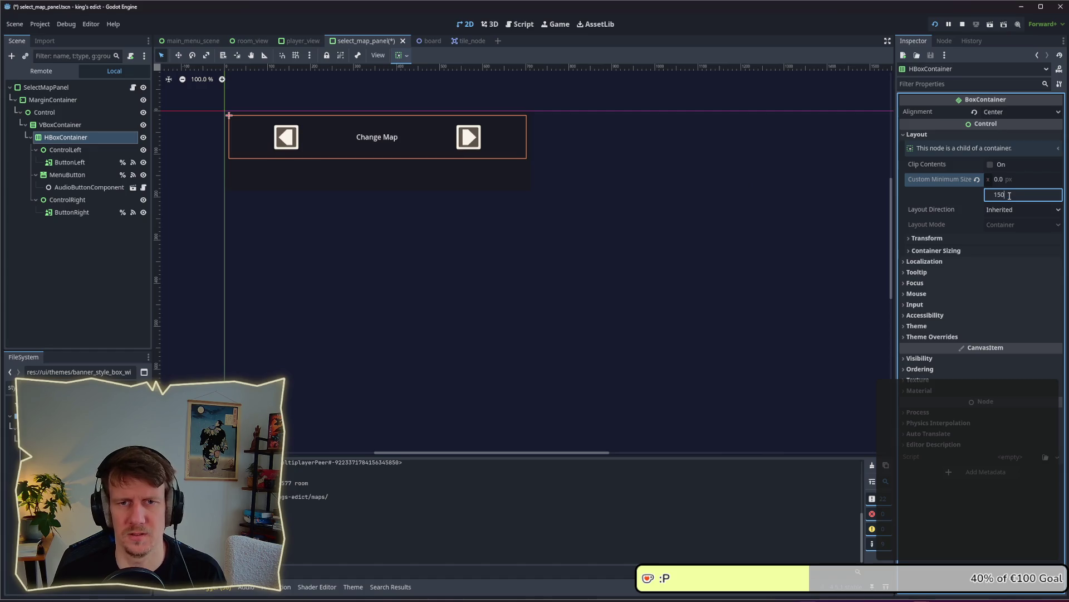
key(Return)
click(1007, 195)
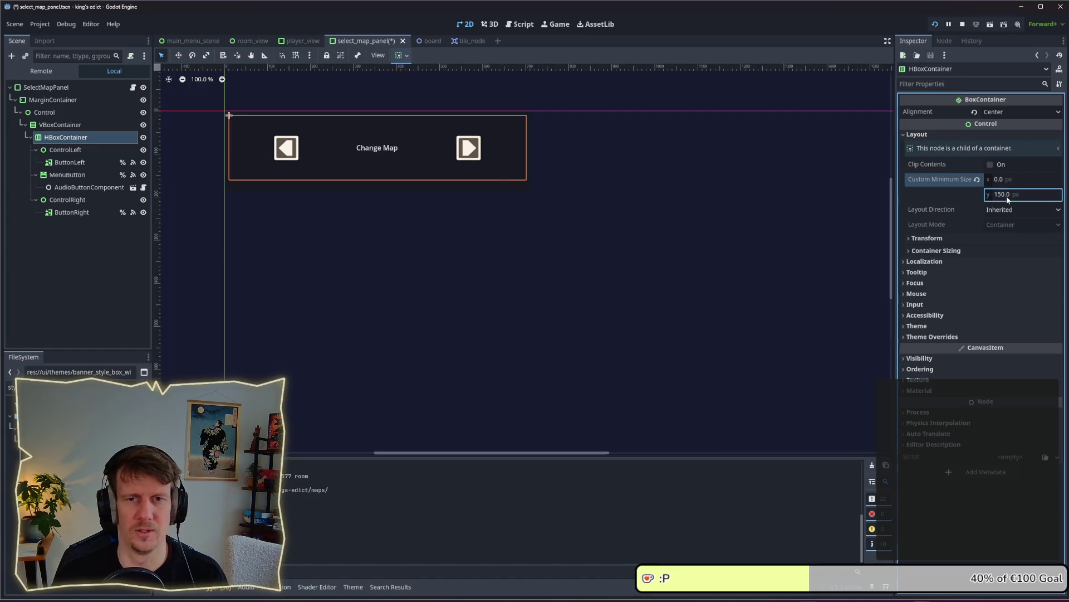
text(10)
key(Return)
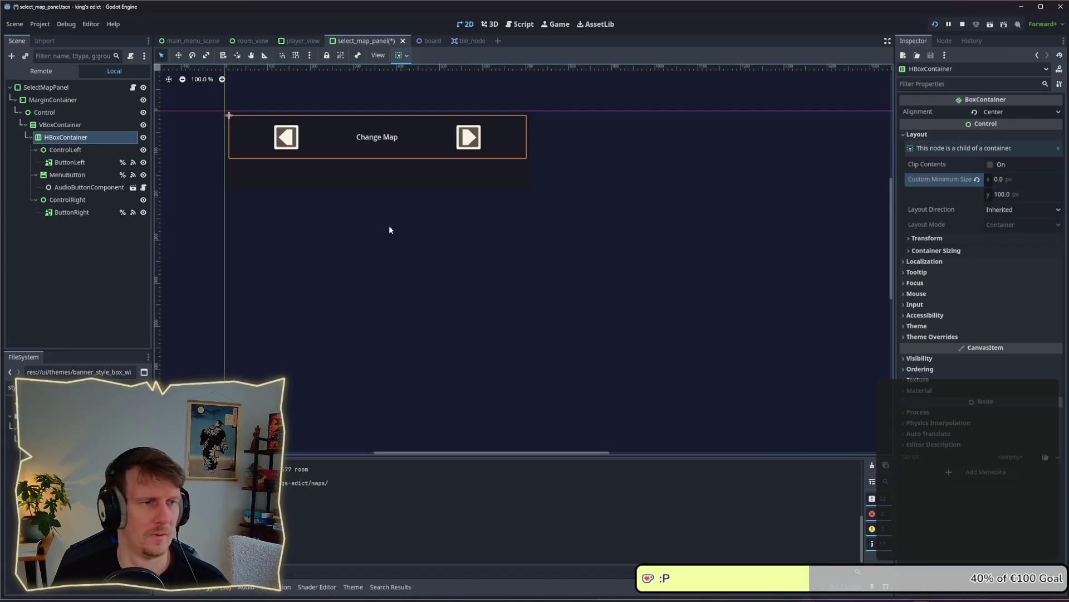
click(67, 200)
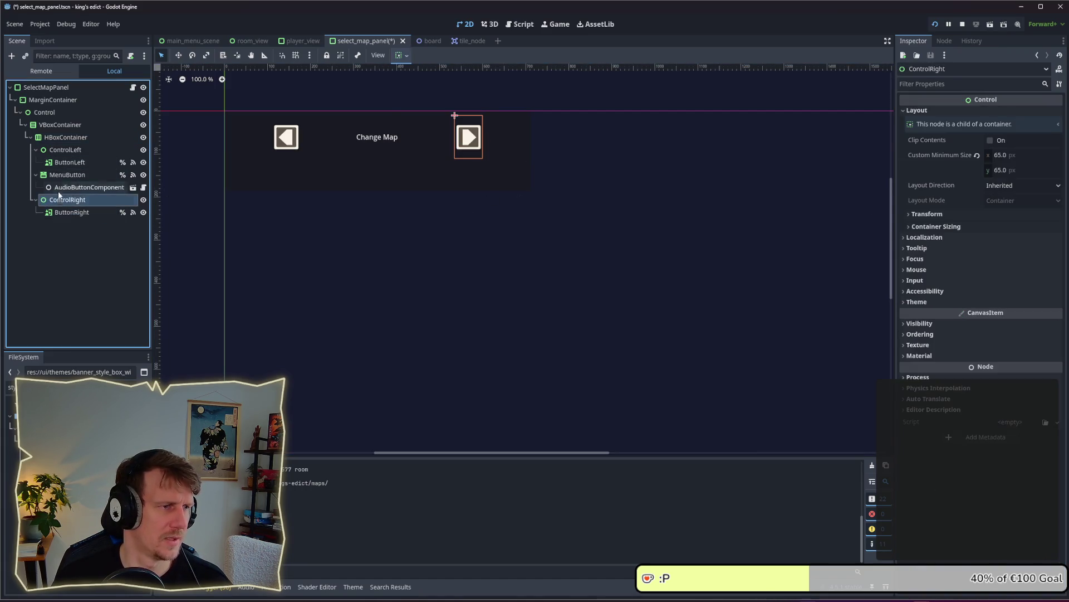
click(58, 138)
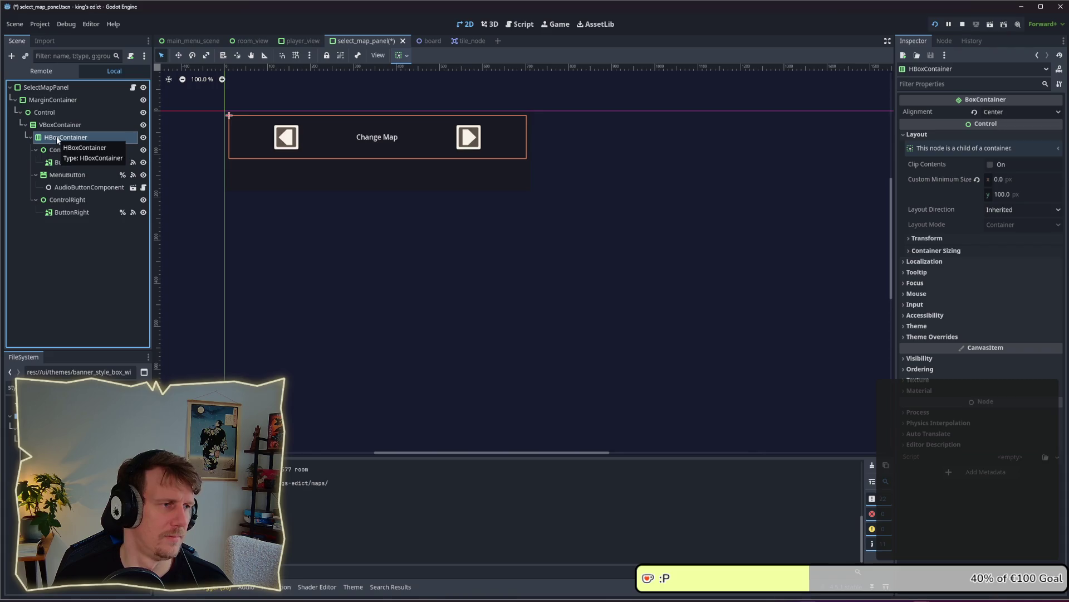
right_click(56, 128)
Add an HBoxContainer as a child of the VBoxContainer.
click(97, 138)
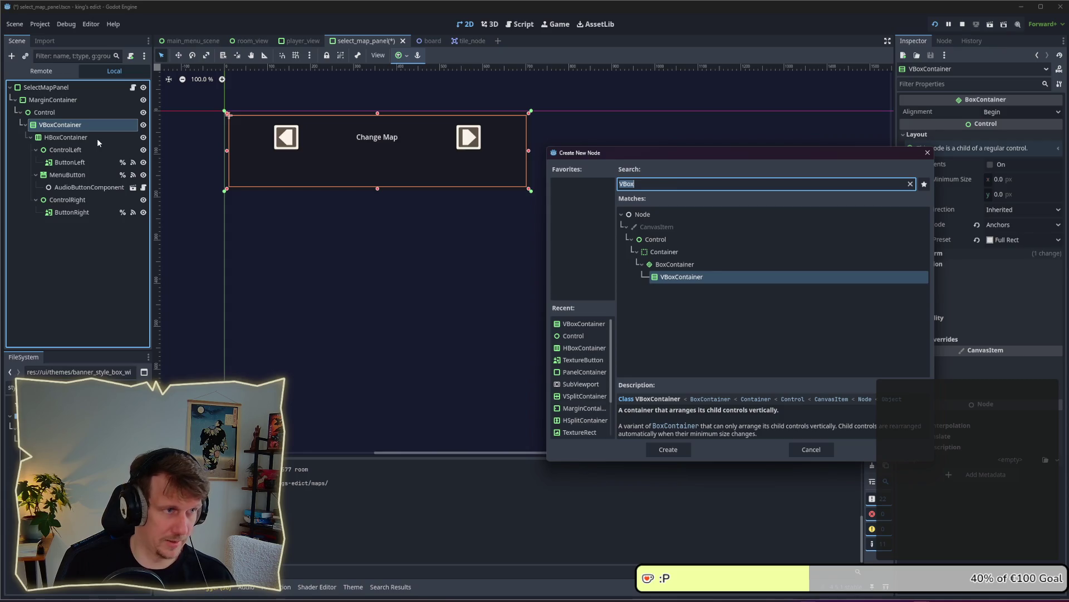
text(HBox)
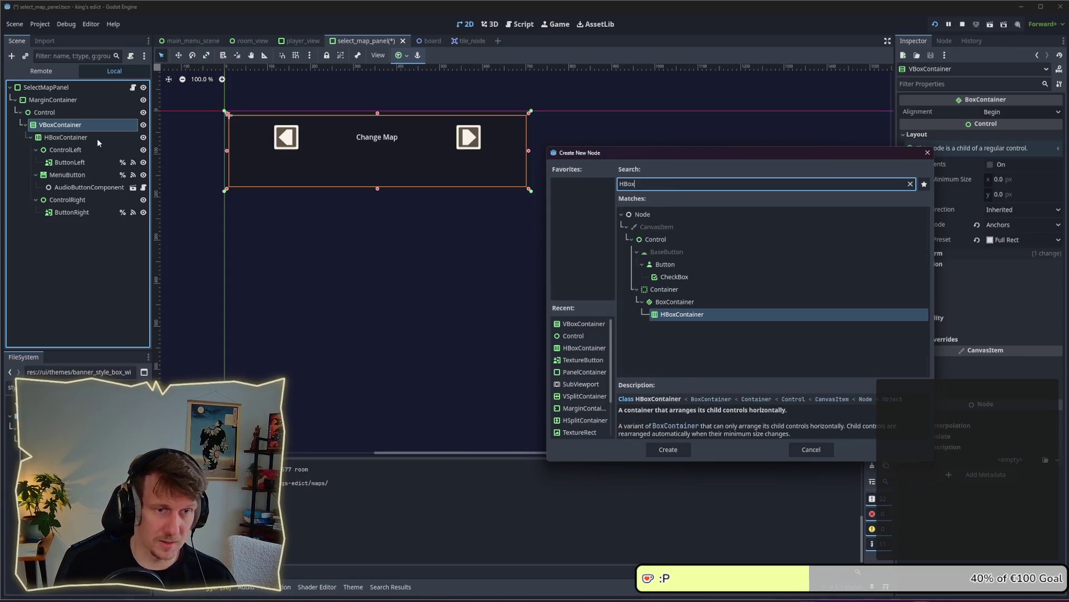
key(Return)
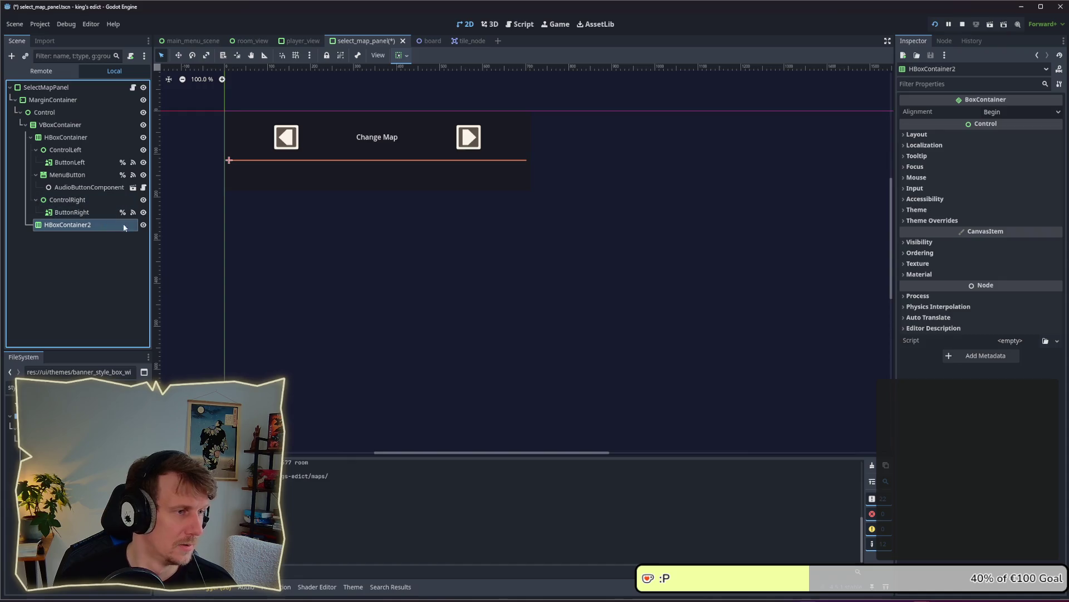
Set HBoxContainer2's custom minimum height to 100 px and save the scene.
click(958, 135)
click(1006, 183)
text(100)
key(Return)
key(ctrl+z)
click(1007, 192)
text(100)
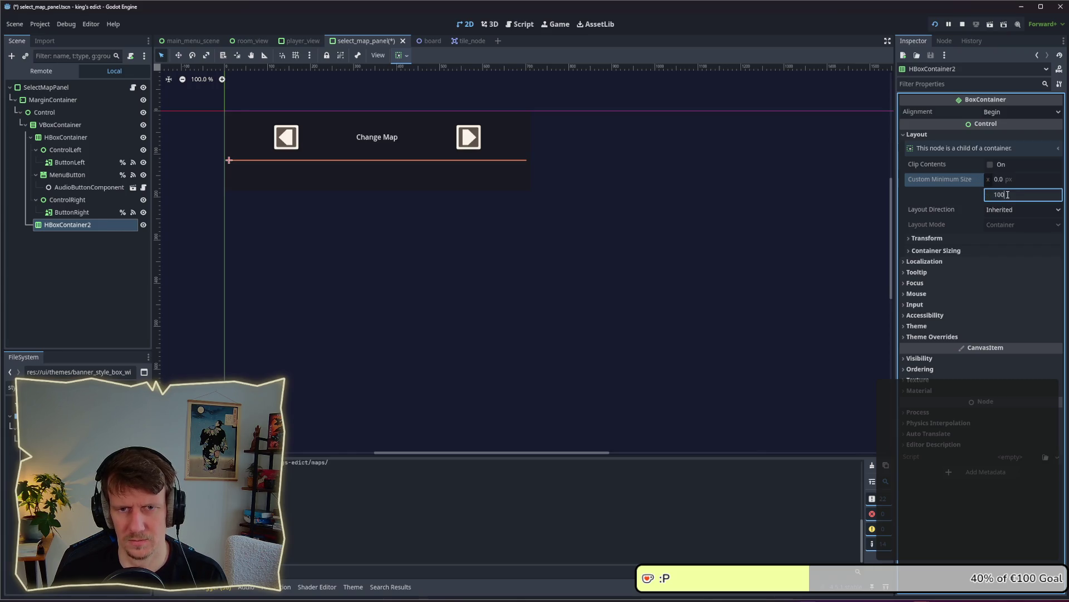
key(Return)
key(ctrl+s)
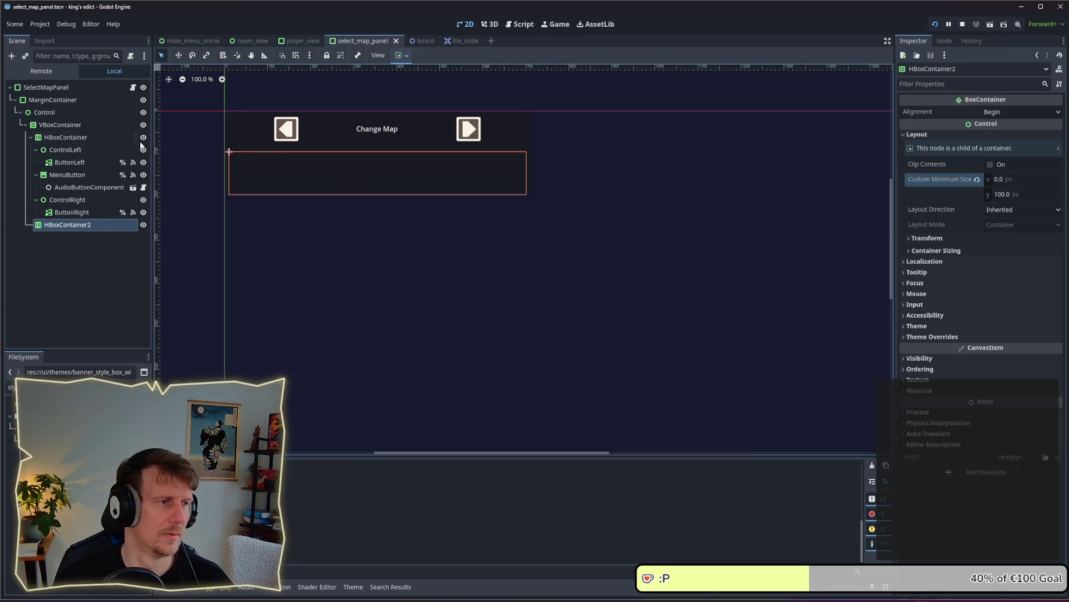
click(62, 114)
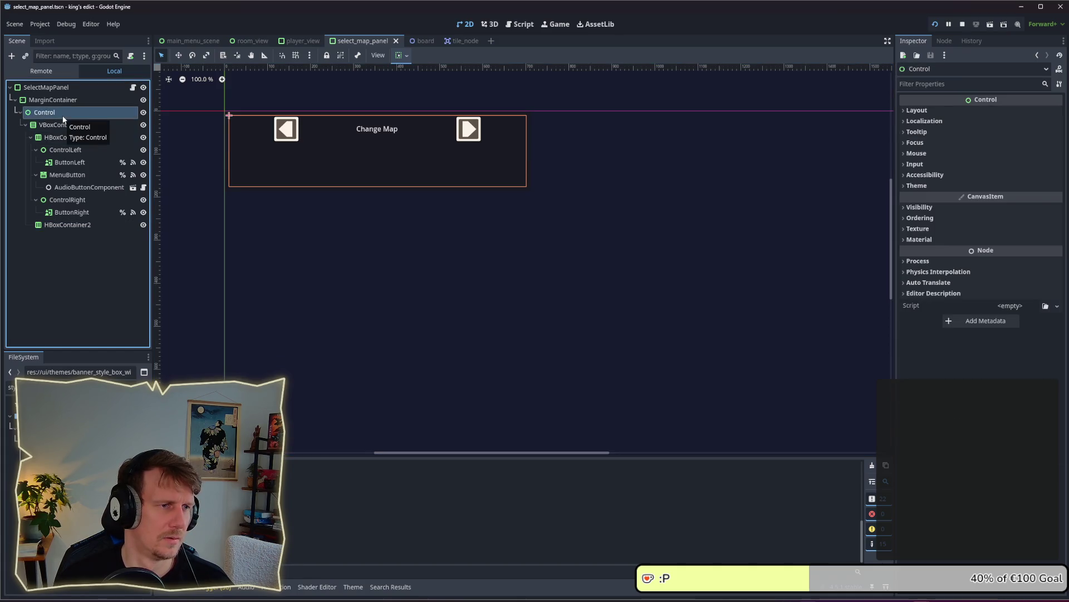
Review the VBoxContainer, Control, HBoxContainer2 and MarginContainer settings.
click(63, 125)
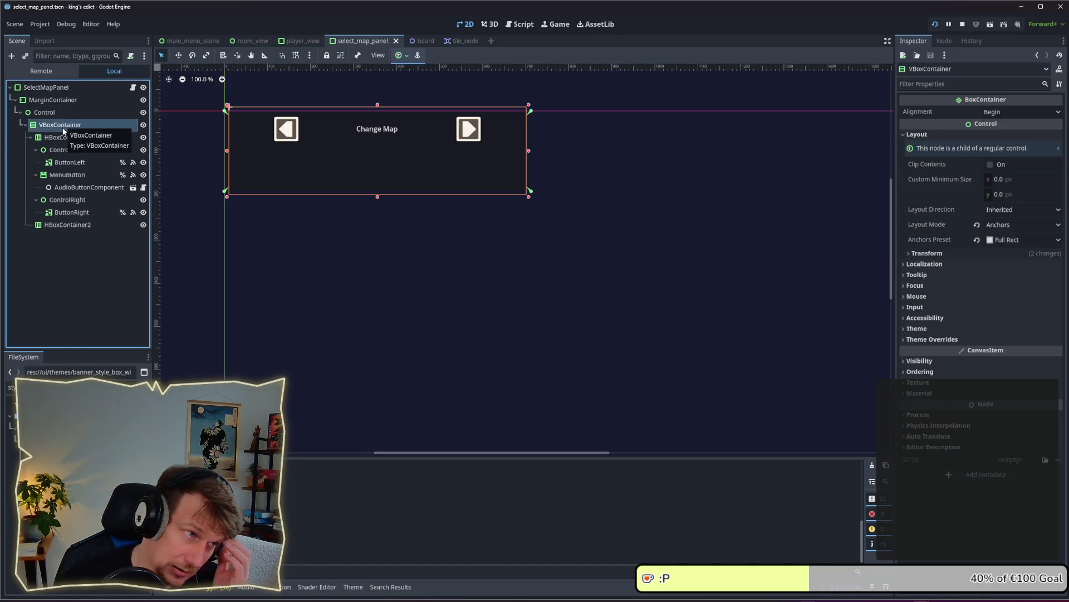
click(52, 114)
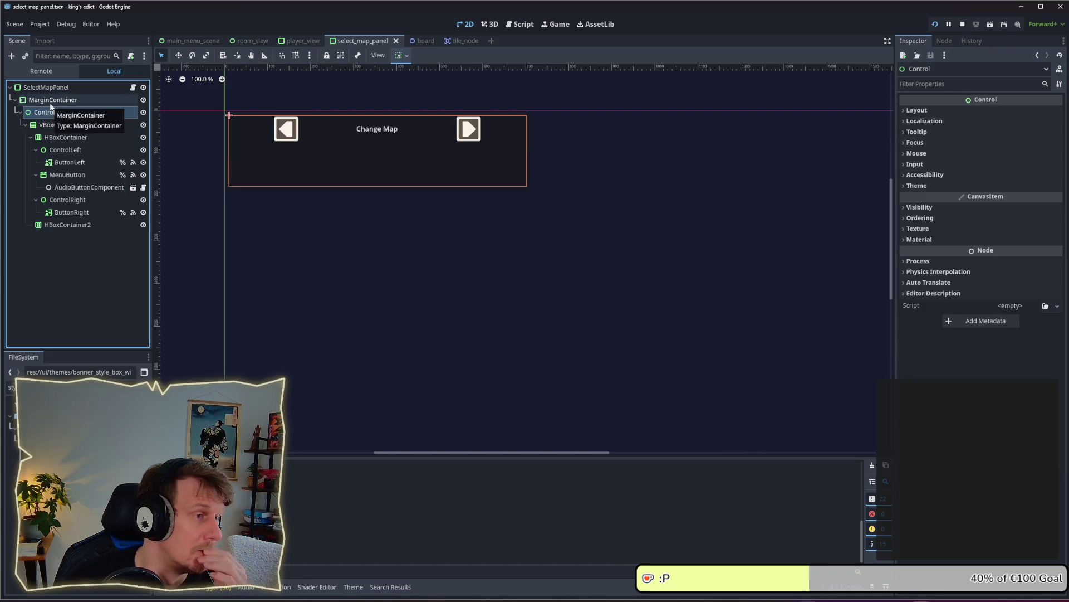
key(F2)
click(51, 124)
click(67, 224)
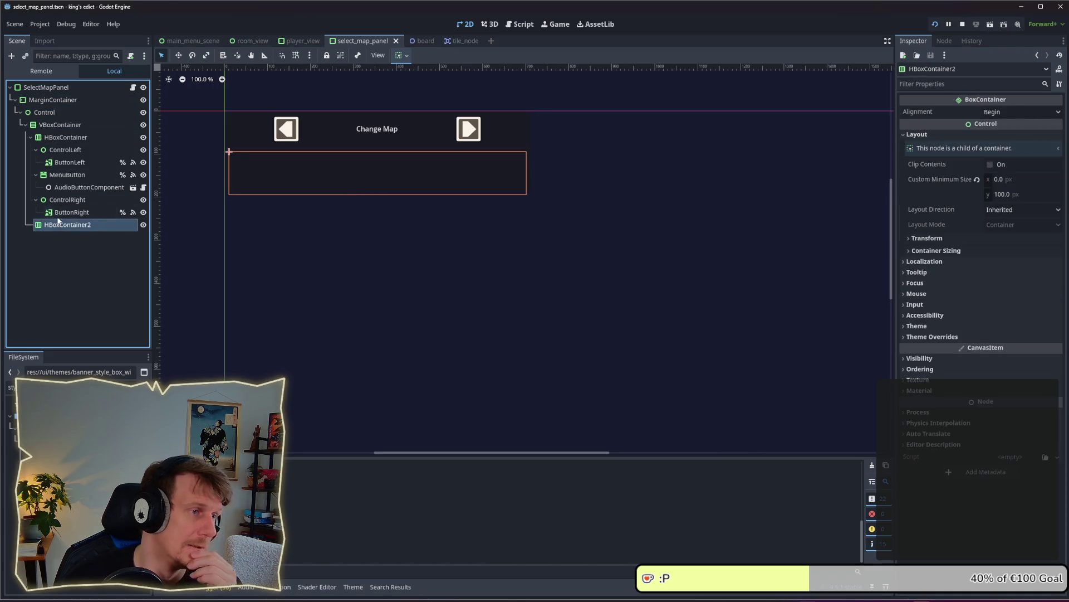
click(45, 111)
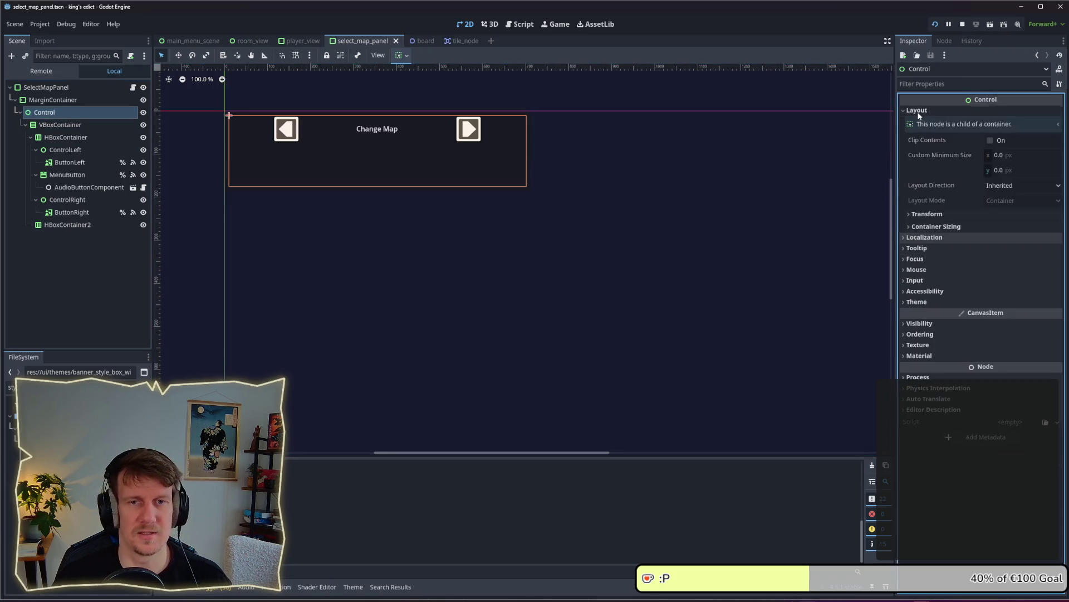
click(95, 102)
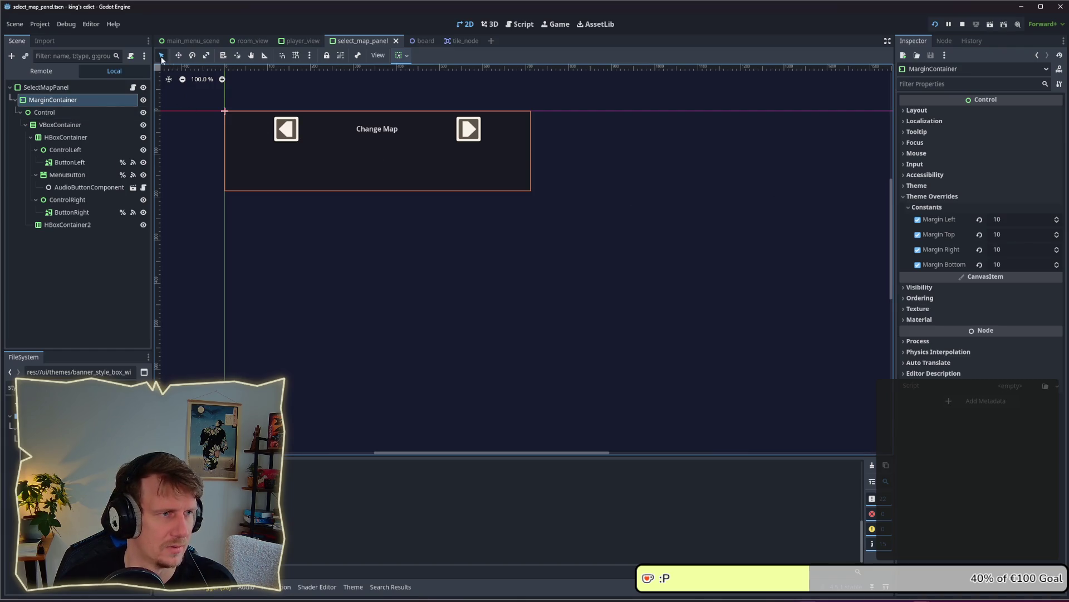
Resize the SelectMapPanel root by dragging its corner handle, then recheck its containers.
click(56, 88)
mouse_move(535, 194)
mouse_down()
mouse_move(546, 267)
mouse_move(555, 202)
mouse_move(554, 218)
mouse_up()
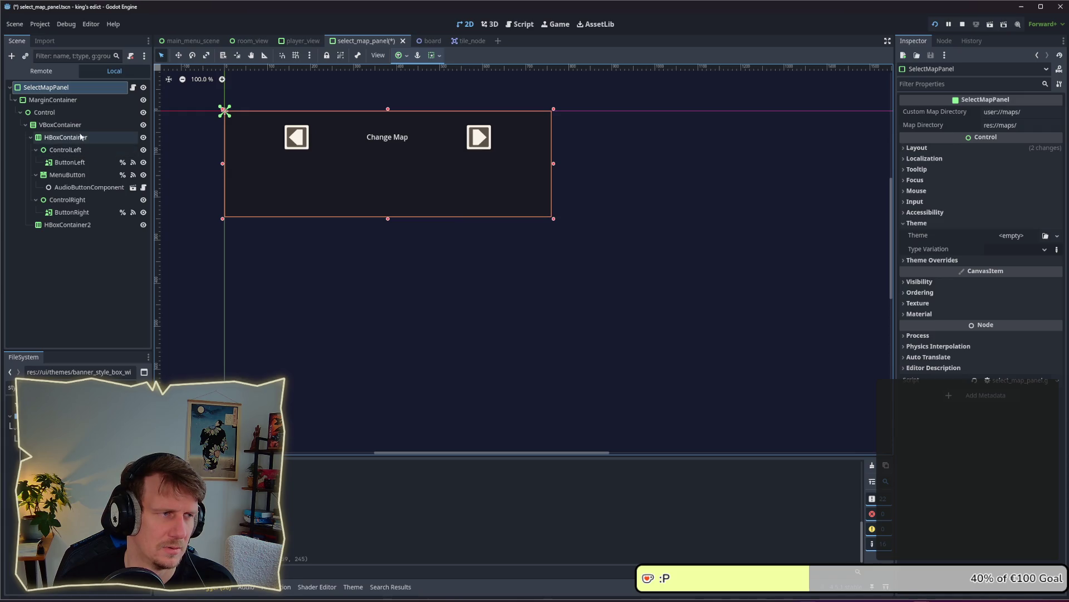
click(62, 125)
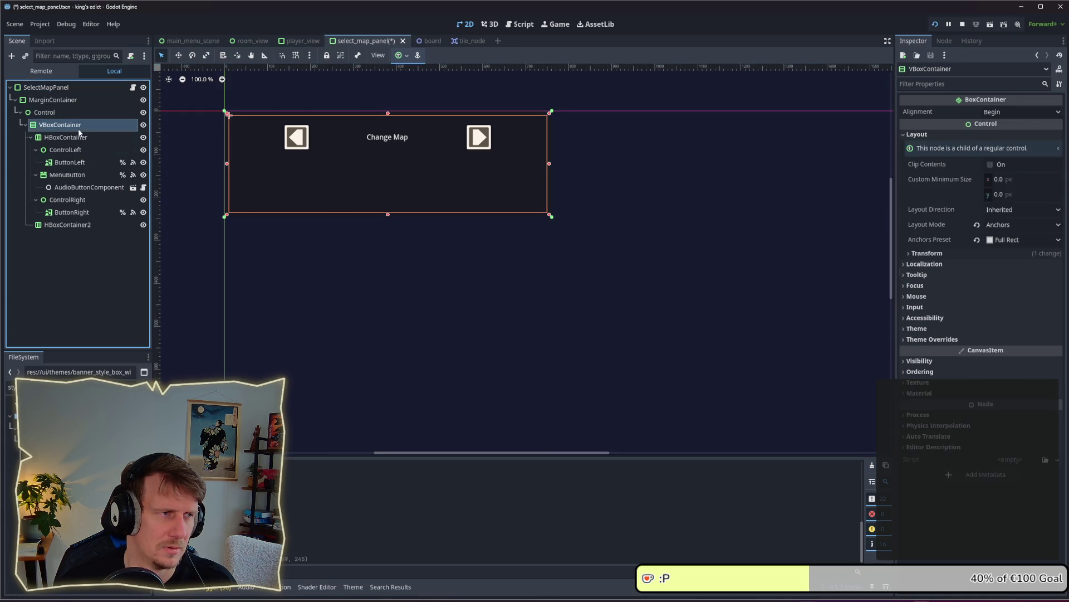
click(40, 112)
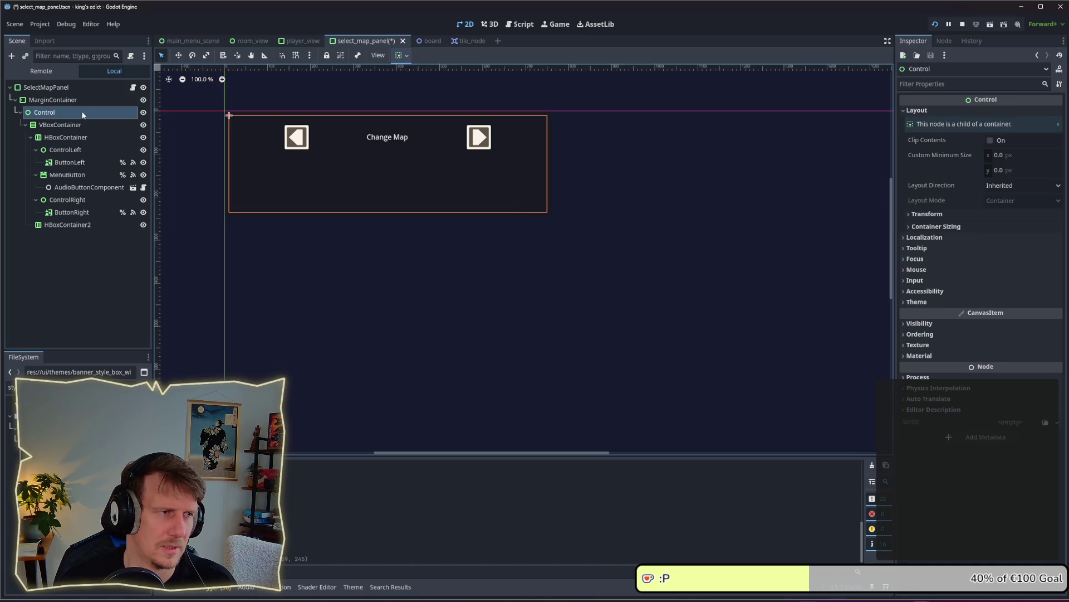
click(63, 102)
click(61, 112)
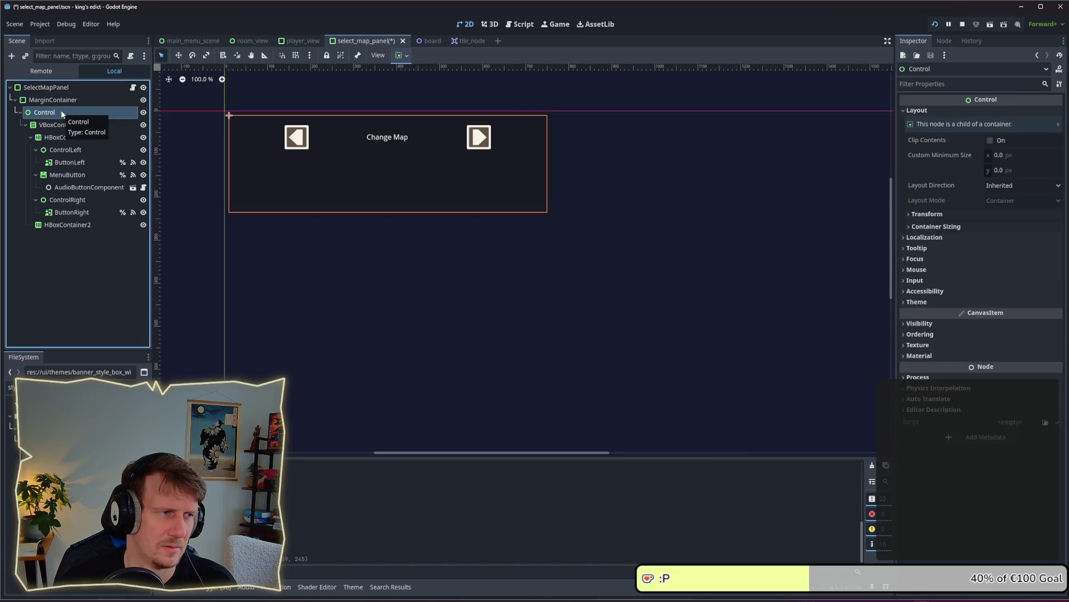
click(47, 100)
click(44, 112)
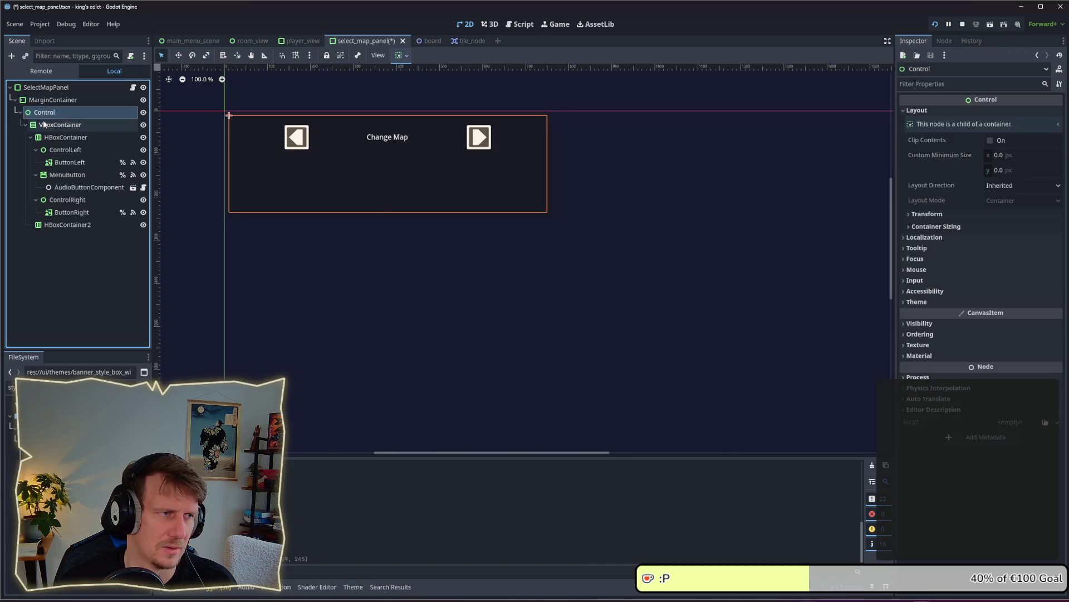
click(43, 124)
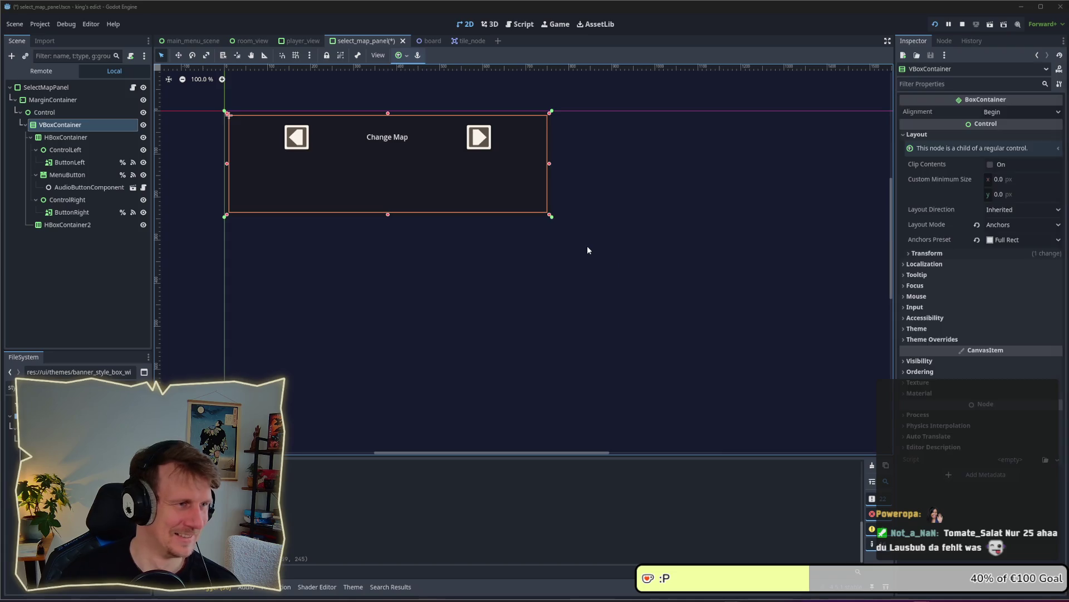
click(588, 249)
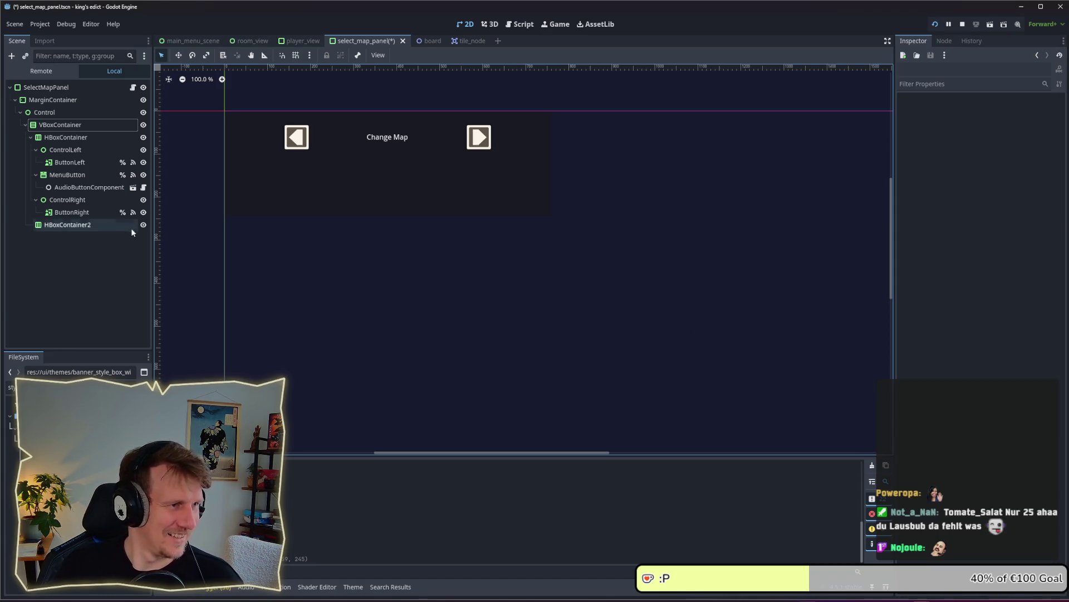
click(76, 212)
click(83, 204)
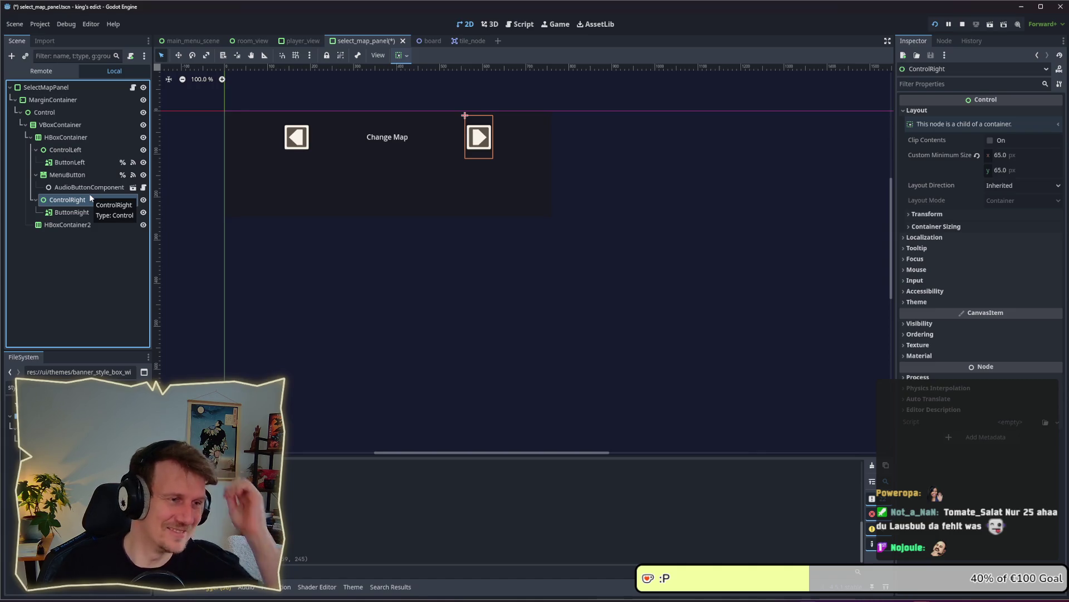
click(66, 213)
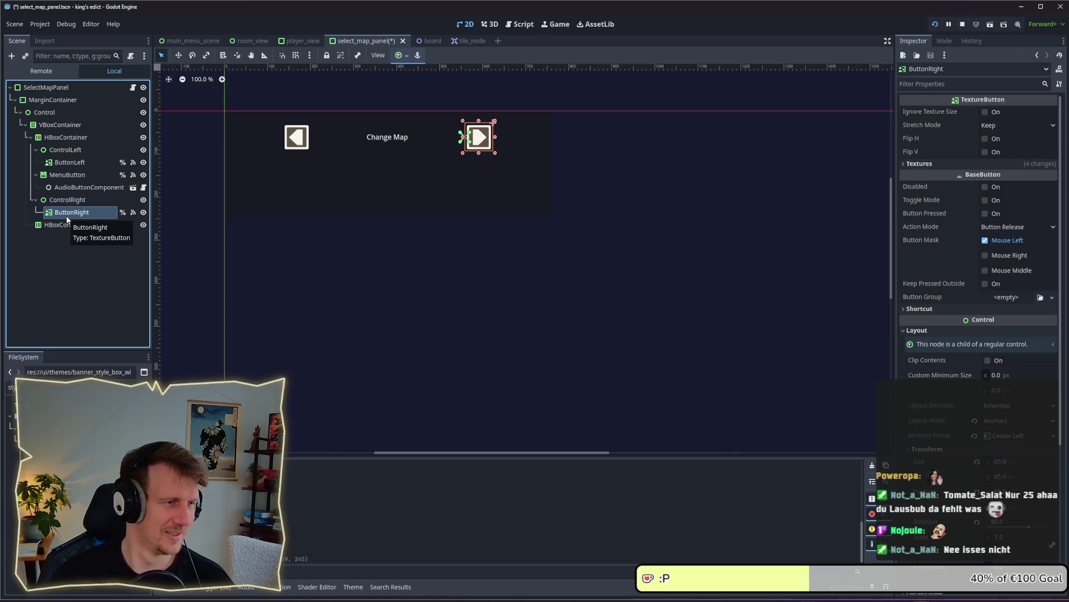
click(76, 200)
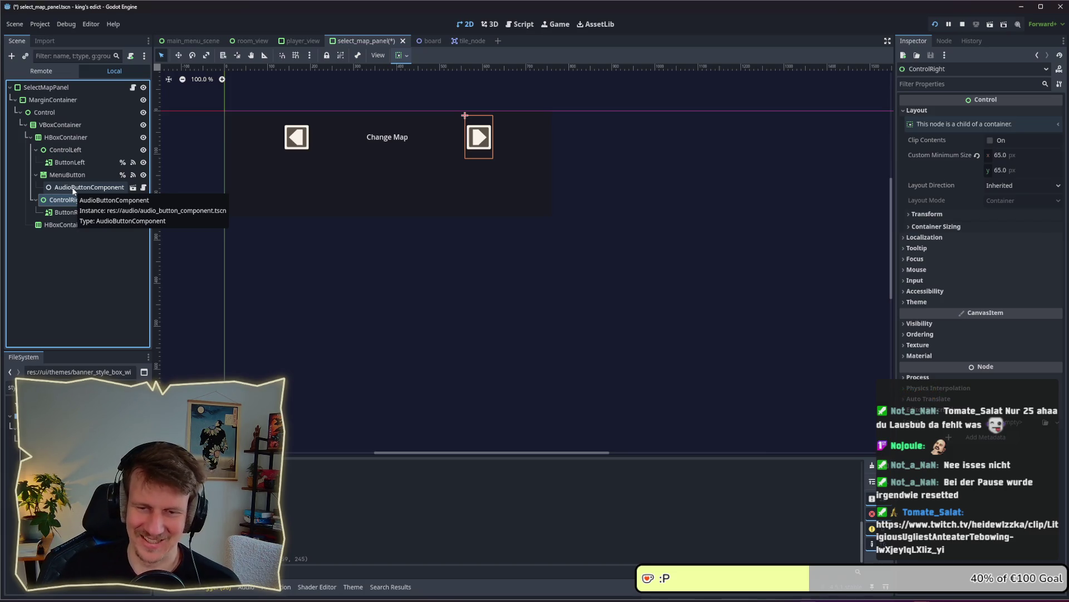
click(70, 249)
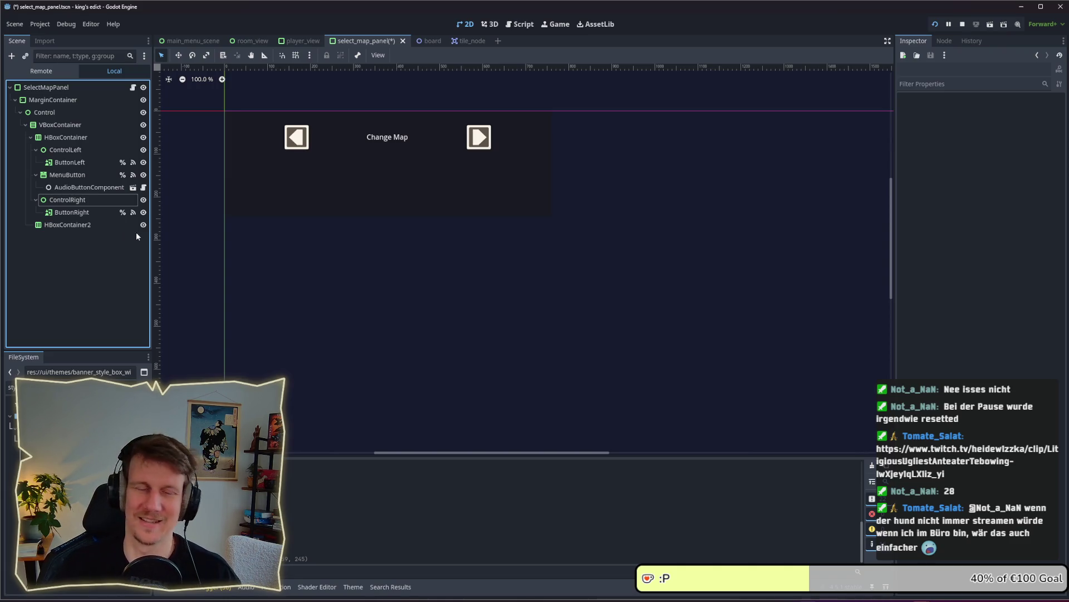
click(78, 224)
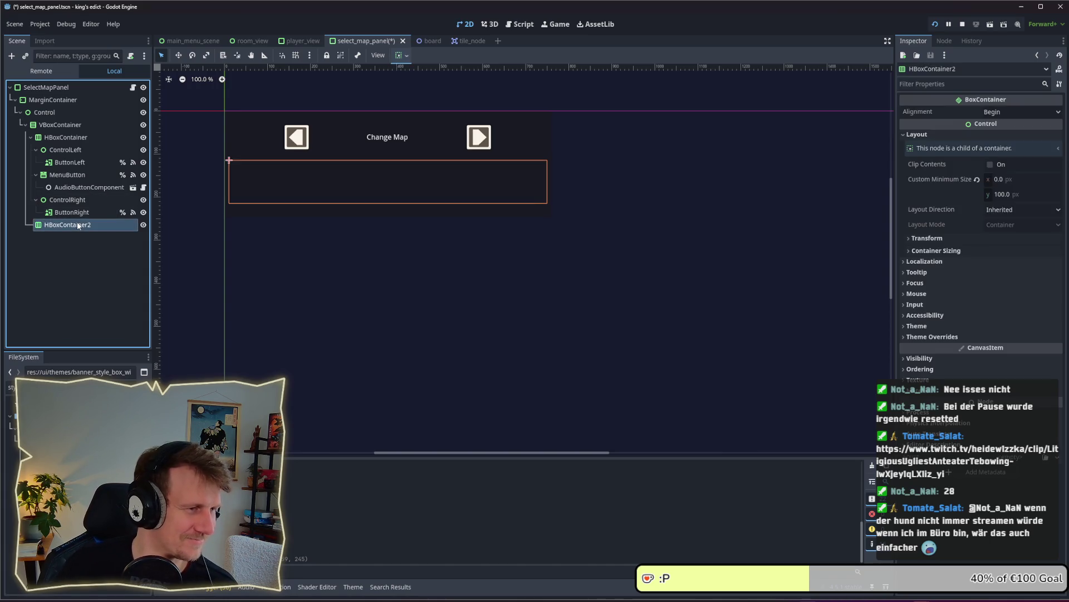
click(83, 249)
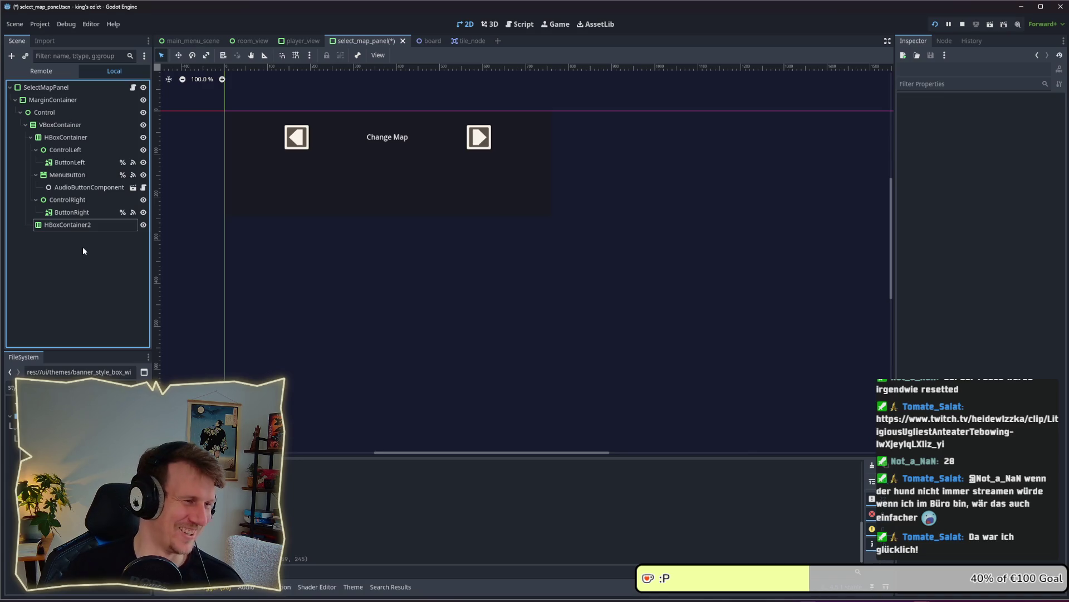
click(72, 225)
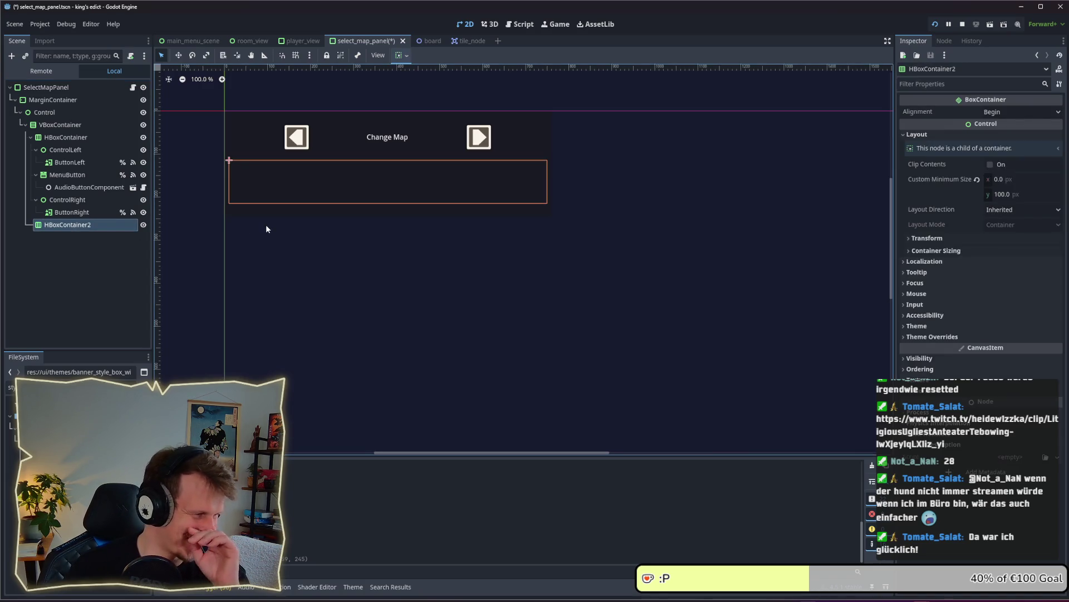
Check HBoxContainer2, HBoxContainer and MarginContainer, select SelectMapPanel, then switch to Obsidian.
right_click(98, 226)
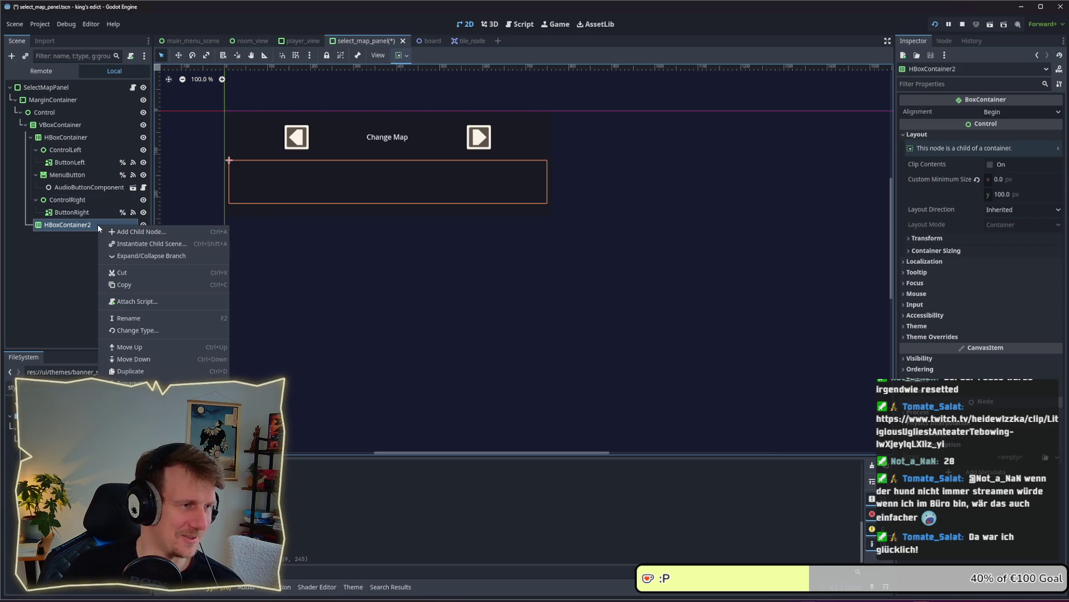
click(65, 126)
click(65, 137)
click(56, 101)
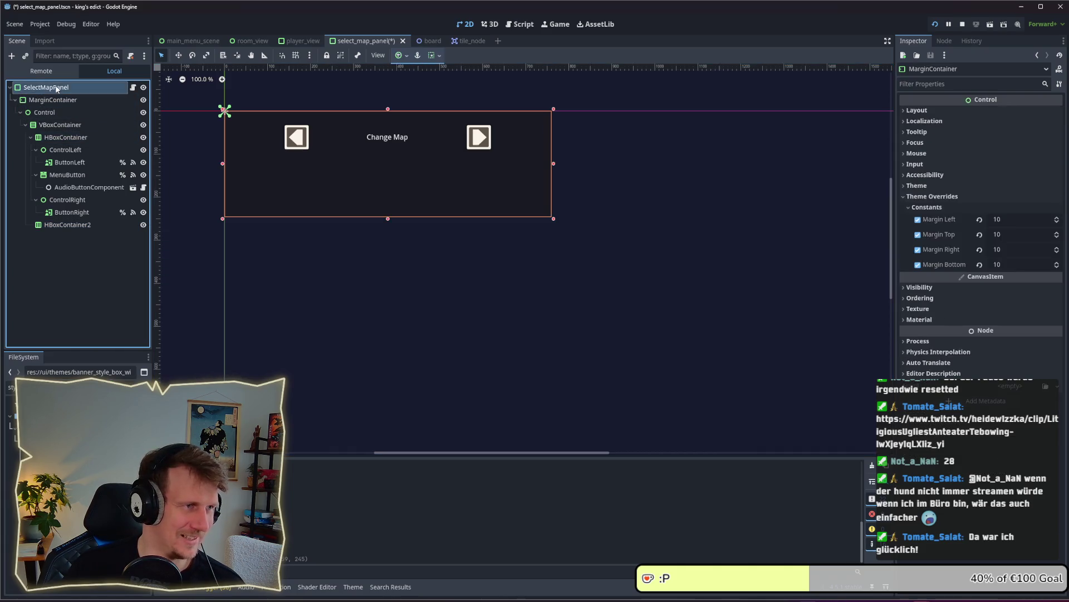
click(57, 89)
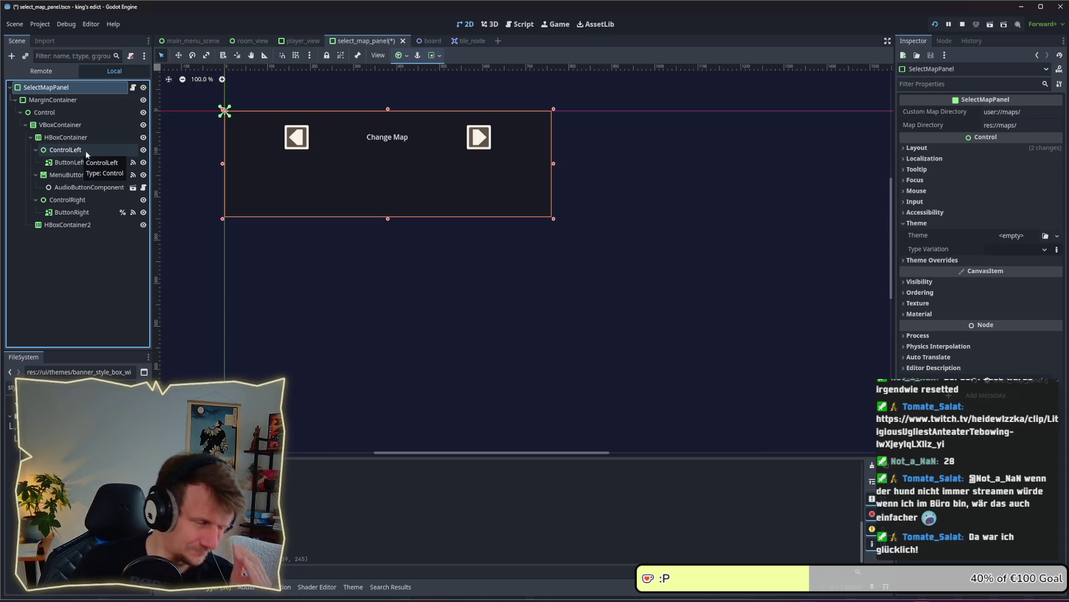
key(alt+Tab)
key(alt+Tab)
key(alt+Tab)
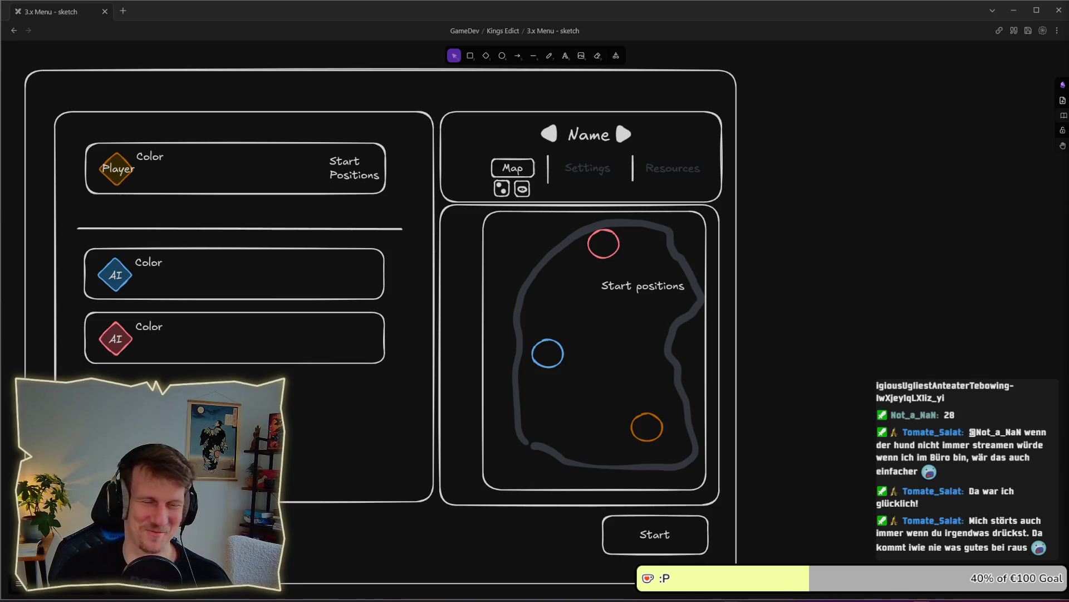
drag(662, 281, 821, 280)
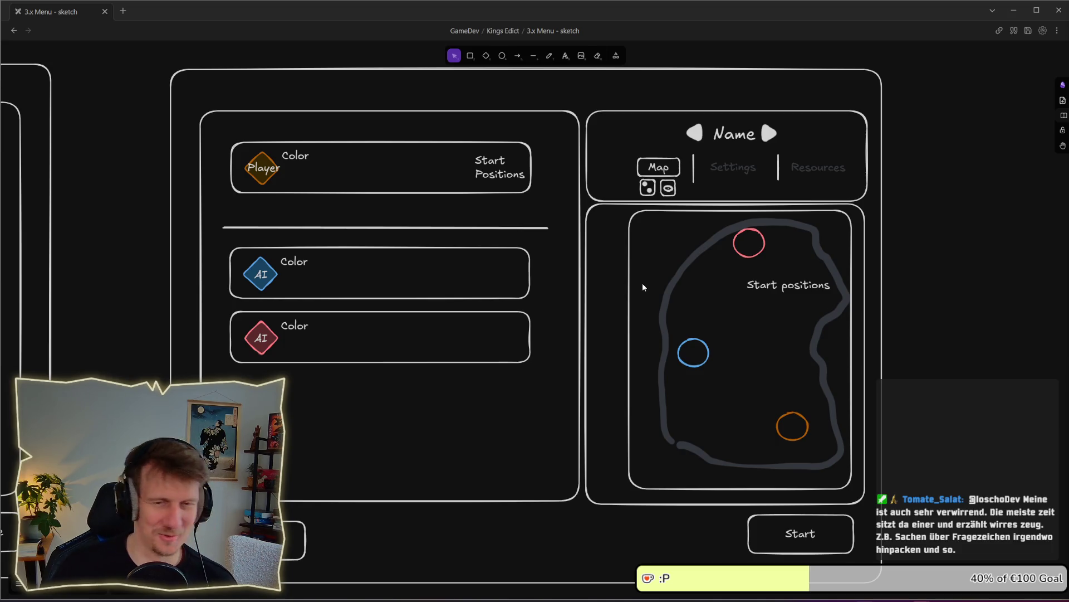
drag(643, 283, 634, 262)
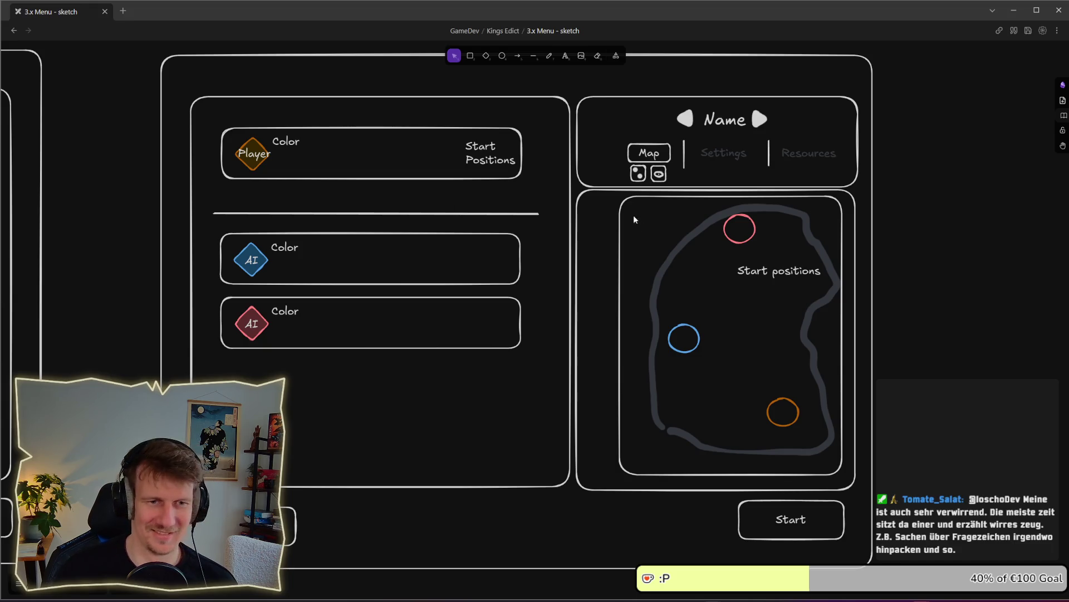
key(alt+Tab)
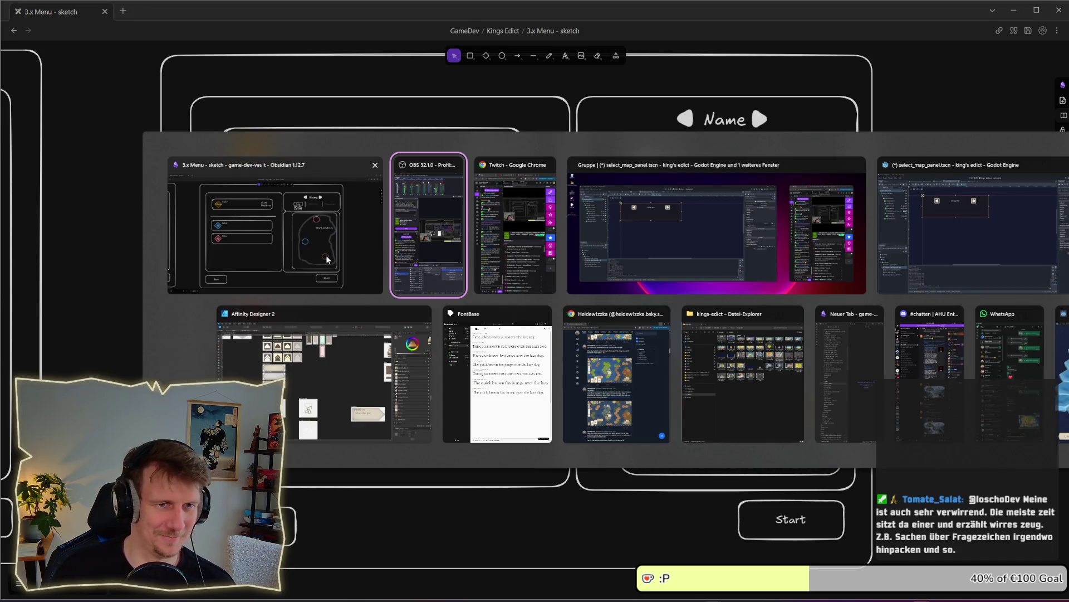
Back in Godot, add a VBoxContainer as a child of HBoxContainer2.
click(621, 251)
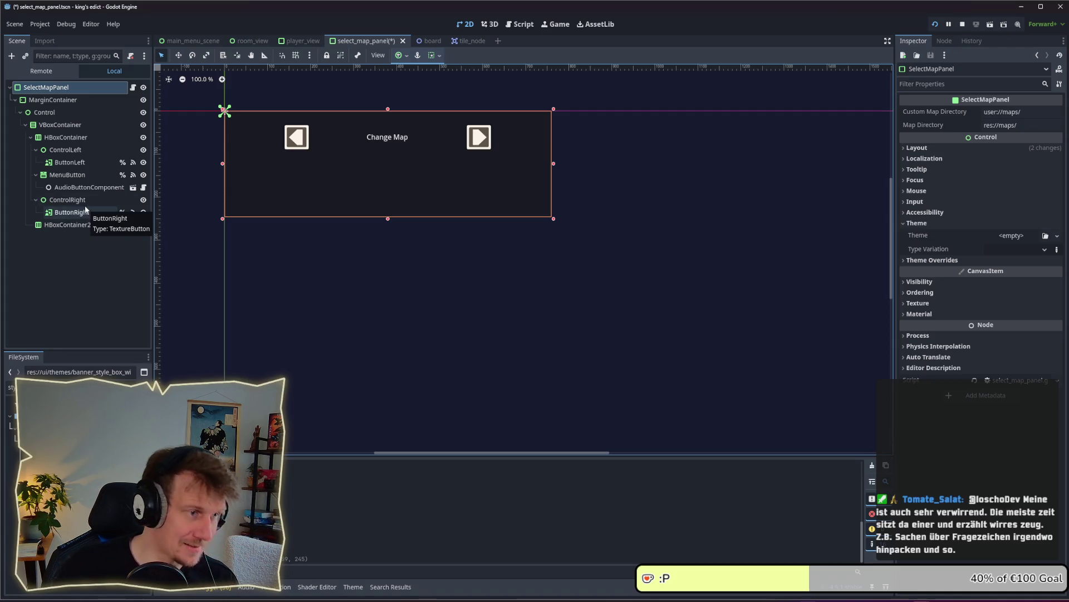
click(65, 224)
right_click(63, 223)
click(88, 231)
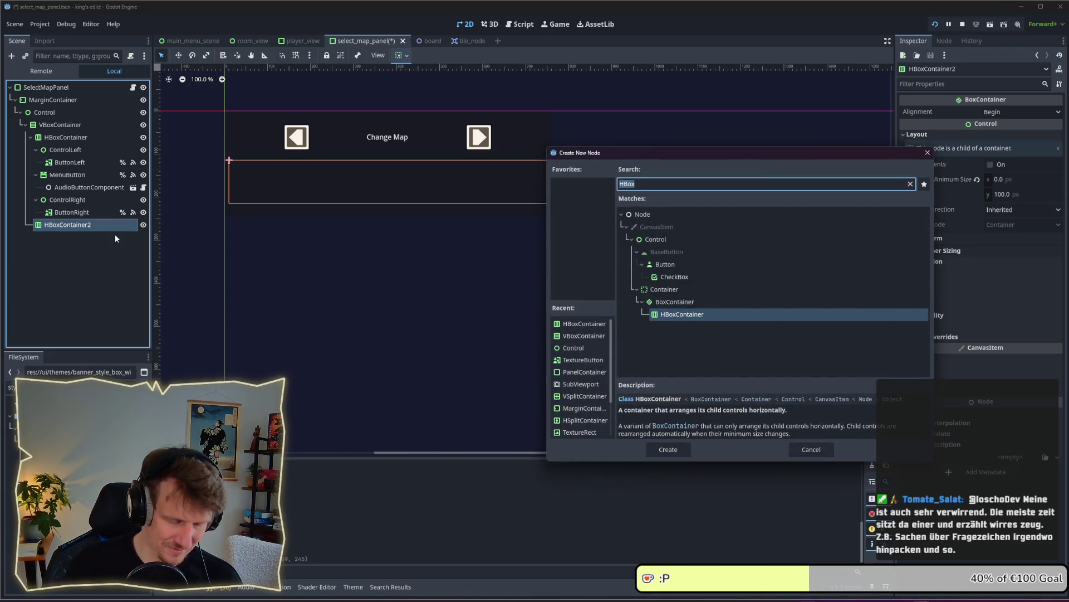
text(Con)
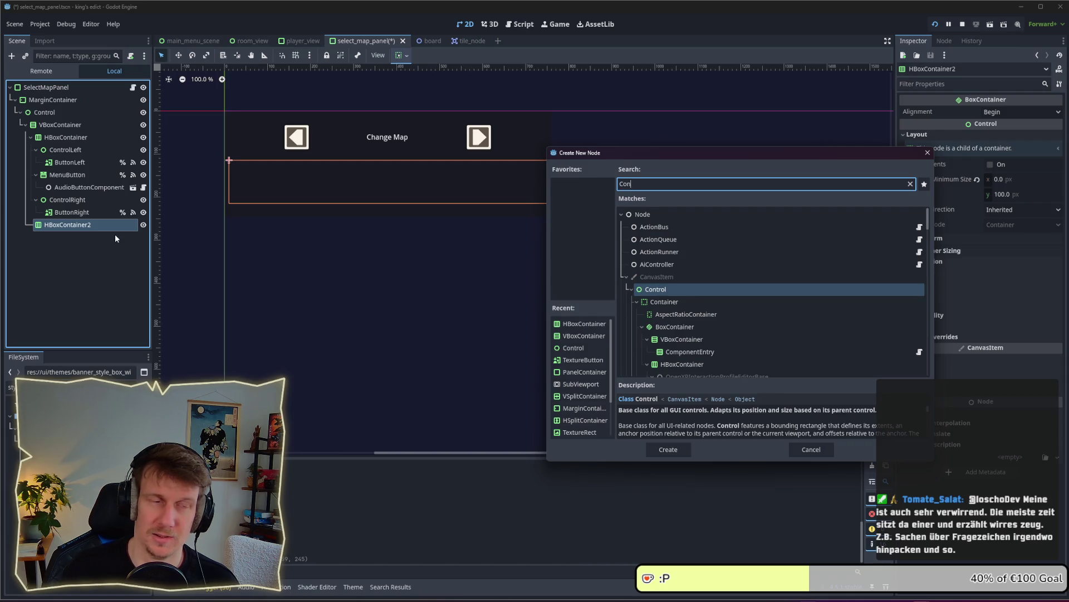
key(BackSpace)
key(BackSpace)
key(BackSpace)
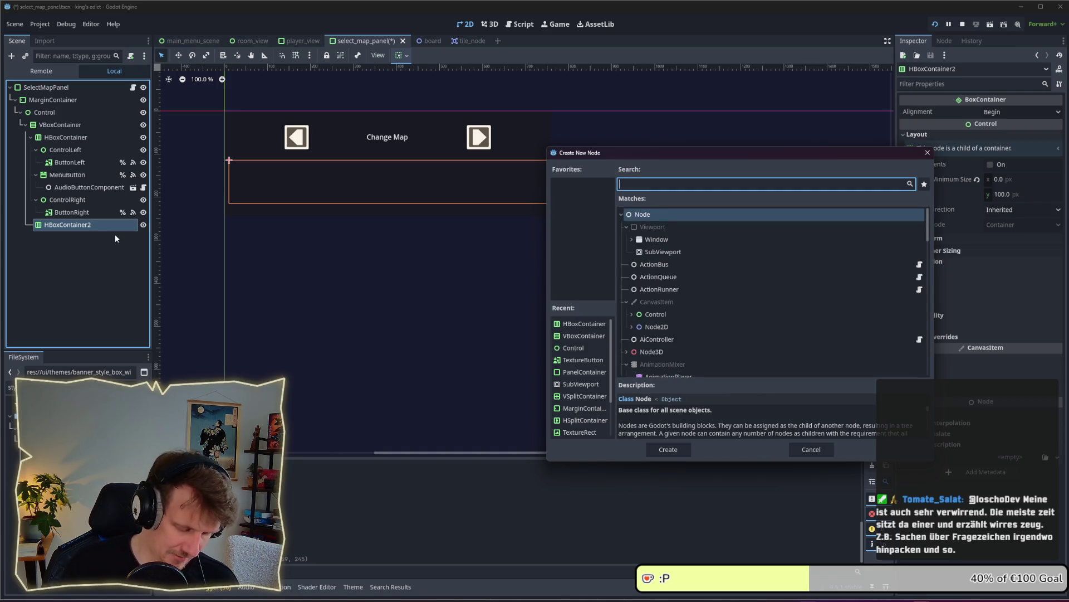
text(VBox)
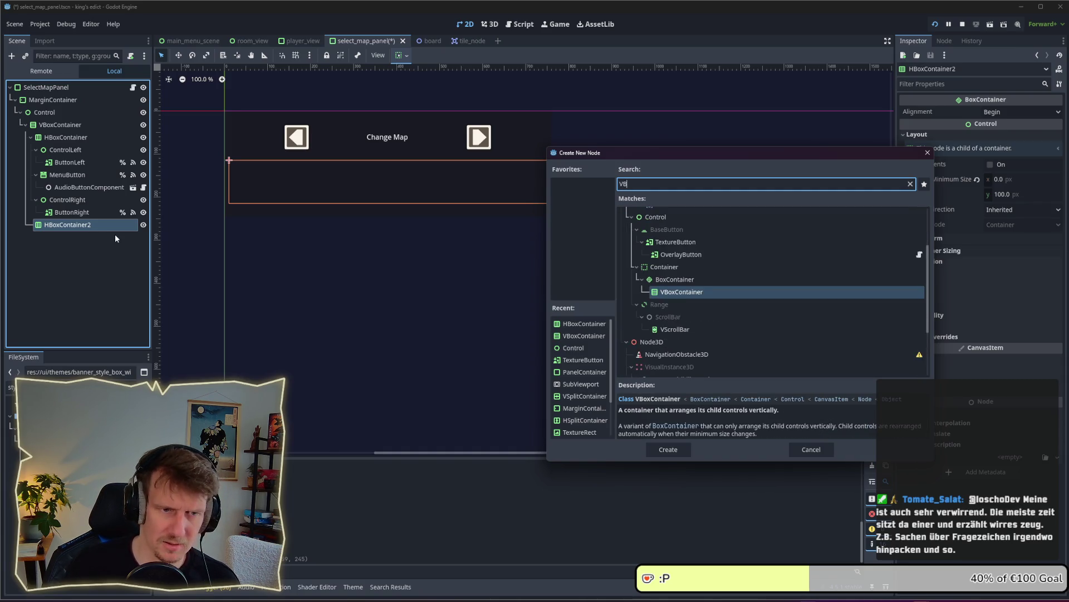
key(Return)
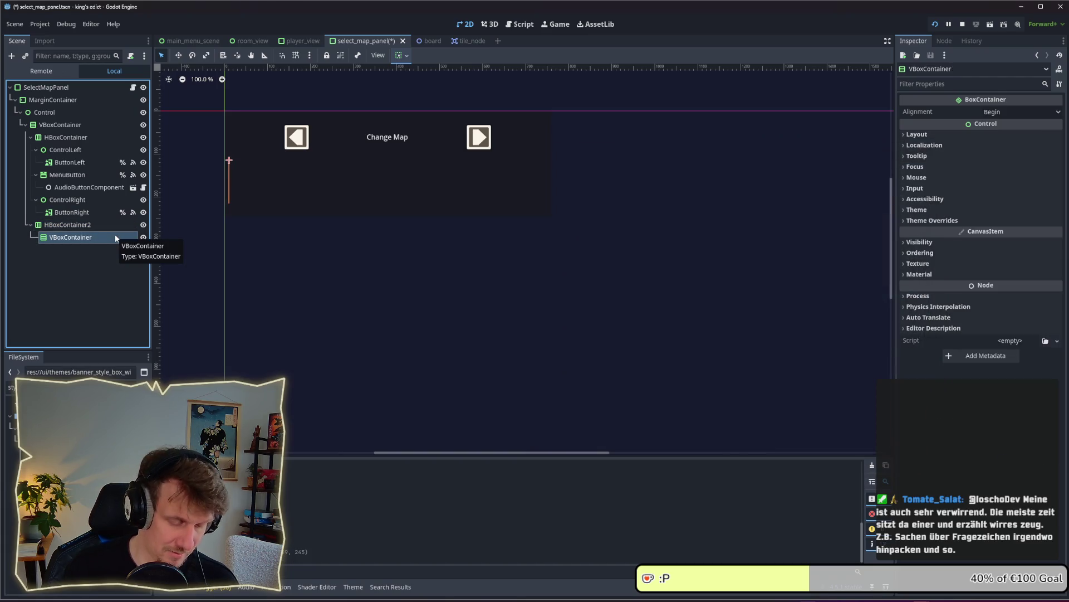
Add a Label and an HBoxContainer under the new VBoxContainer.
right_click(99, 233)
click(119, 244)
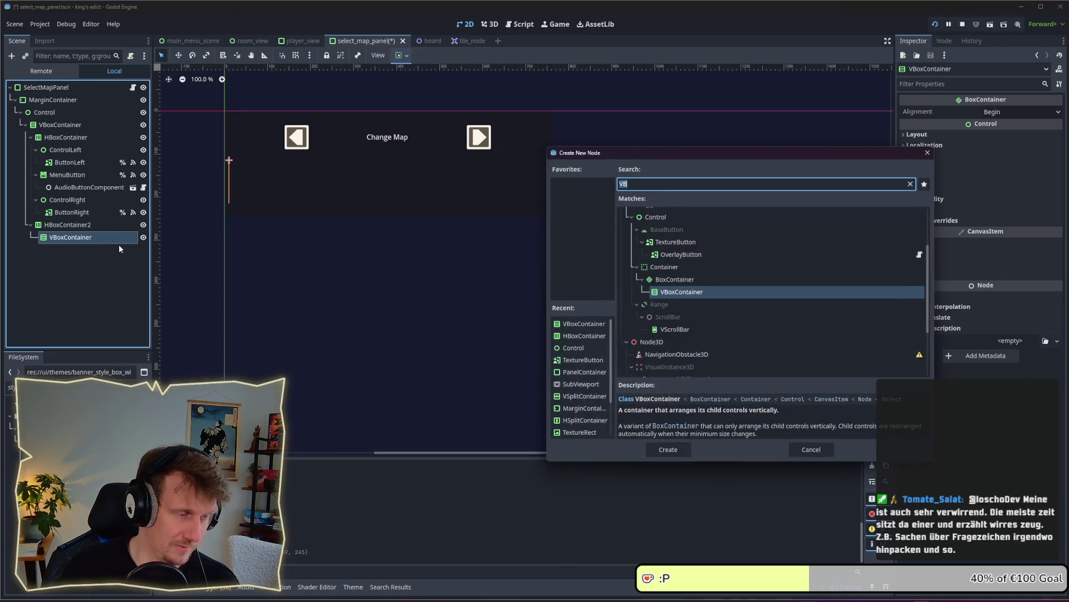
text(Lane)
key(BackSpace)
key(BackSpace)
key(BackSpace)
text(Label)
key(Return)
key(ctrl+a)
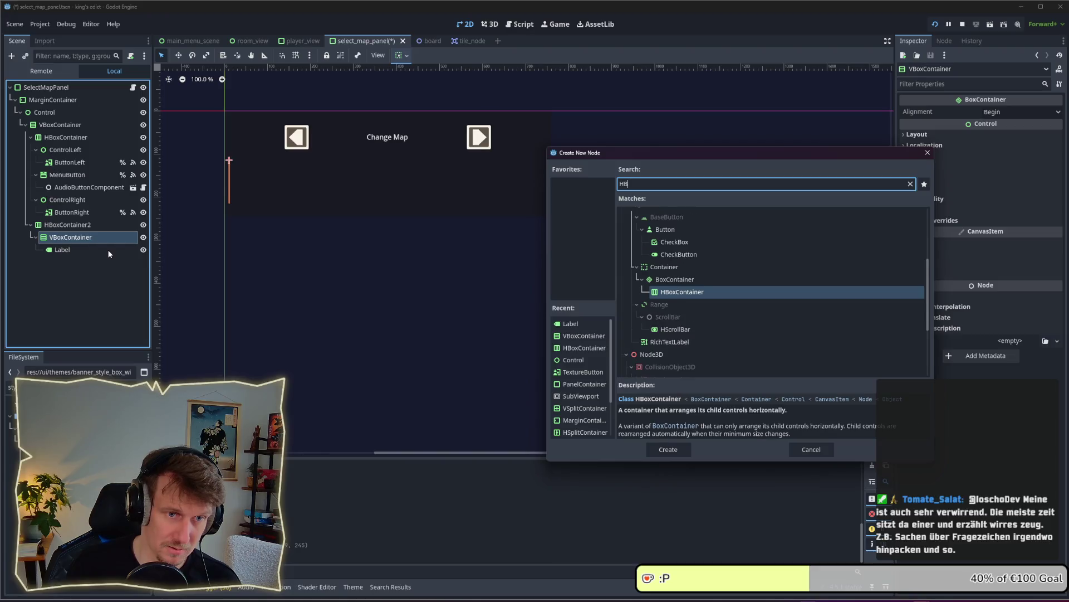
text(HBox)
key(Return)
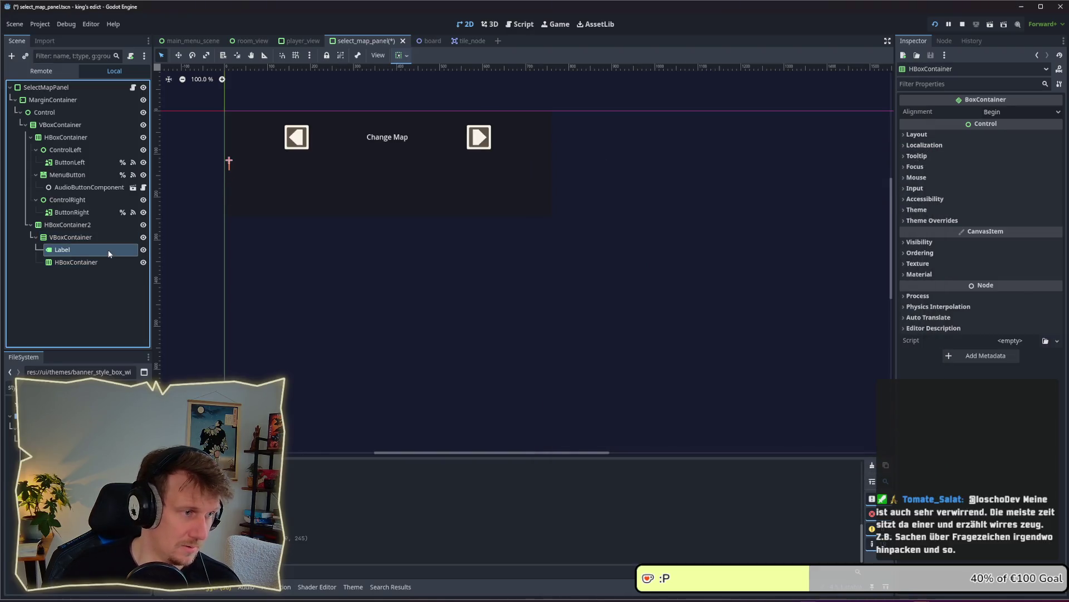
Add a Button as another child of the VBoxContainer.
right_click(75, 238)
click(106, 243)
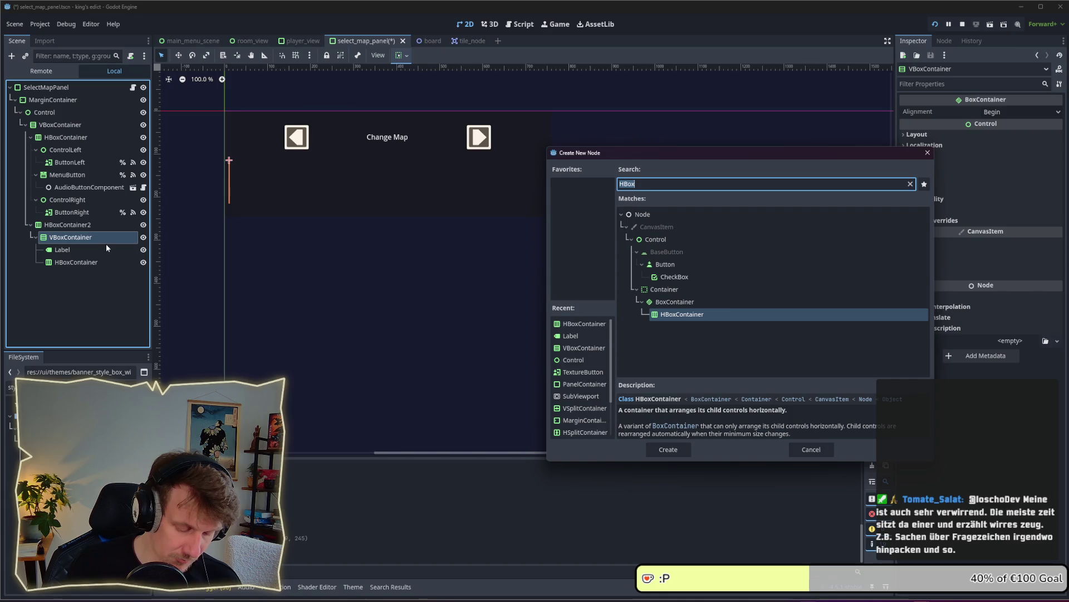
text(But)
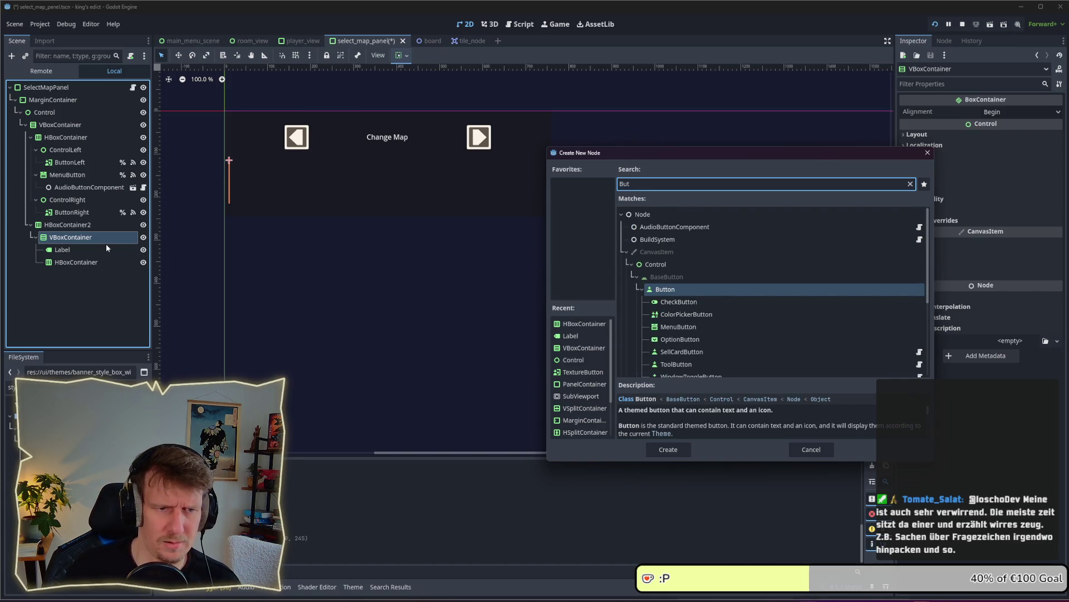
double_click(660, 290)
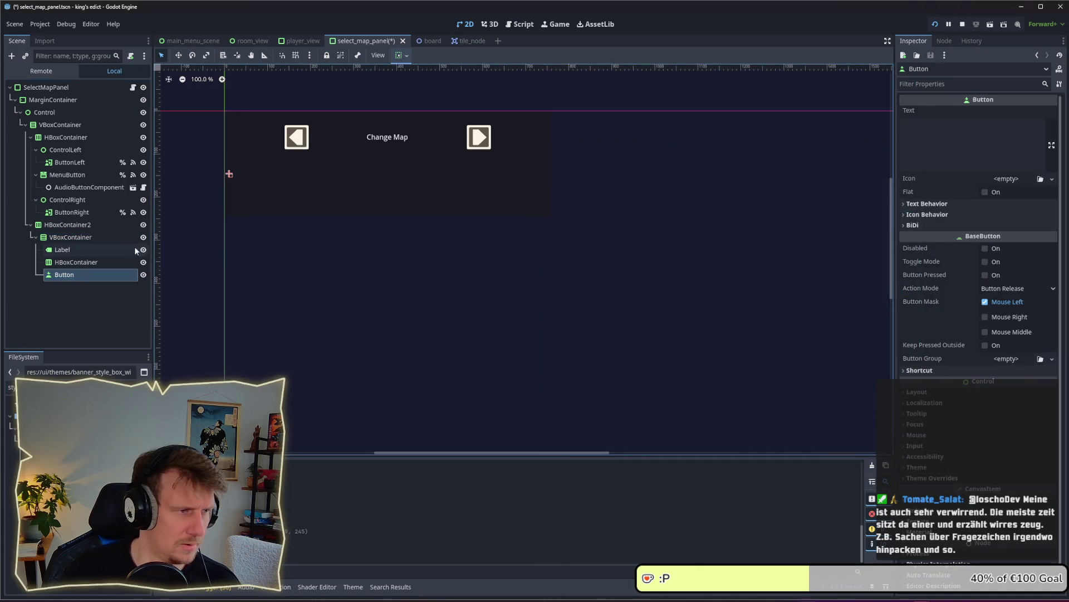
Move the Button above the HBoxContainer and delete the Label node.
click(84, 250)
drag(83, 270, 85, 257)
click(92, 250)
key(Delete)
key(Return)
Give the VBoxContainer a 150 px custom minimum width.
click(105, 238)
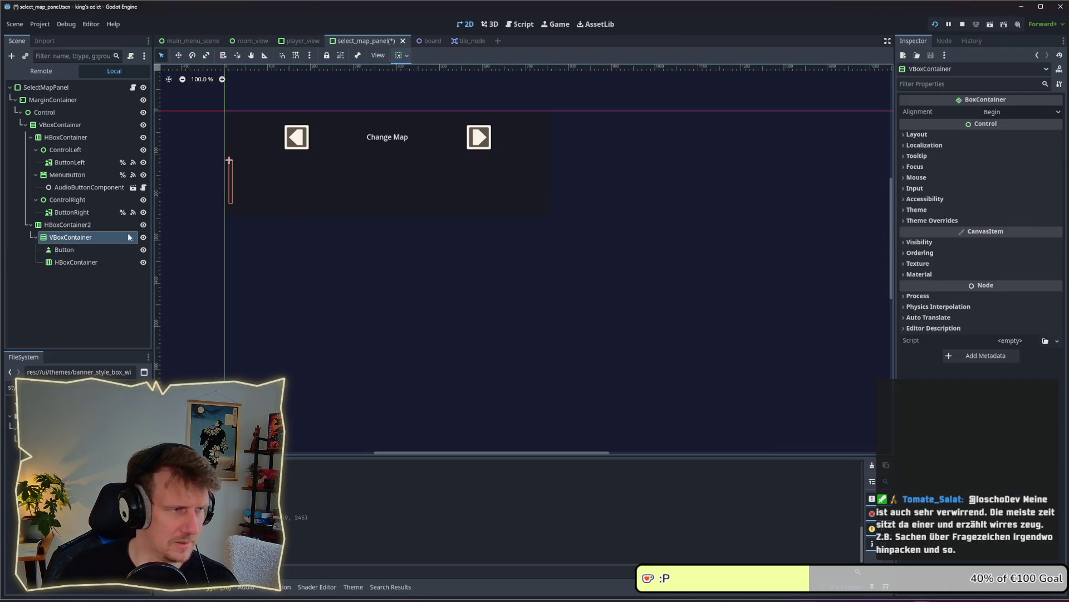
click(928, 137)
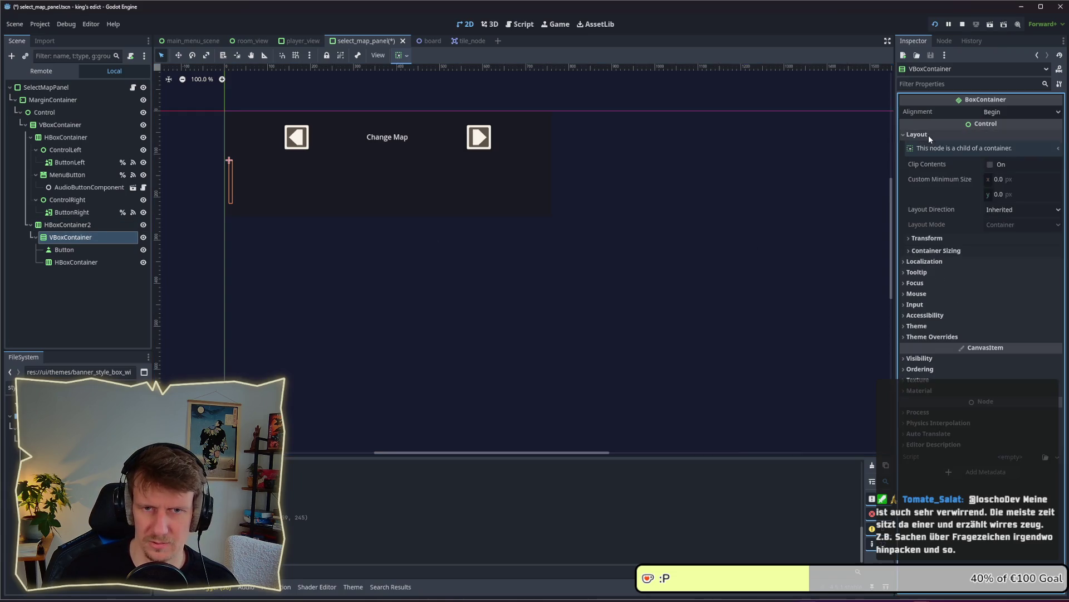
click(1002, 179)
text(1)
key(Return)
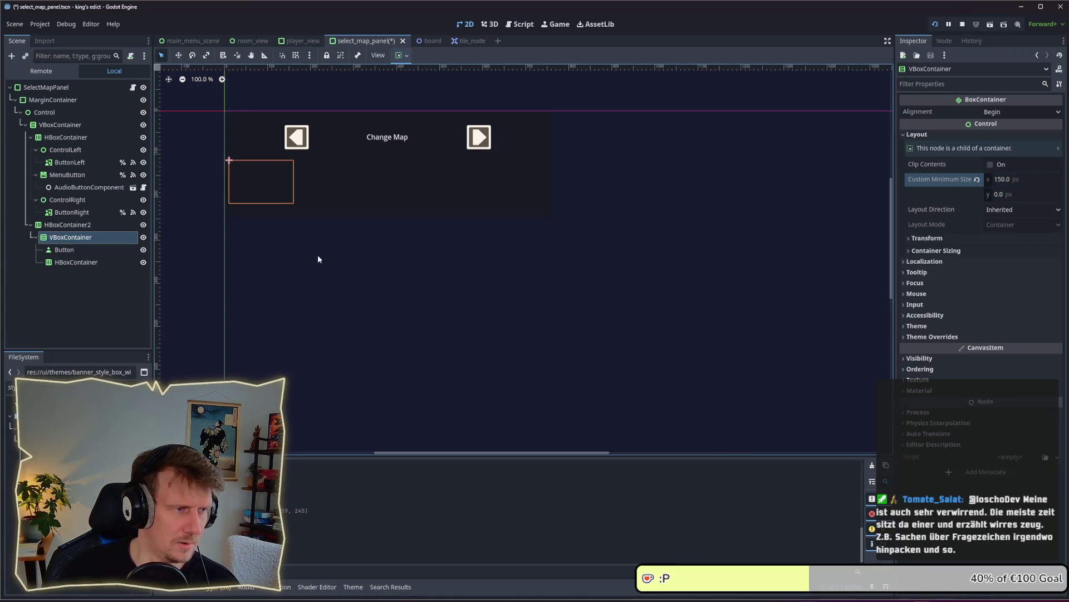
Set HBoxContainer2's alignment to Center and save the scene.
click(68, 225)
click(997, 111)
click(1001, 137)
key(ctrl+s)
Set the Button's text to 'Map'.
click(72, 237)
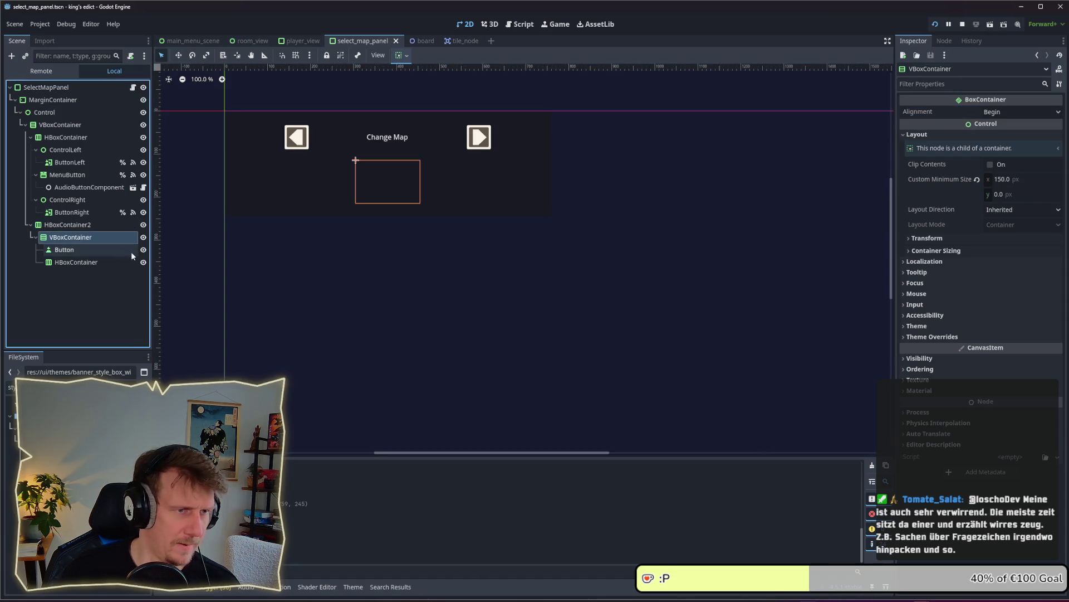
click(65, 250)
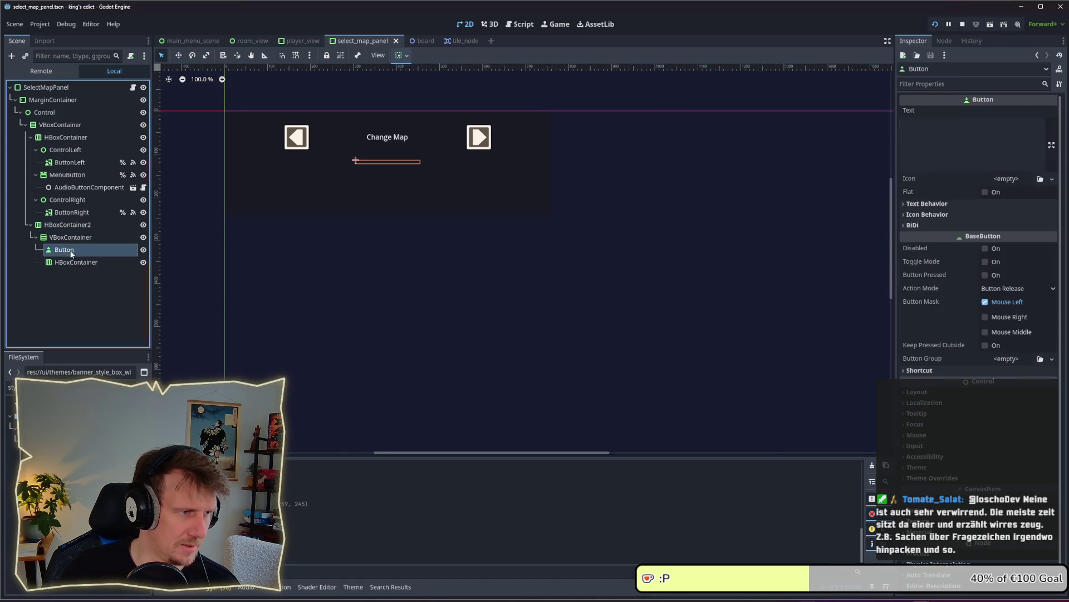
click(961, 127)
text(Map)
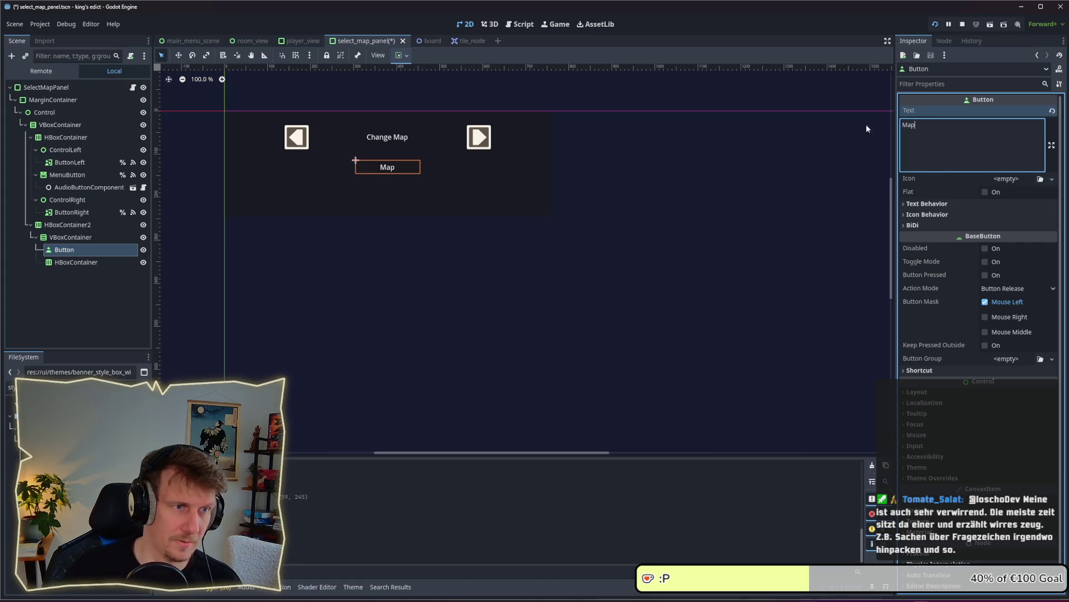
Add a child node to the inner HBoxContainer, searching for 'Text'.
click(81, 262)
right_click(81, 265)
click(112, 273)
text(Text)
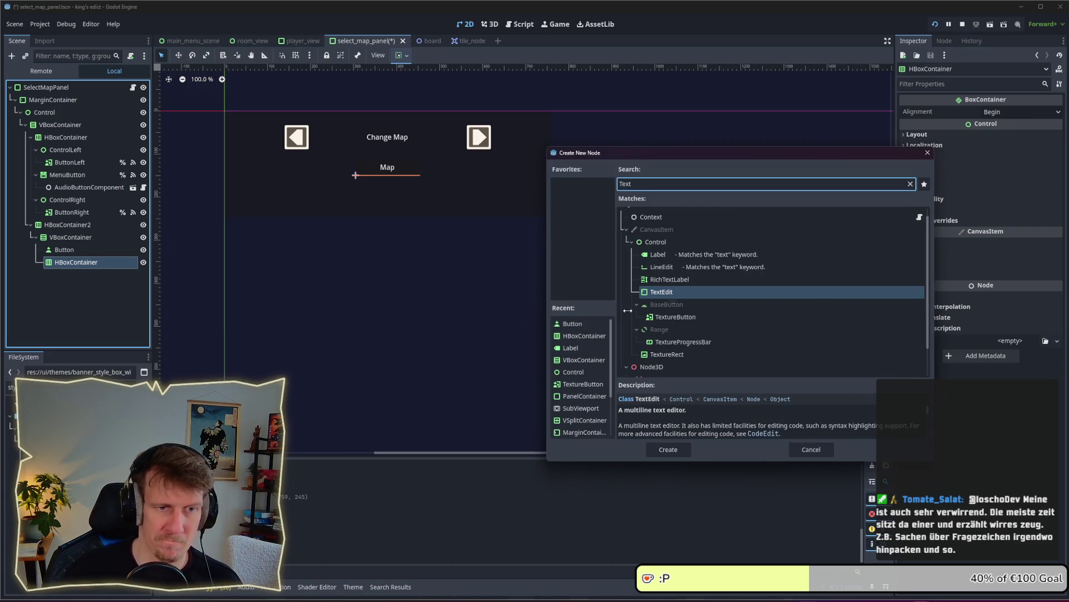
Add a TextureButton under the HBoxContainer and set its minimum size to 70 by 70.
click(676, 316)
click(668, 450)
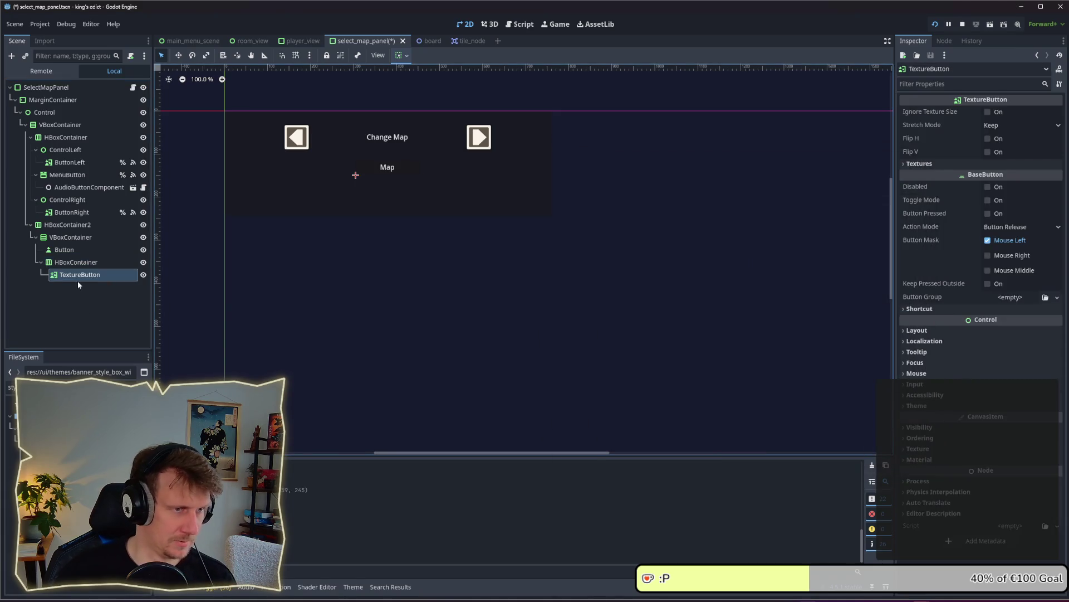
click(951, 330)
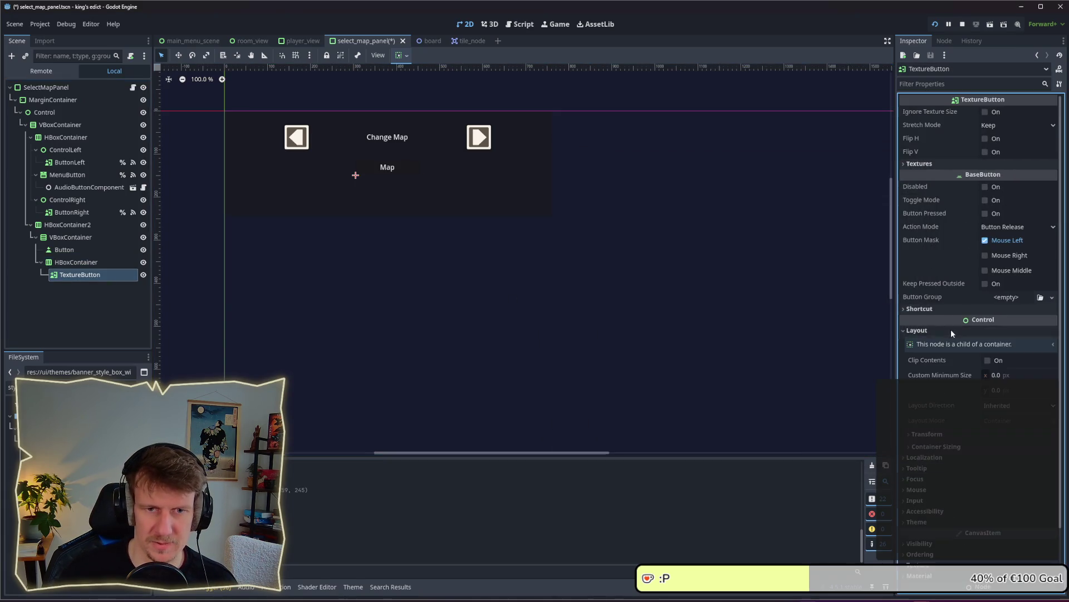
click(1001, 375)
text(50)
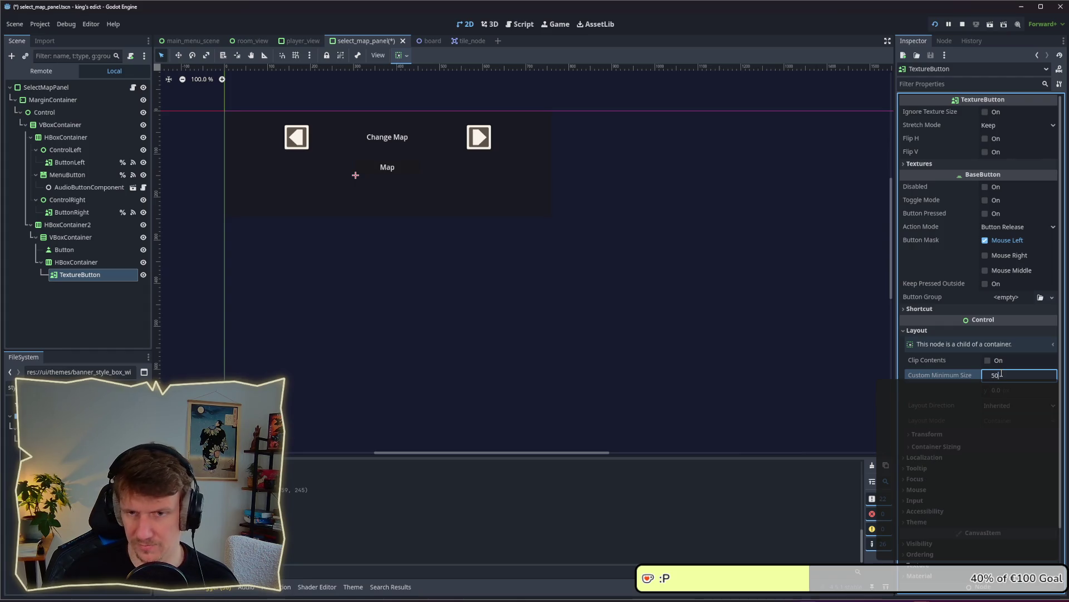
text(0)
key(Tab)
text(7)
key(Return)
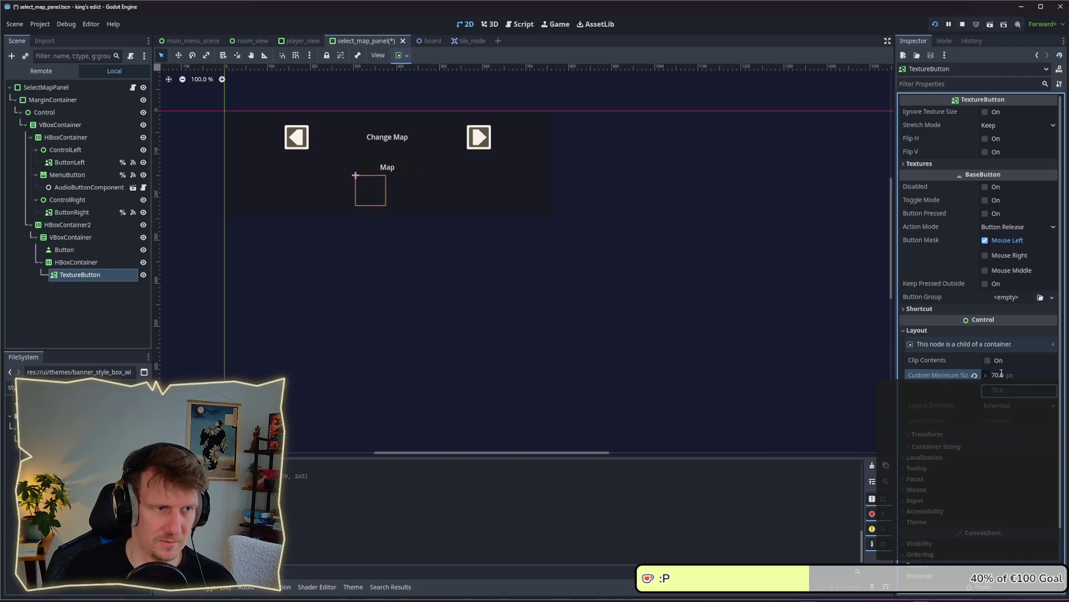
Reduce the TextureButton's minimum size to 35 × 35 and save the scene.
click(1022, 374)
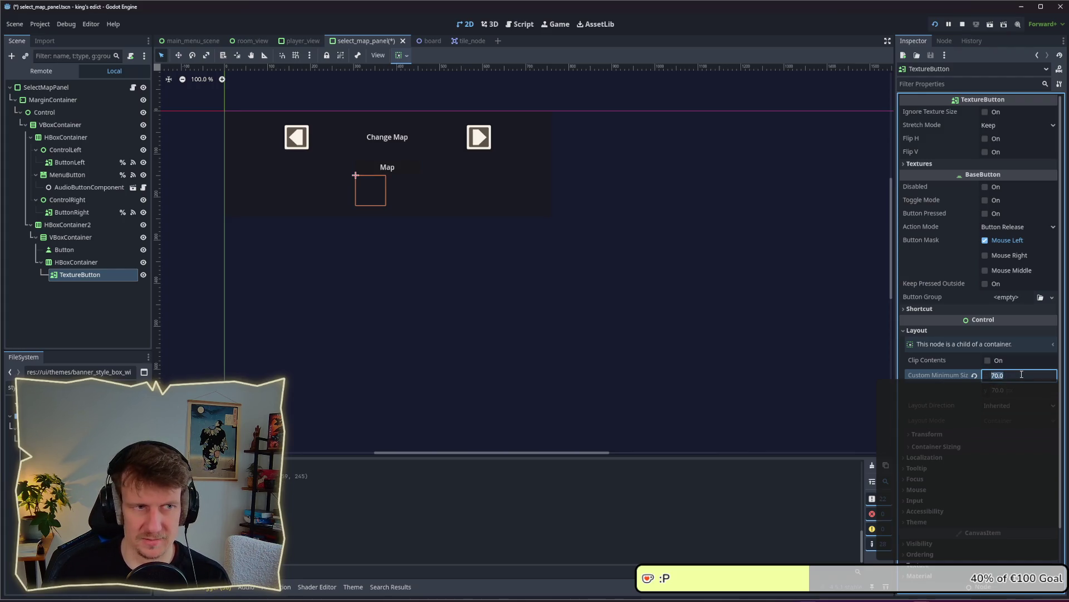
text(35)
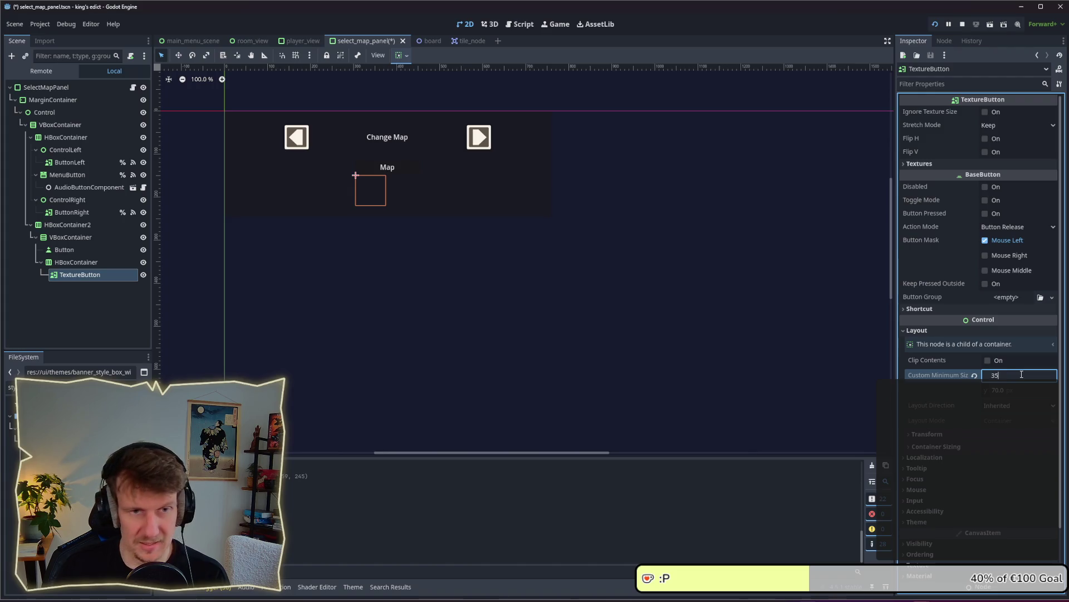
click(1014, 390)
text(35)
key(Return)
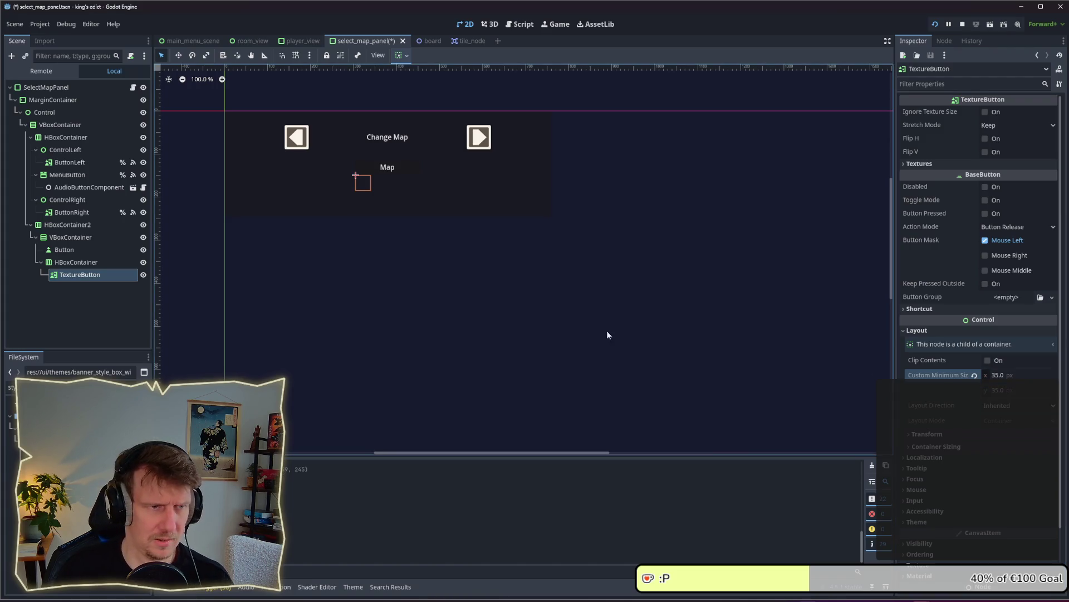
key(ctrl+s)
Filter the FileSystem dock by 'ar' and browse the arrow images.
click(64, 250)
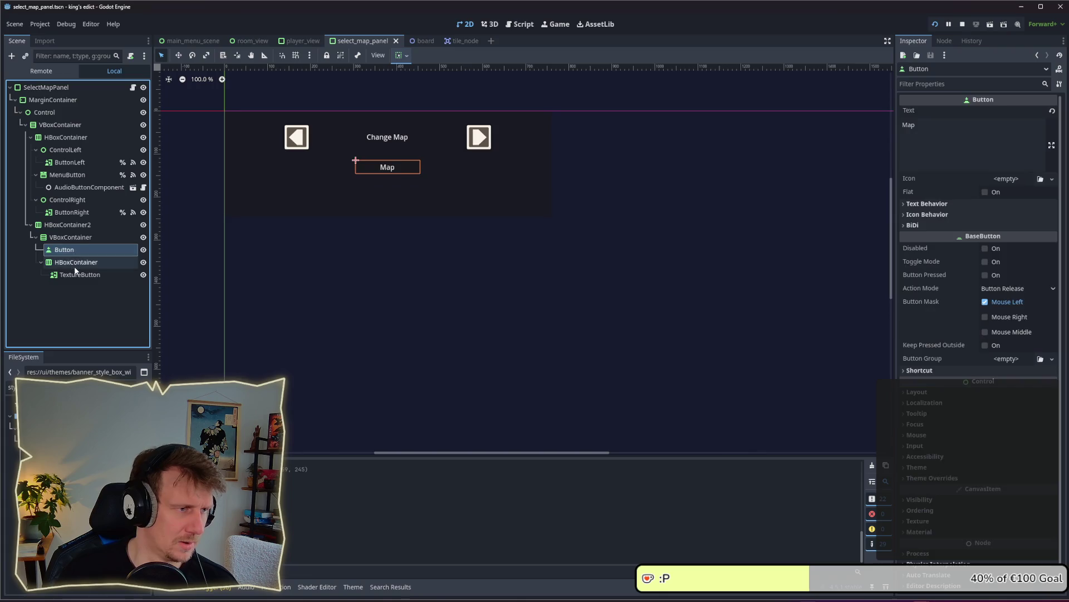
click(81, 275)
click(7, 387)
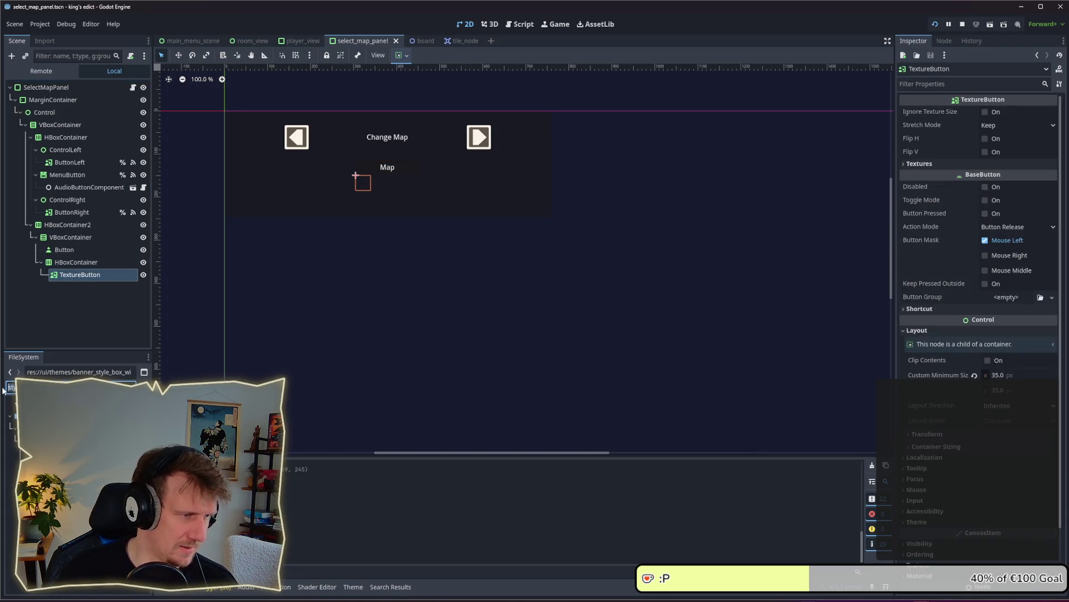
key(ctrl+a)
text(ar)
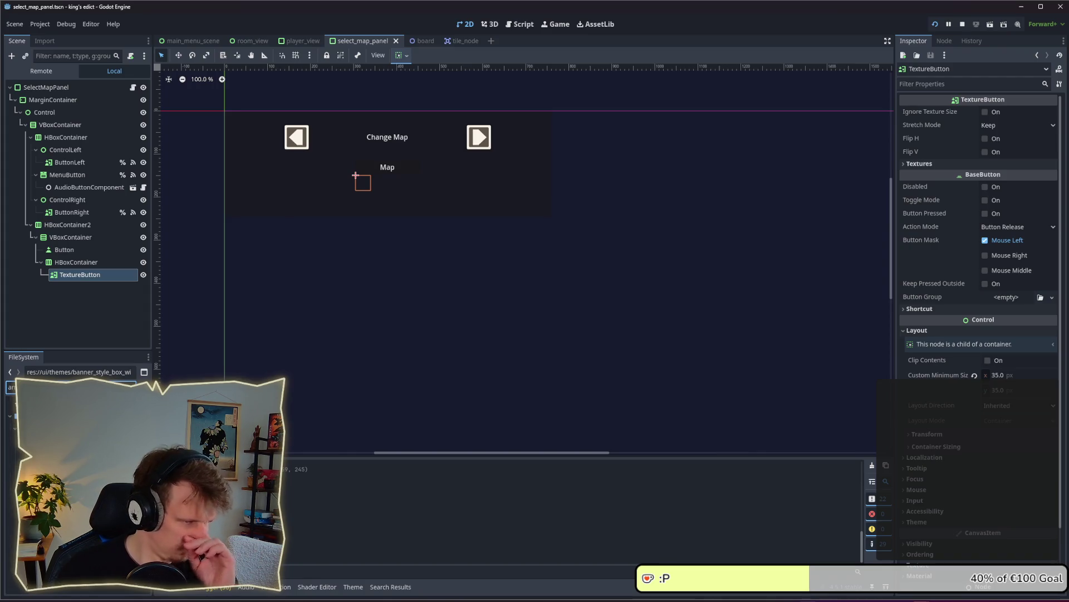
key(Down)
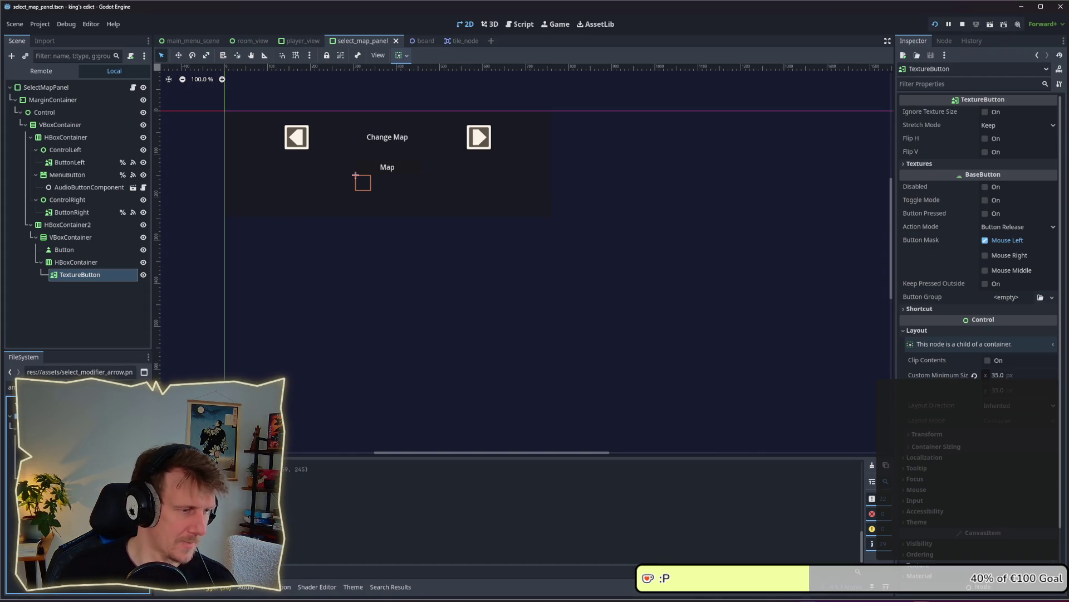
key(Down)
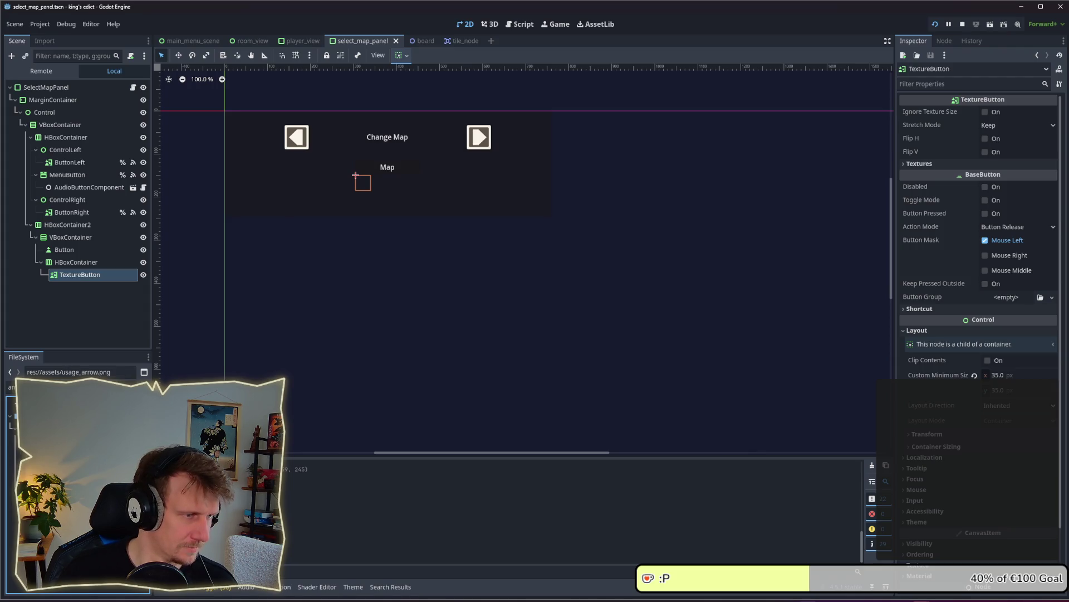
key(Up)
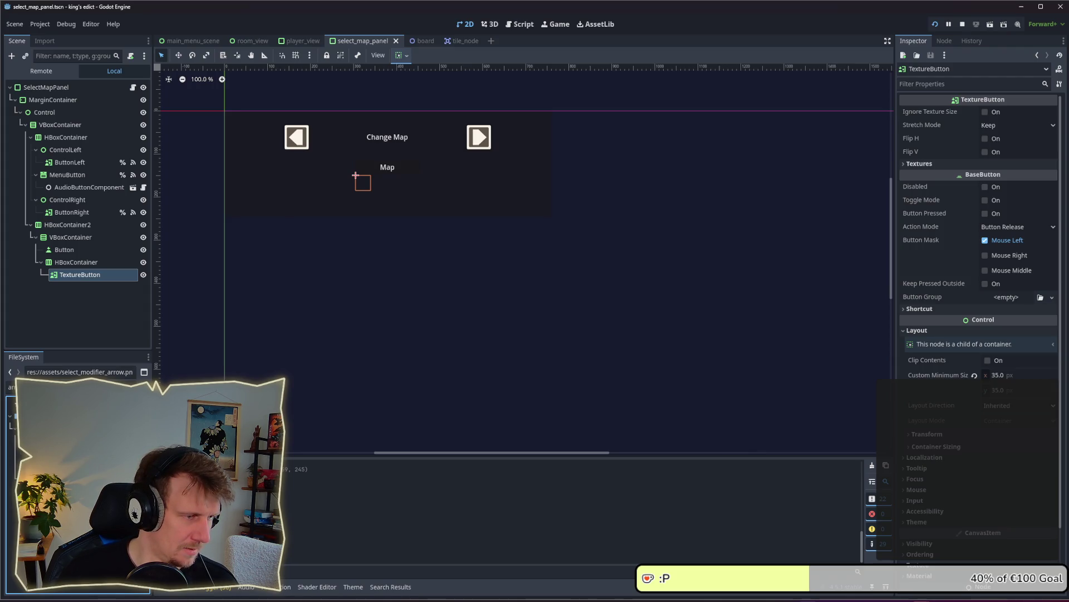
Filter the files by 'bu' and drop a button image onto the TextureButton.
double_click(6, 388)
text(bu)
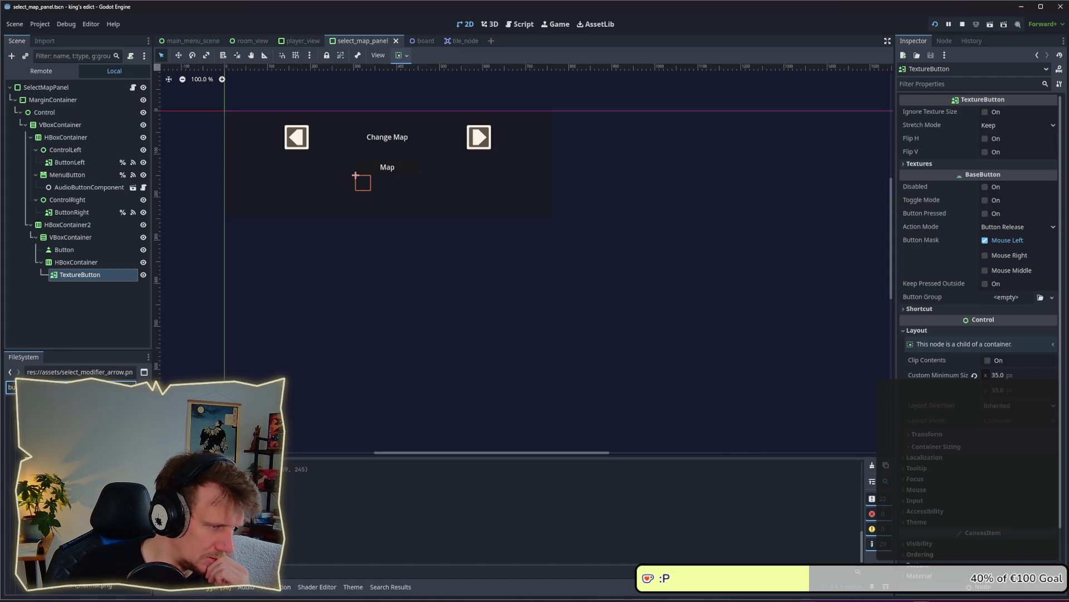
drag(73, 588, 83, 275)
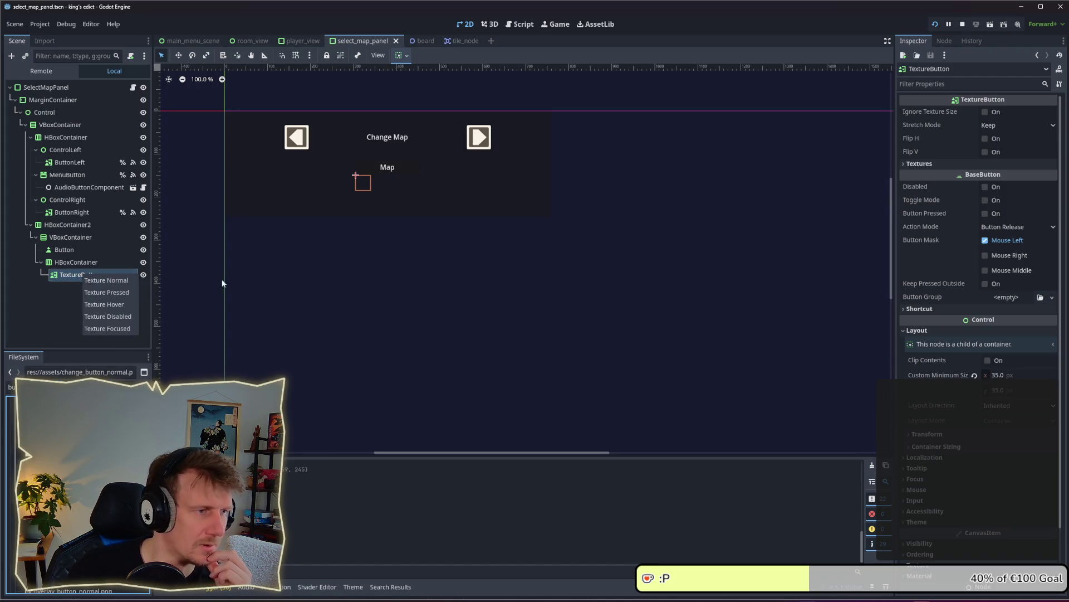
Use the image as Texture Normal, set Stretch Mode to Scale, and enable Ignore Texture Size.
click(136, 282)
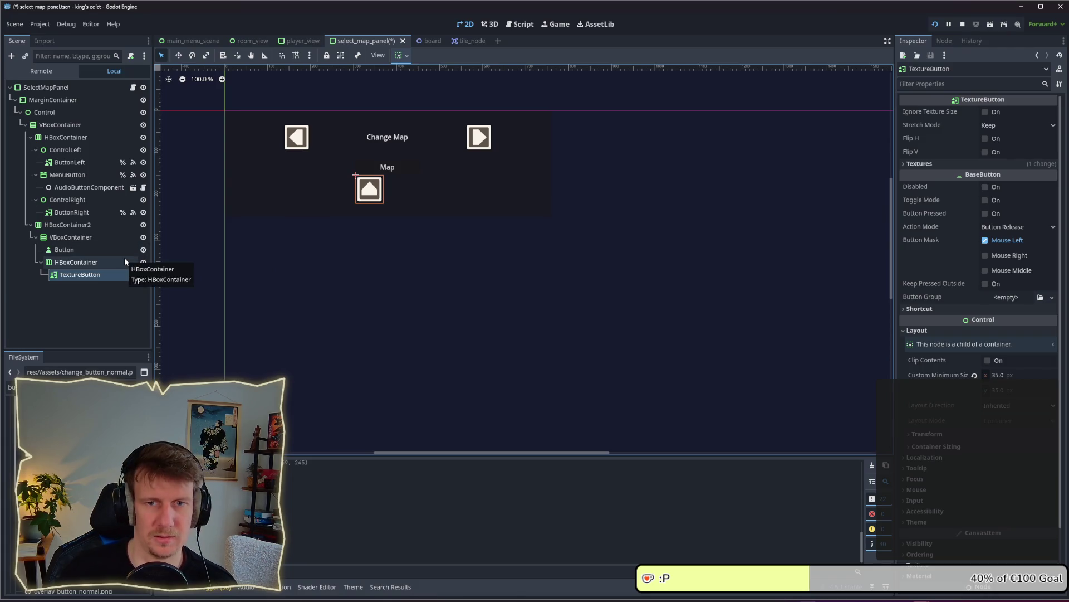
click(1002, 125)
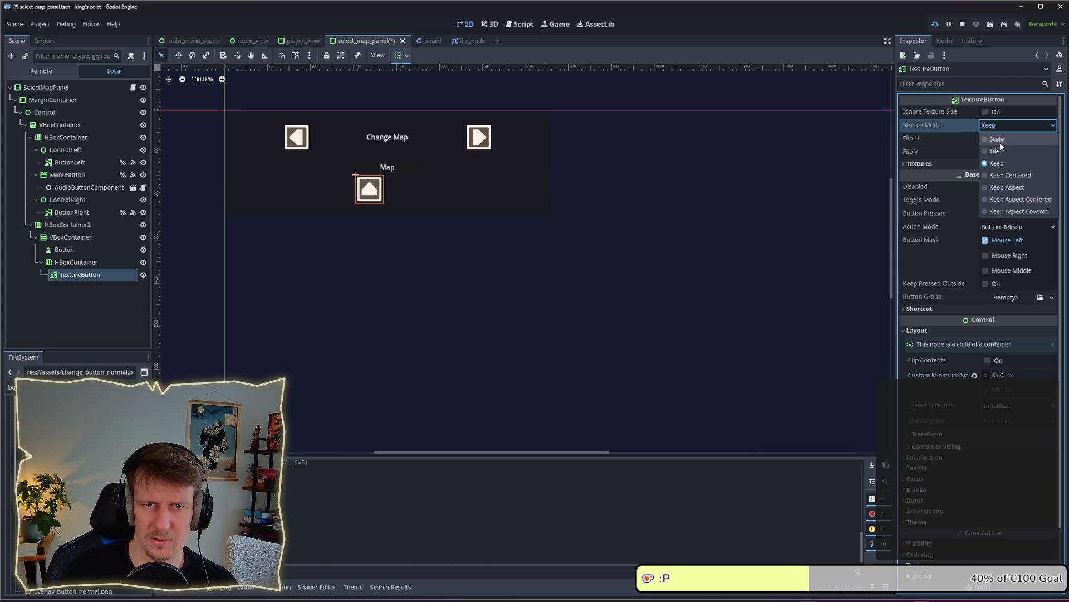
click(1000, 142)
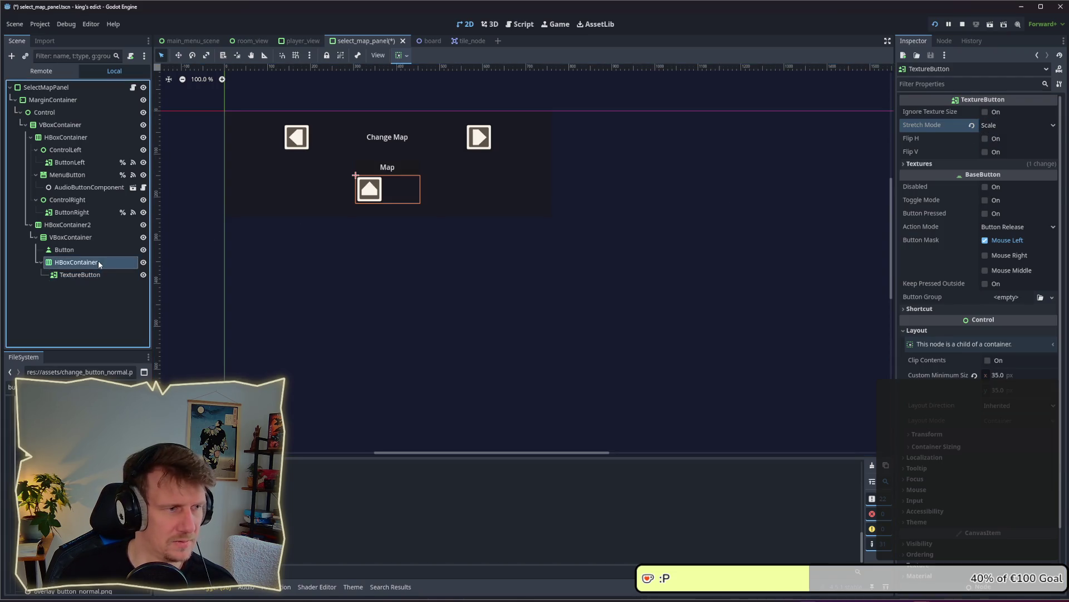
click(984, 111)
click(125, 273)
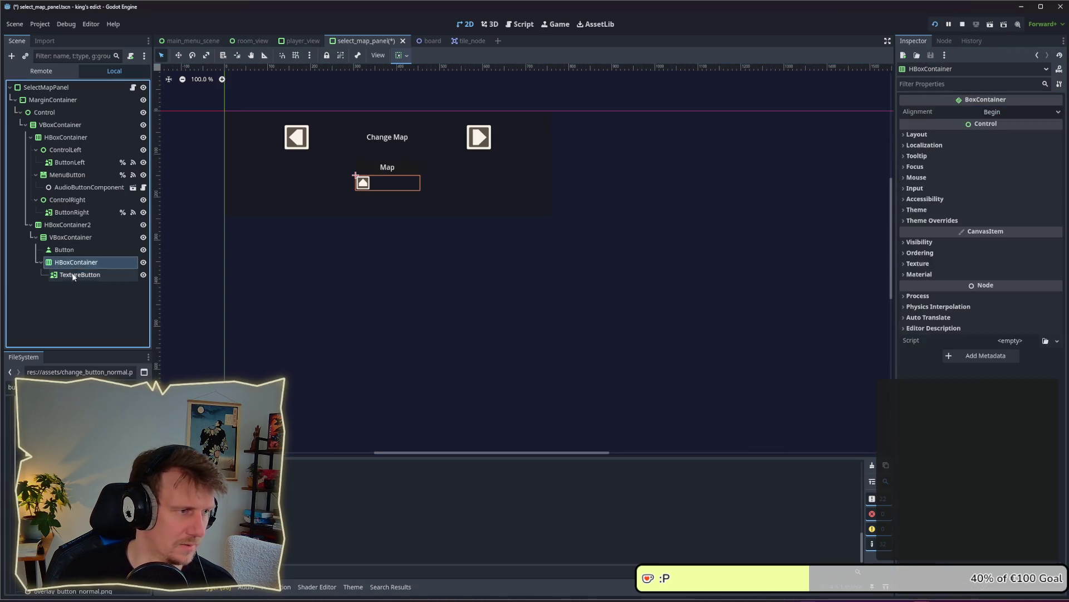
Duplicate the TextureButton into three, center their row, and save.
key(ctrl+d)
key(ctrl+d)
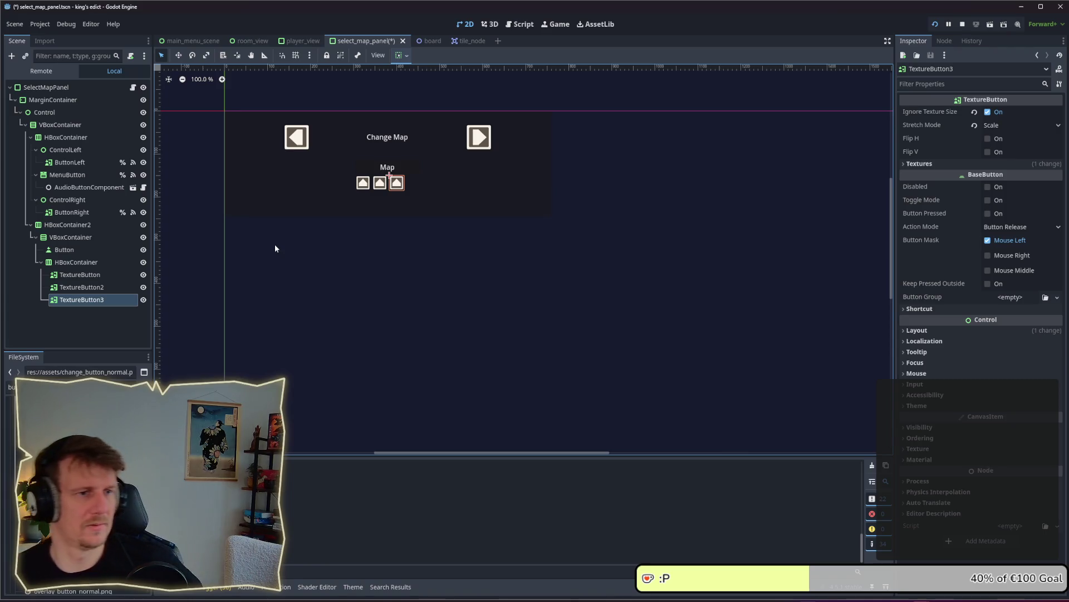
click(98, 264)
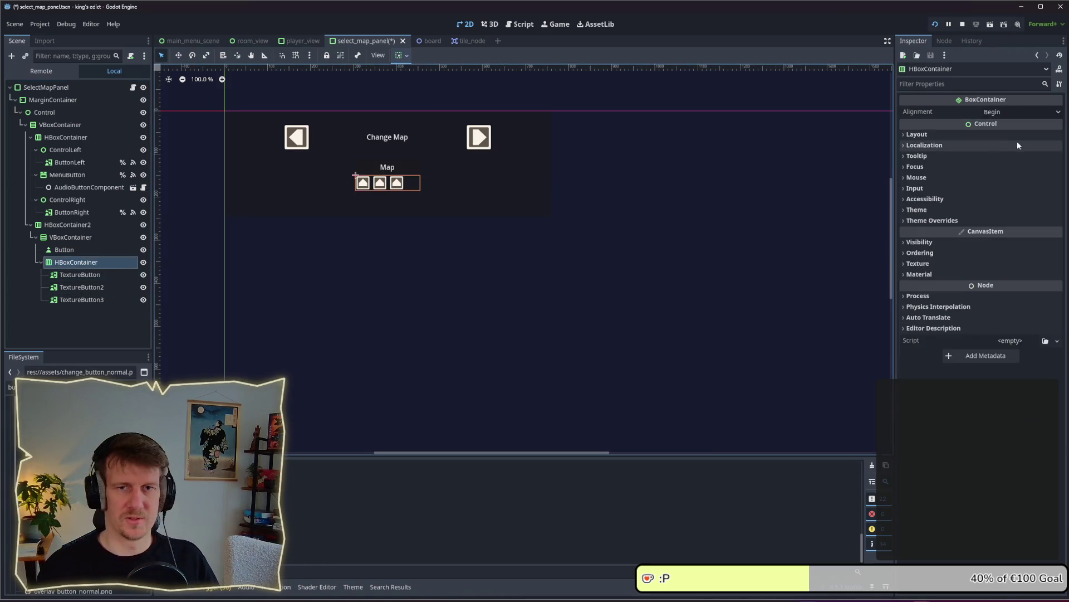
click(1005, 113)
click(1007, 130)
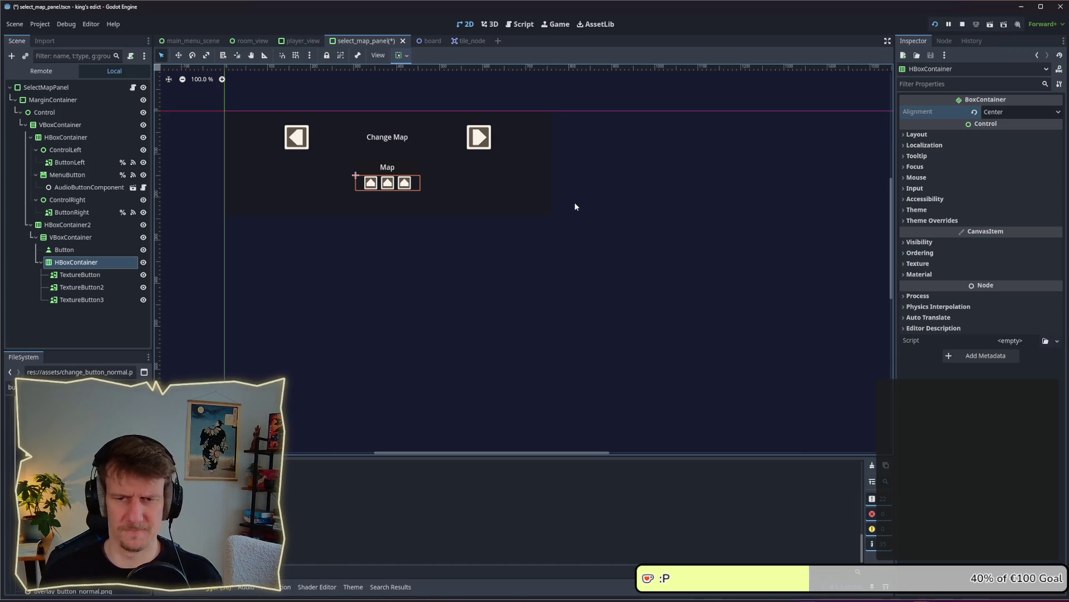
click(456, 252)
key(ctrl+s)
Rename the Map VBoxContainer to 'MapHeader'.
click(90, 238)
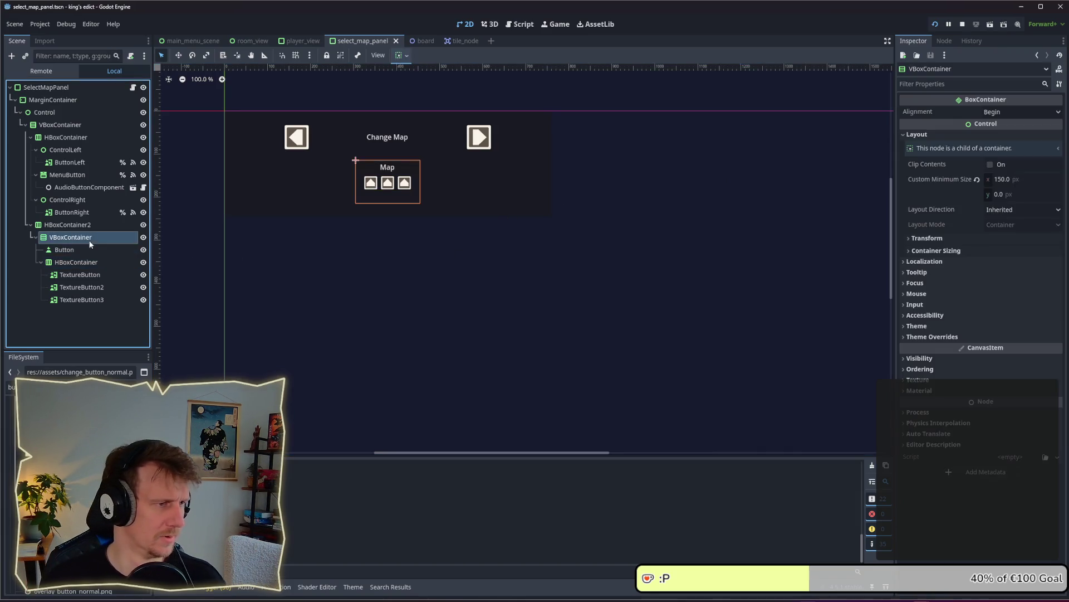
click(90, 238)
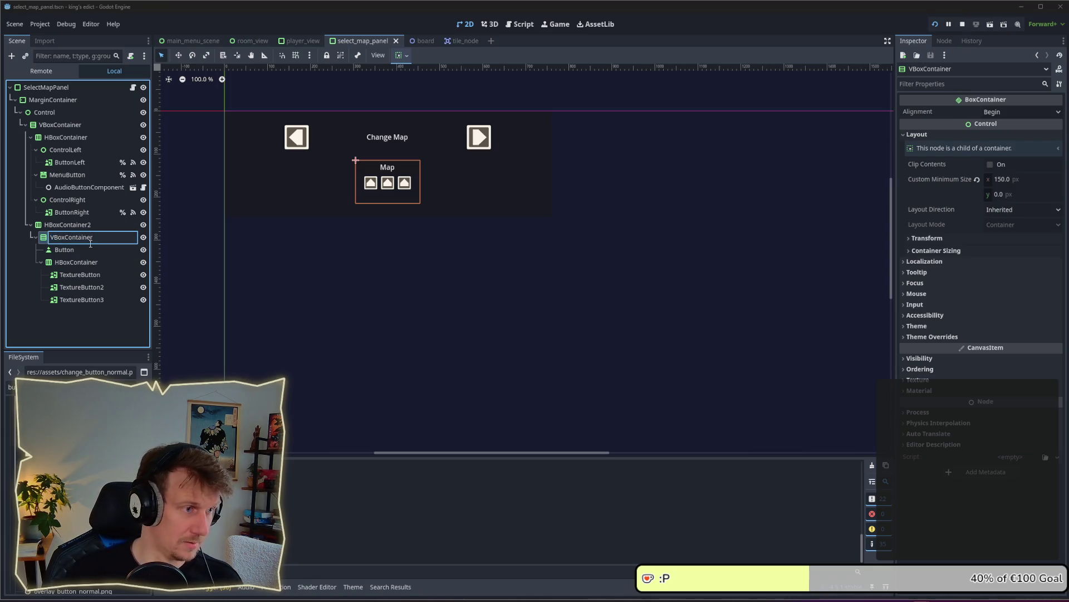
drag(99, 237, 46, 238)
text(Map)
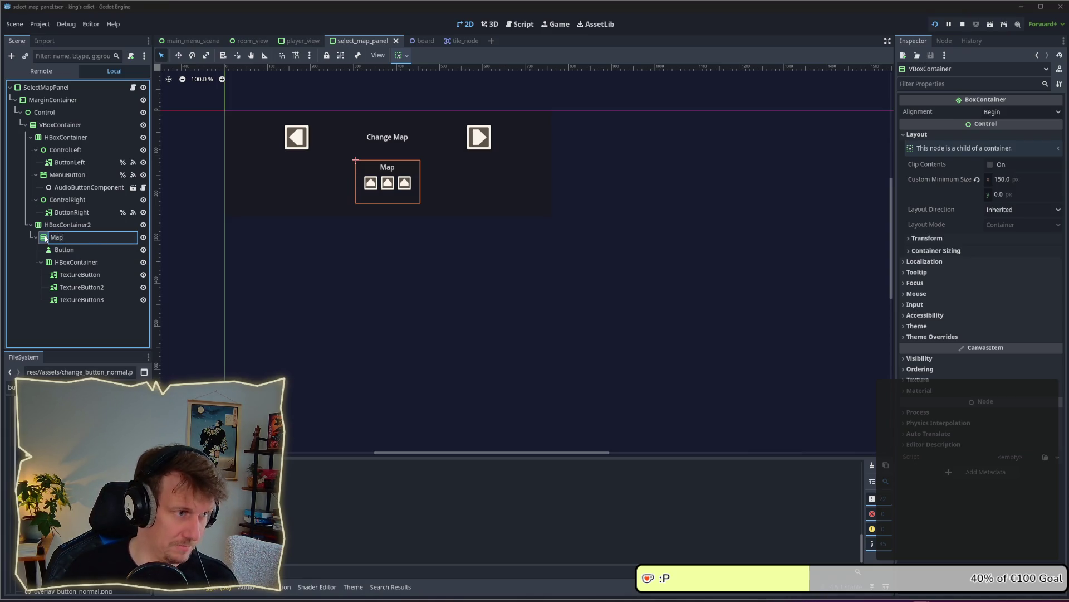
text(H)
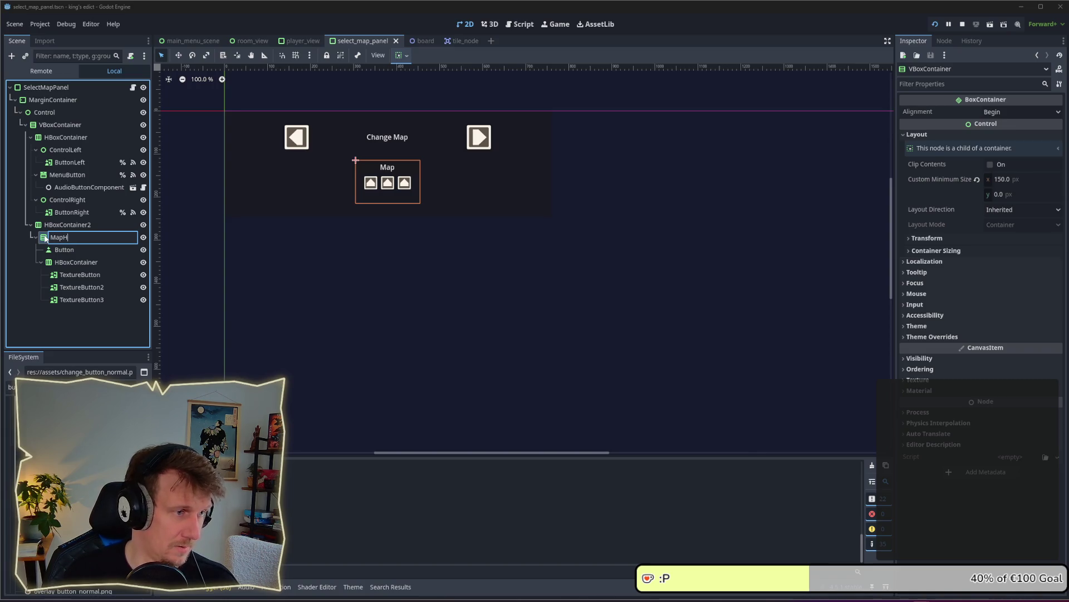
text(eader)
Duplicate MapHeader twice and caption the second header's button 'Settings'.
key(Return)
key(ctrl+d)
key(ctrl+d)
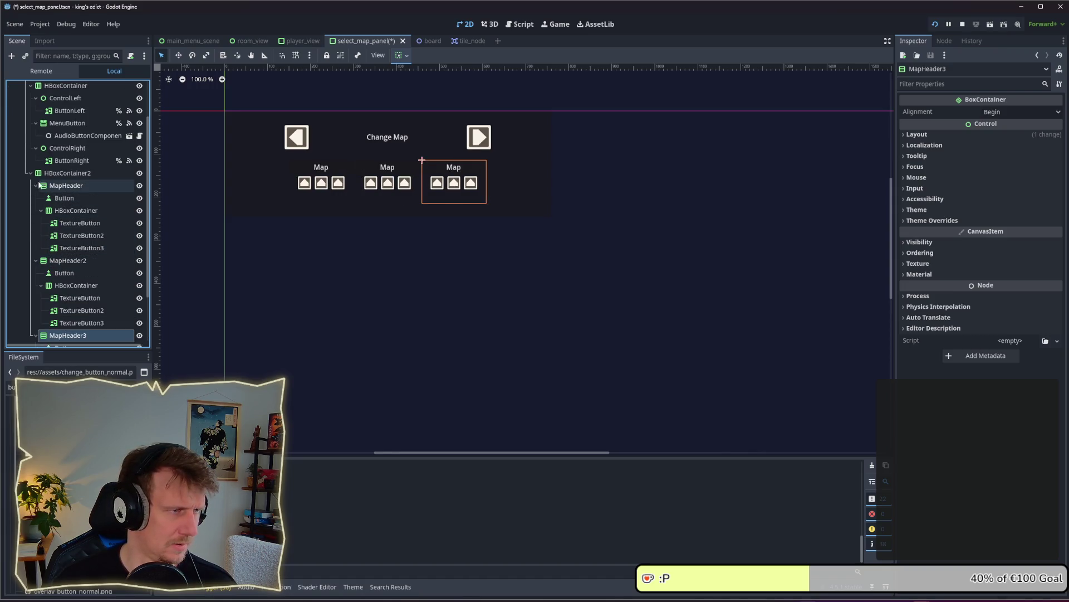
click(35, 186)
click(65, 198)
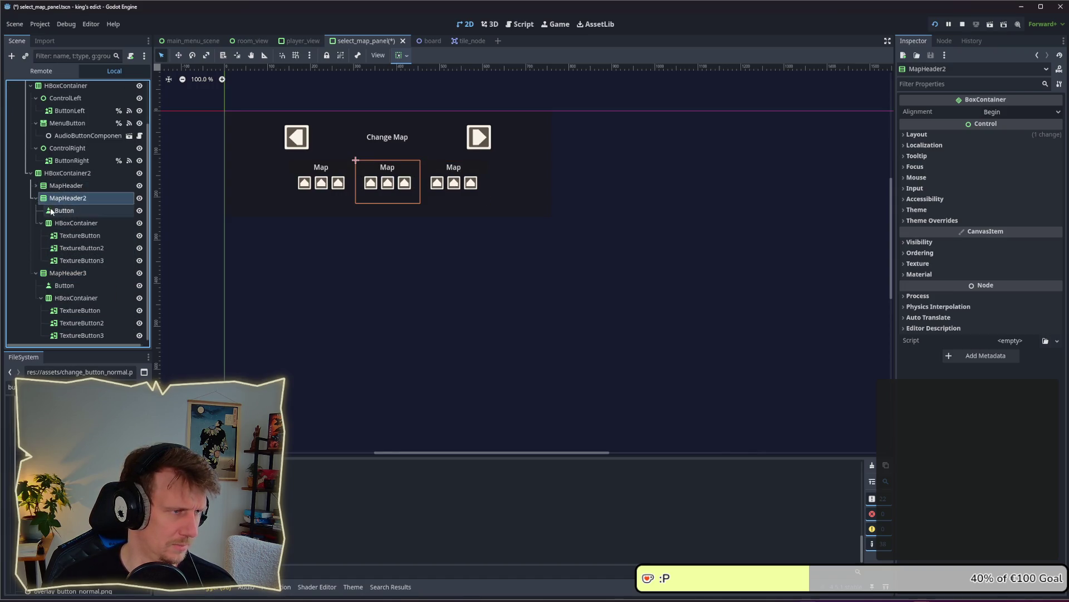
click(64, 211)
click(902, 128)
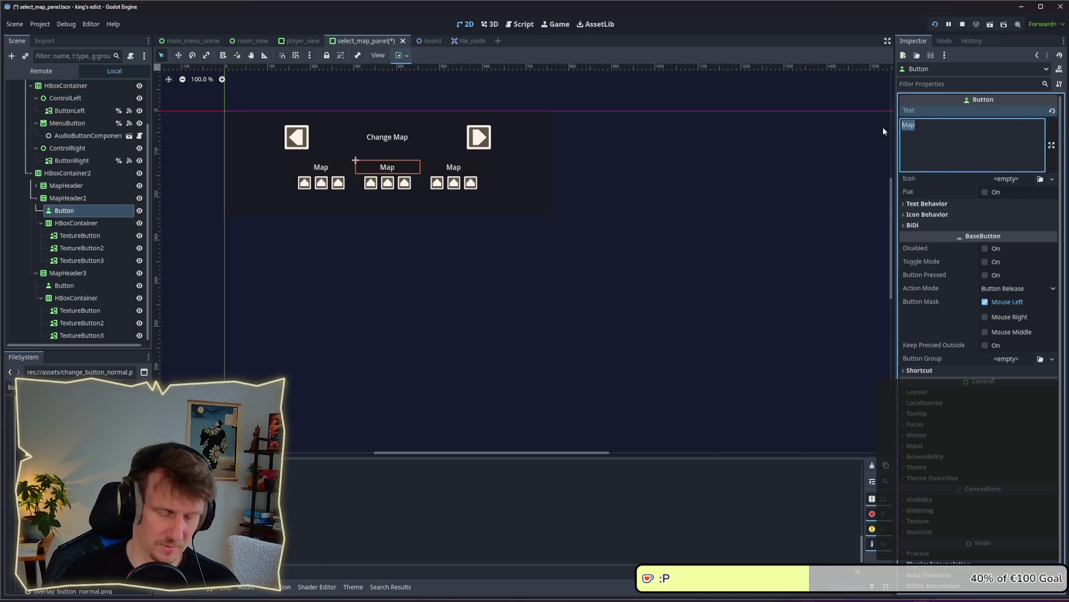
text(Settings)
Caption the third header's button 'Resources' and hide the first Settings icon.
click(77, 284)
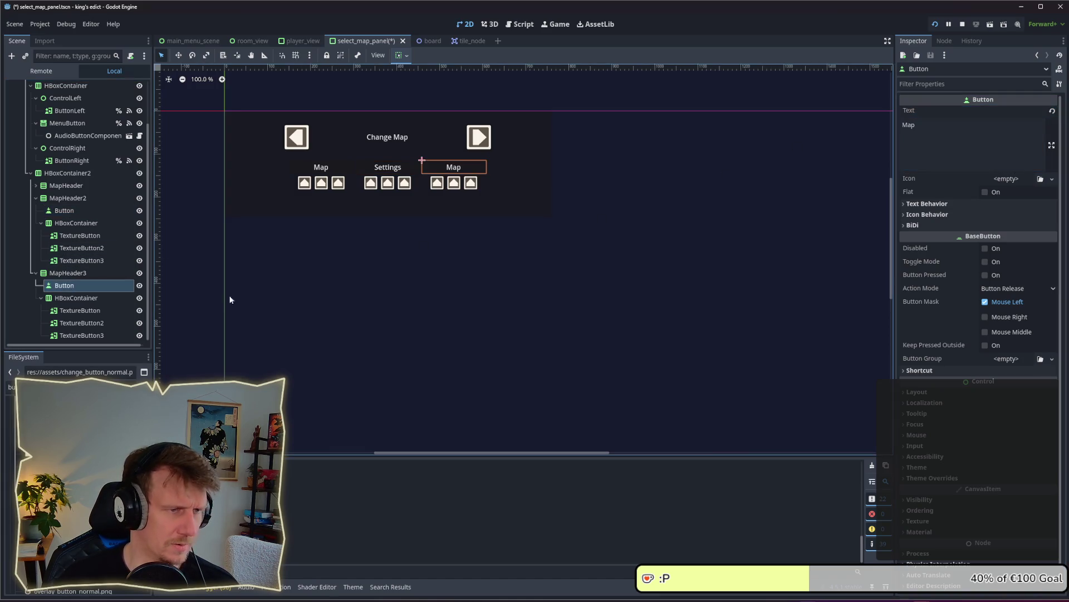
click(927, 138)
key(ctrl+a)
text(Resources)
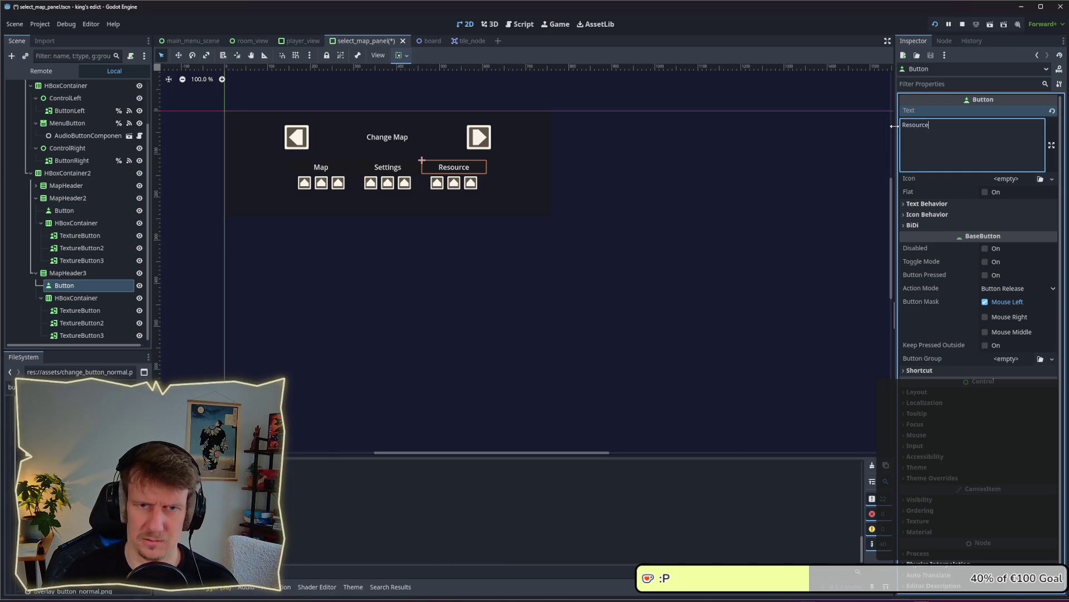
click(598, 270)
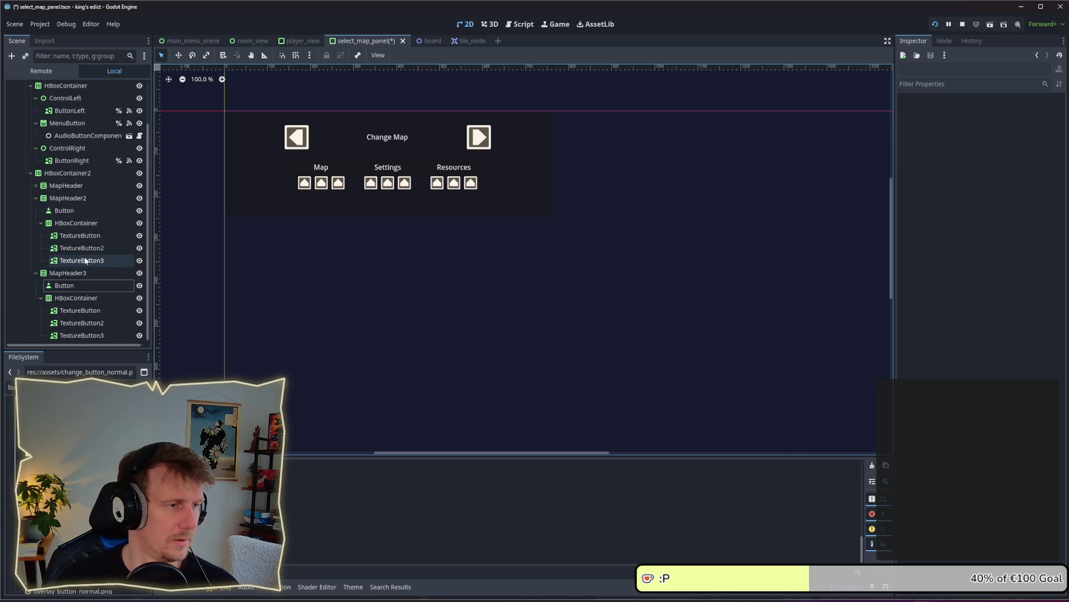
click(140, 236)
Hide the remaining Settings icons and all three Resources icons, then save.
click(139, 248)
click(139, 260)
click(139, 310)
click(139, 323)
click(139, 335)
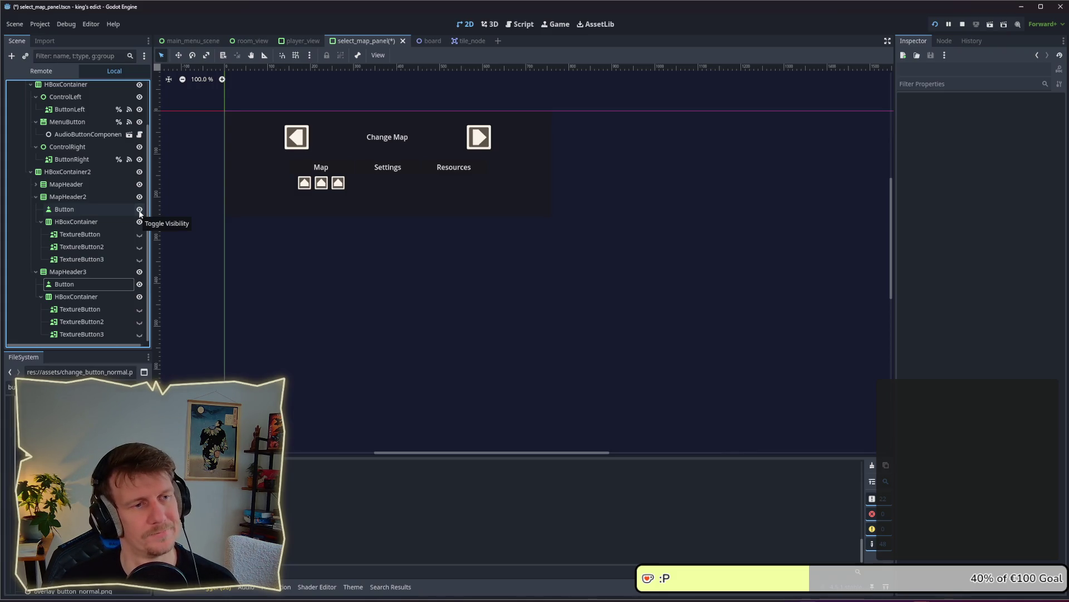
click(36, 197)
key(ctrl+s)
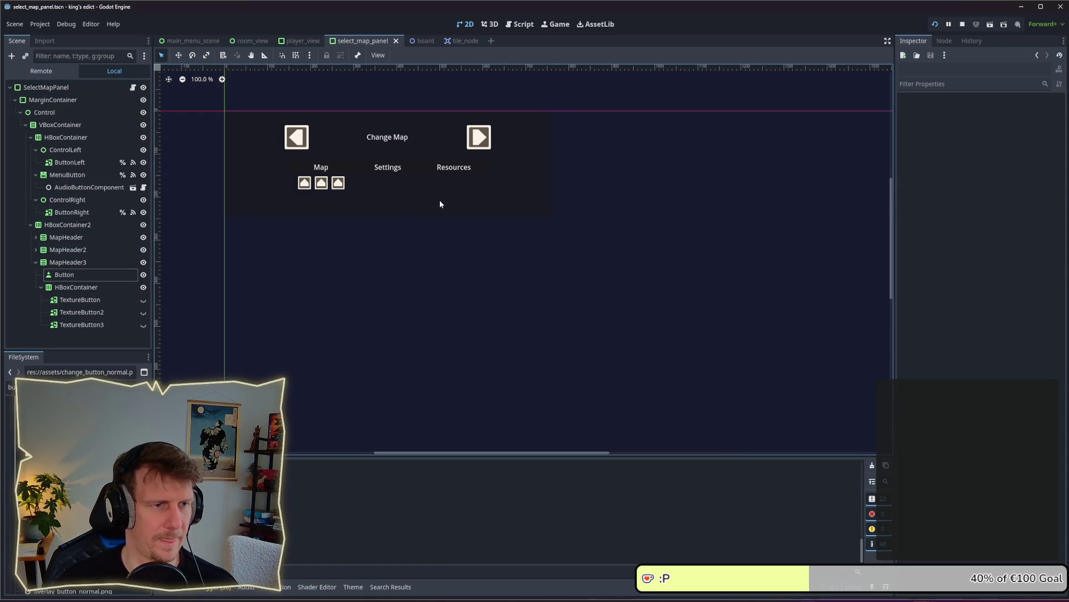
Drag the SelectMapPanel's bottom edge up to fit the headers and save.
click(69, 212)
click(63, 225)
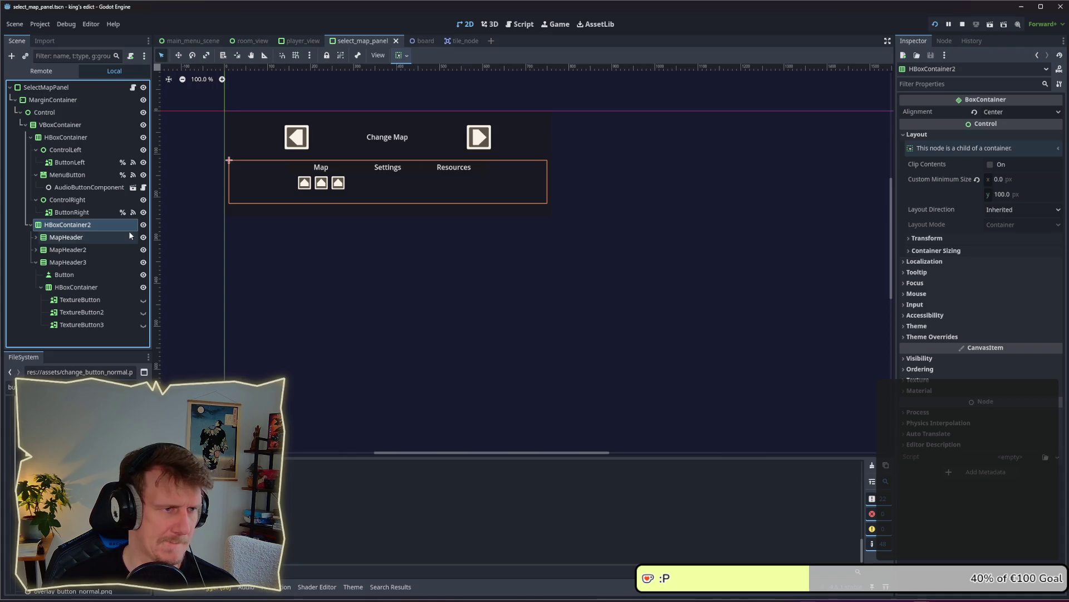
click(48, 100)
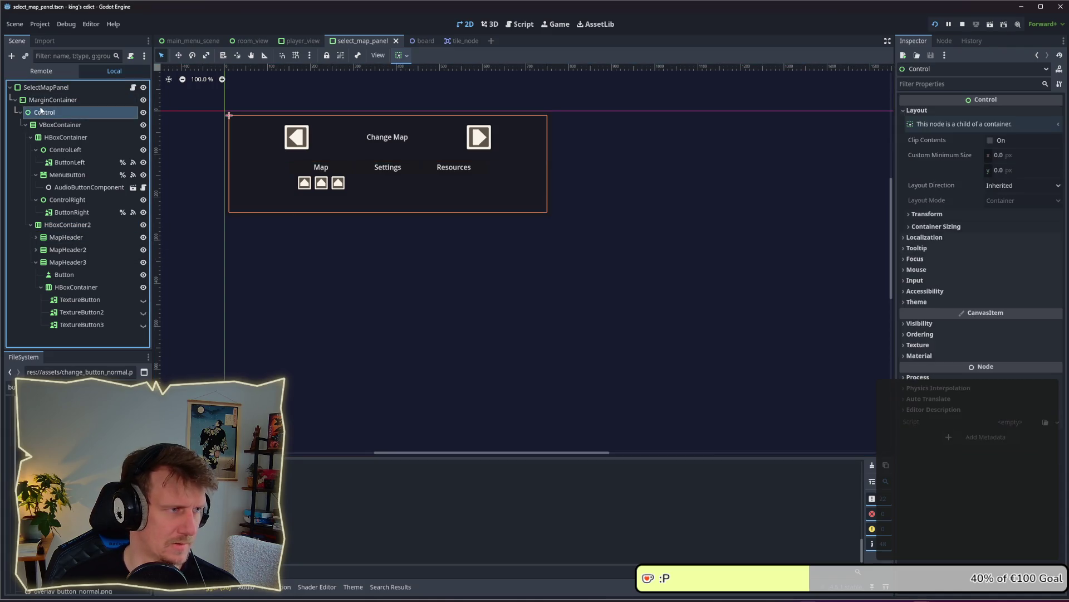
click(45, 112)
click(45, 87)
drag(552, 218, 554, 194)
key(ctrl+s)
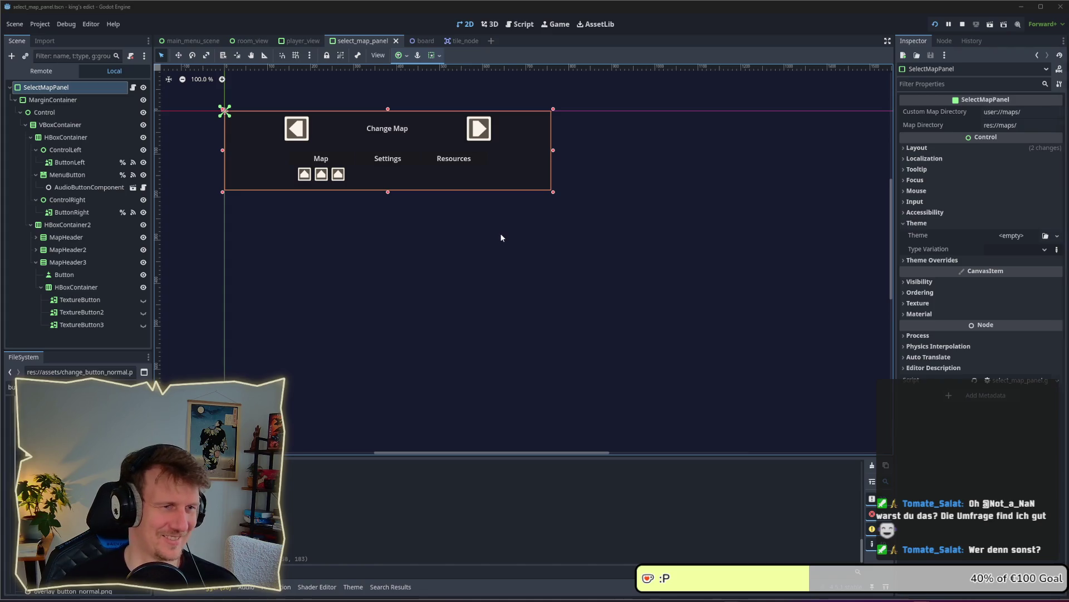
click(451, 233)
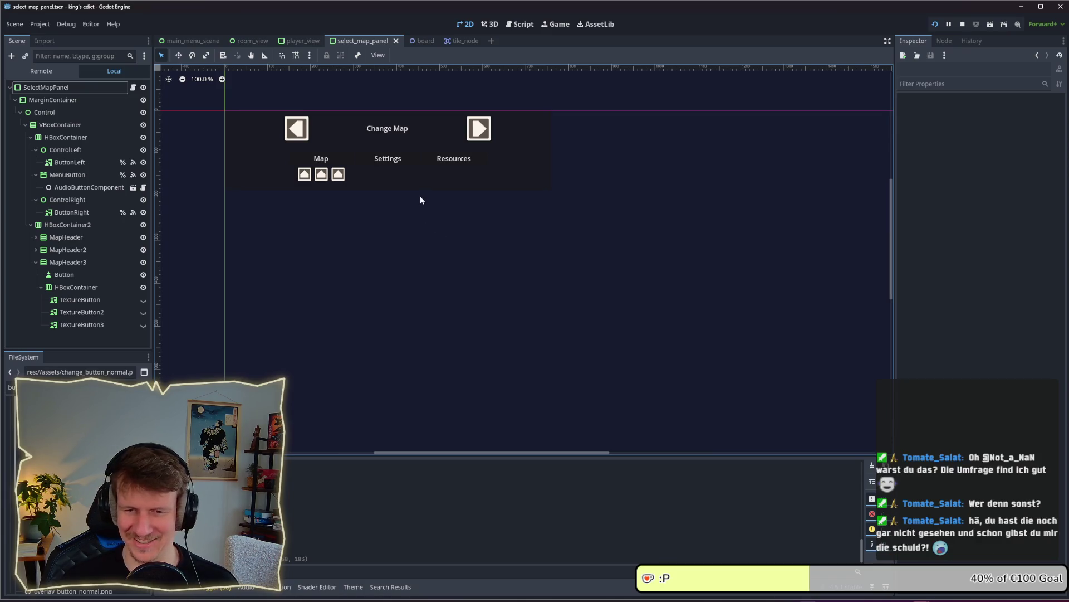
key(ctrl+s)
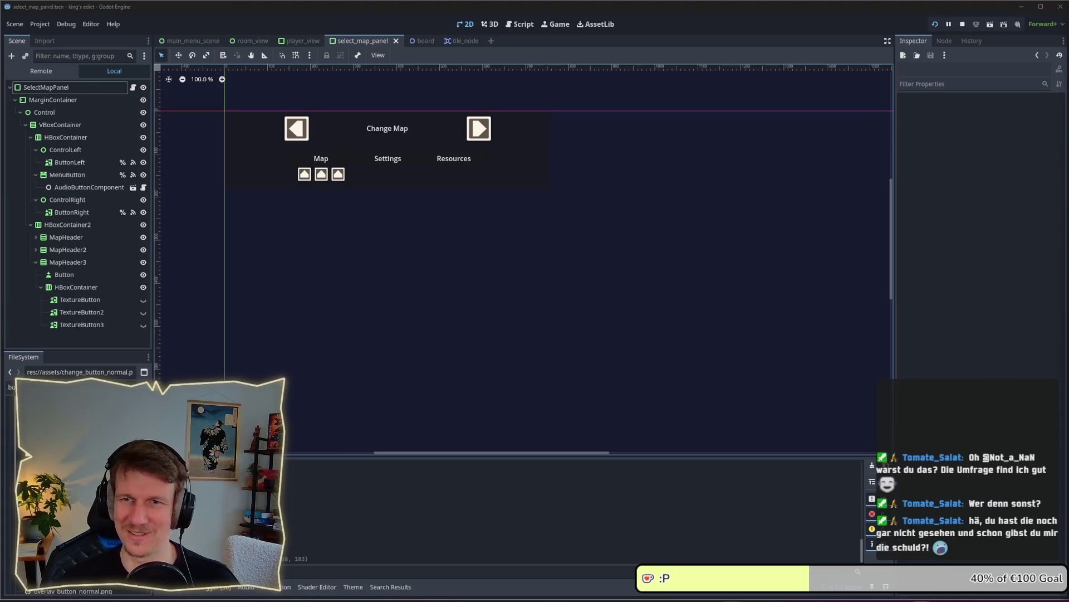
click(960, 25)
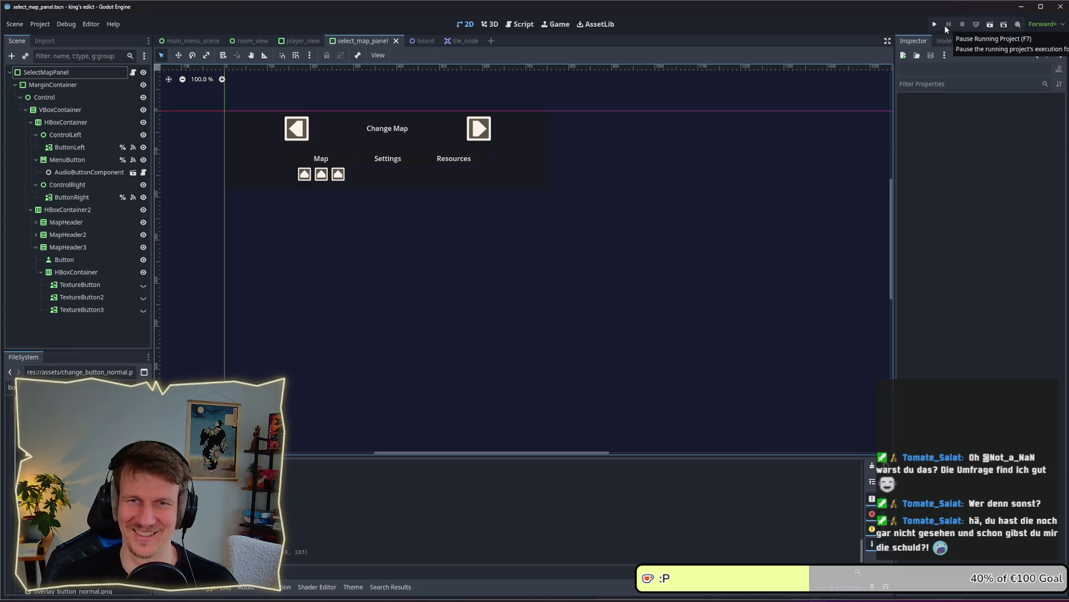
Run the game, go through Multiplayer and Create Game, and click the Map and Resources tabs.
click(935, 24)
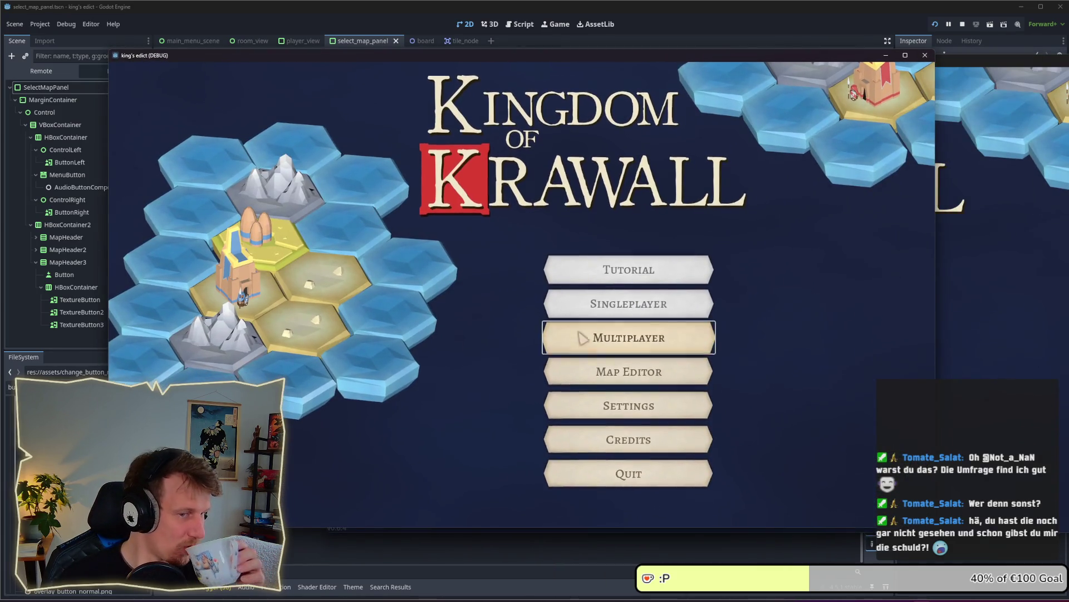
click(628, 331)
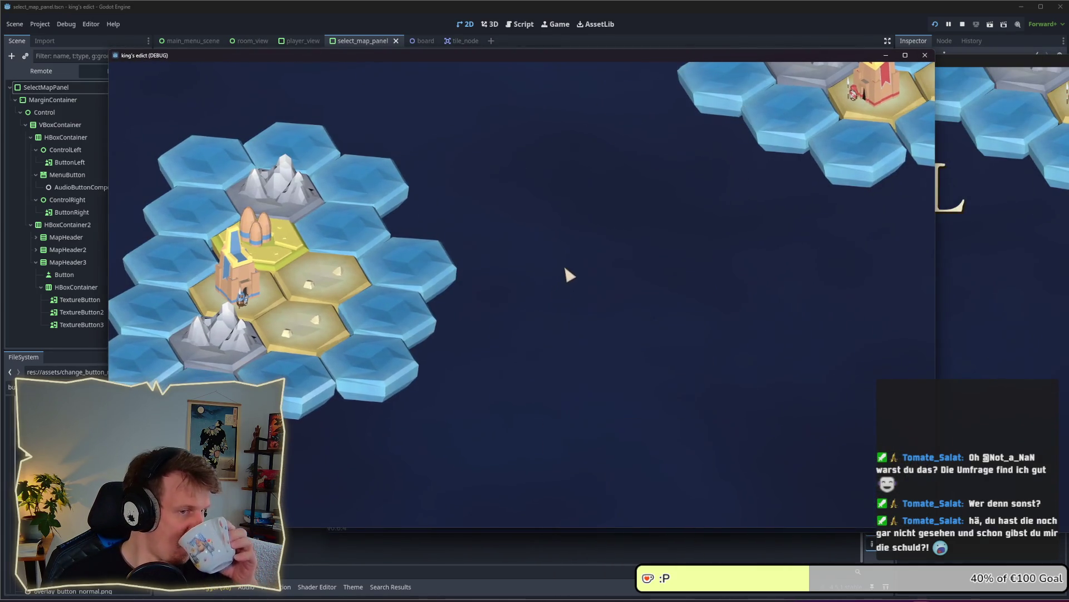
click(847, 498)
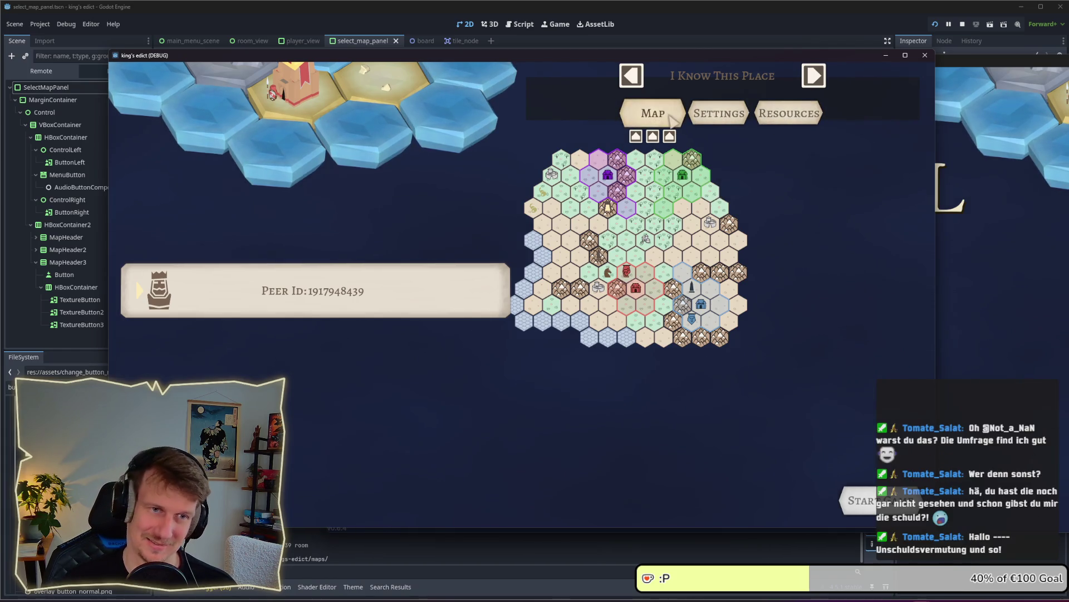
click(671, 118)
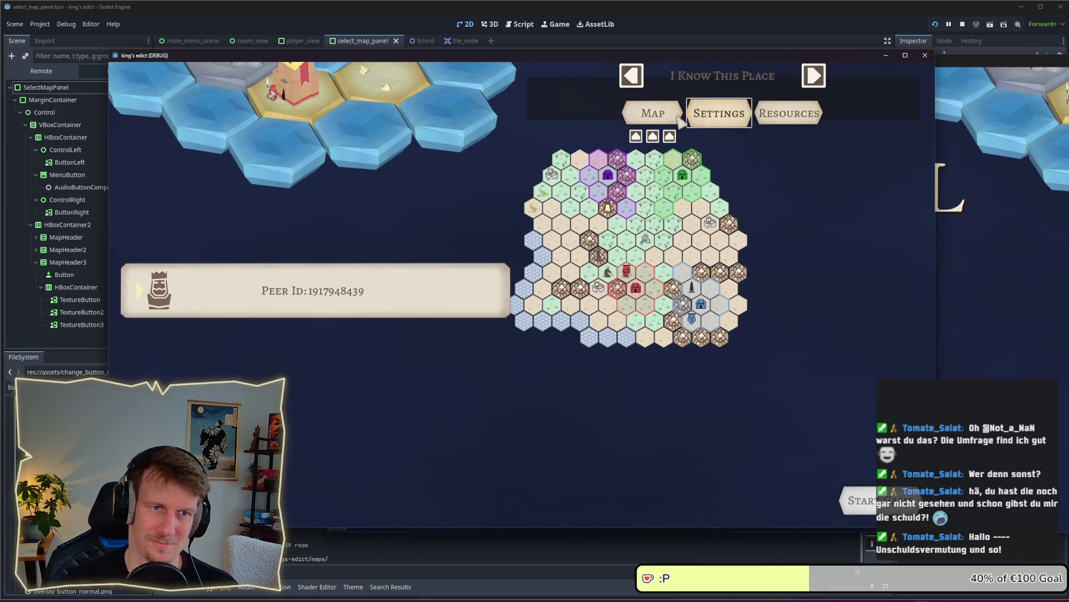
click(785, 114)
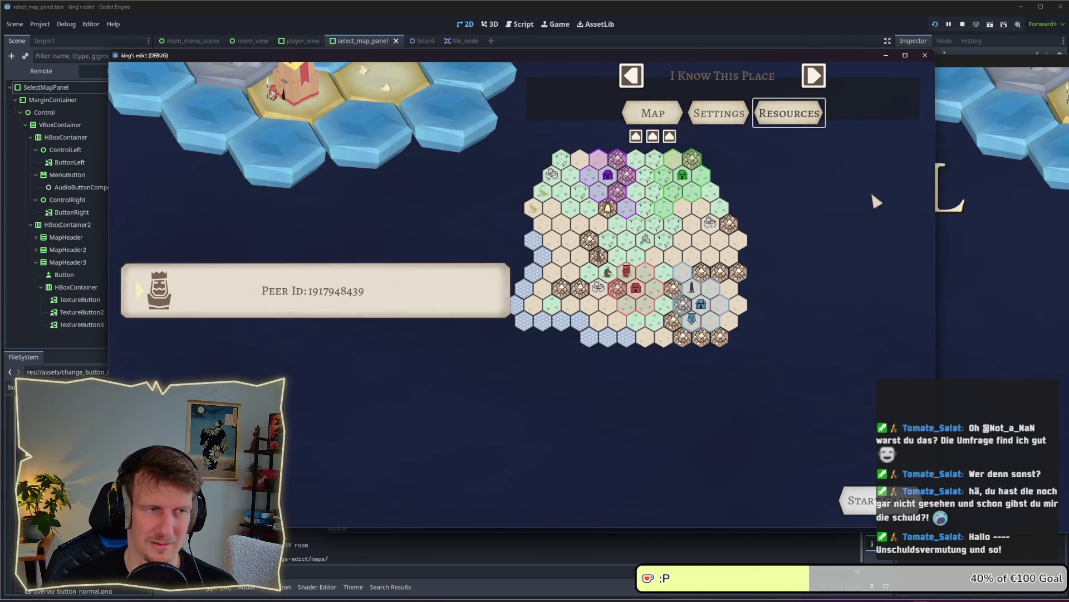
Stop the game and reselect the SelectMapPanel root in the editor.
click(962, 24)
click(50, 72)
click(66, 85)
click(45, 72)
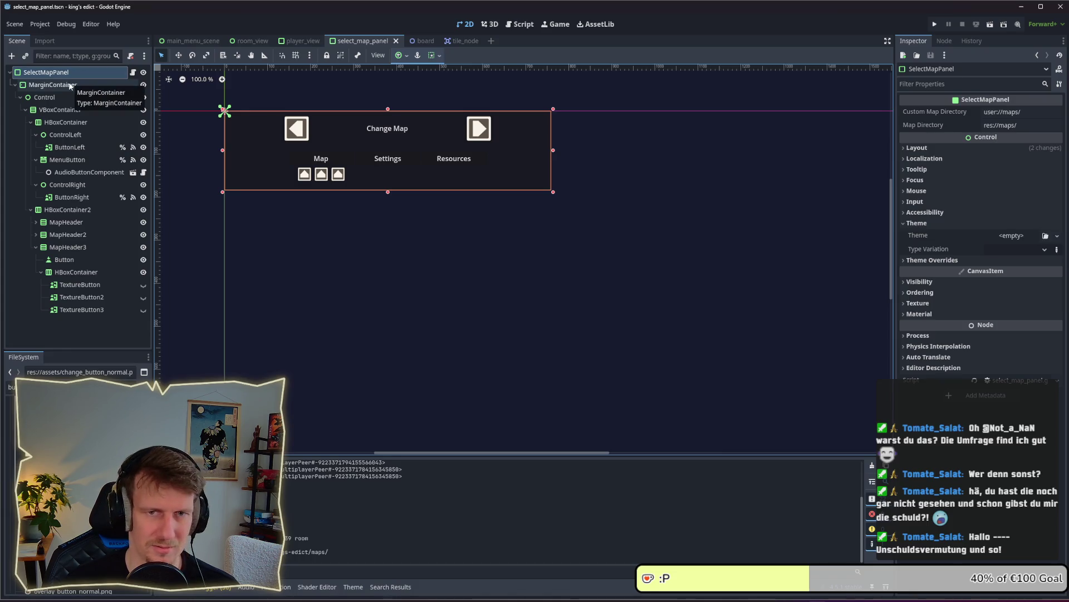
Adjust the panel's height on the canvas and give HBoxContainer2 an 80 px minimum height.
click(79, 161)
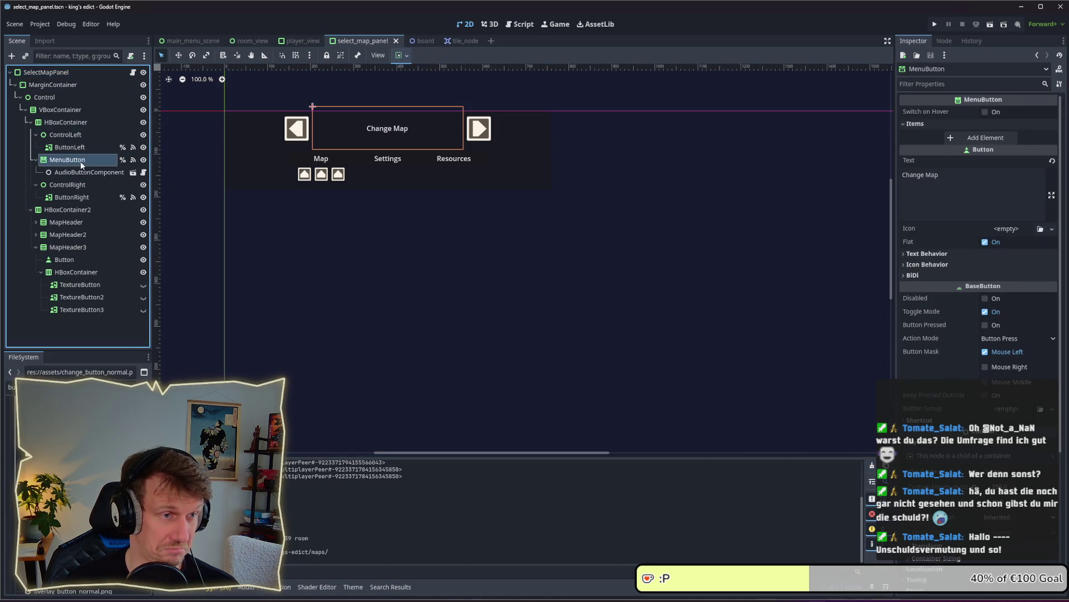
click(50, 78)
mouse_move(388, 192)
mouse_down()
mouse_move(383, 230)
mouse_move(382, 193)
mouse_move(380, 212)
mouse_up()
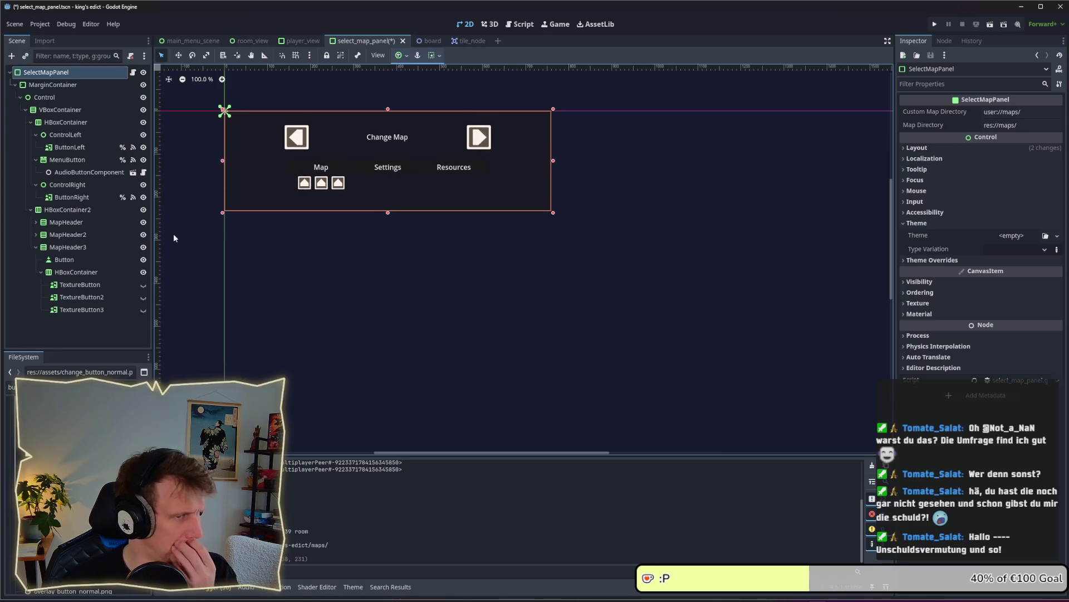
click(63, 210)
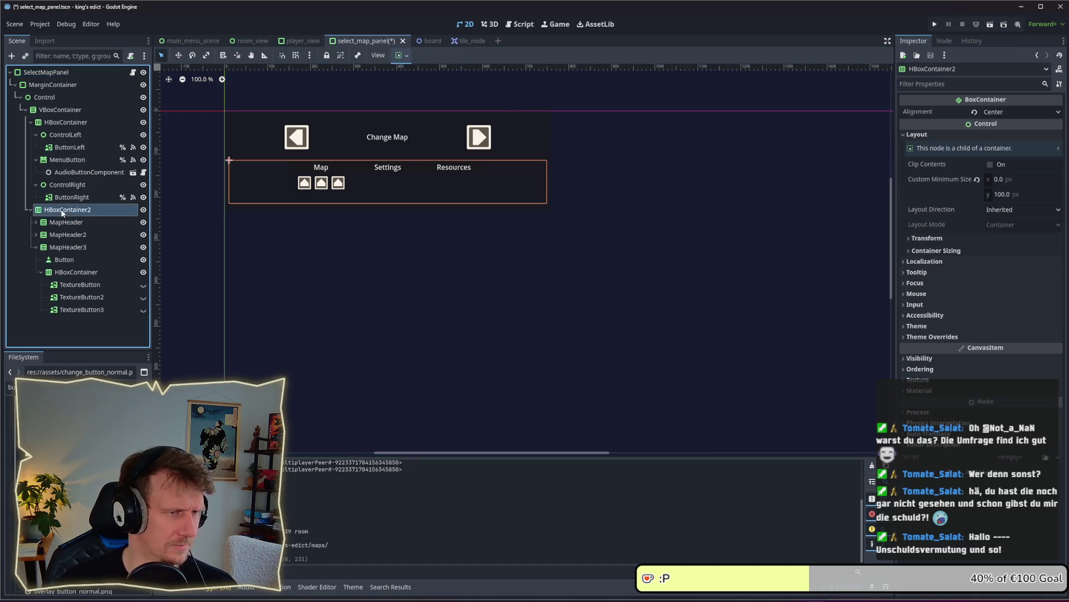
click(1015, 193)
text(80)
key(Return)
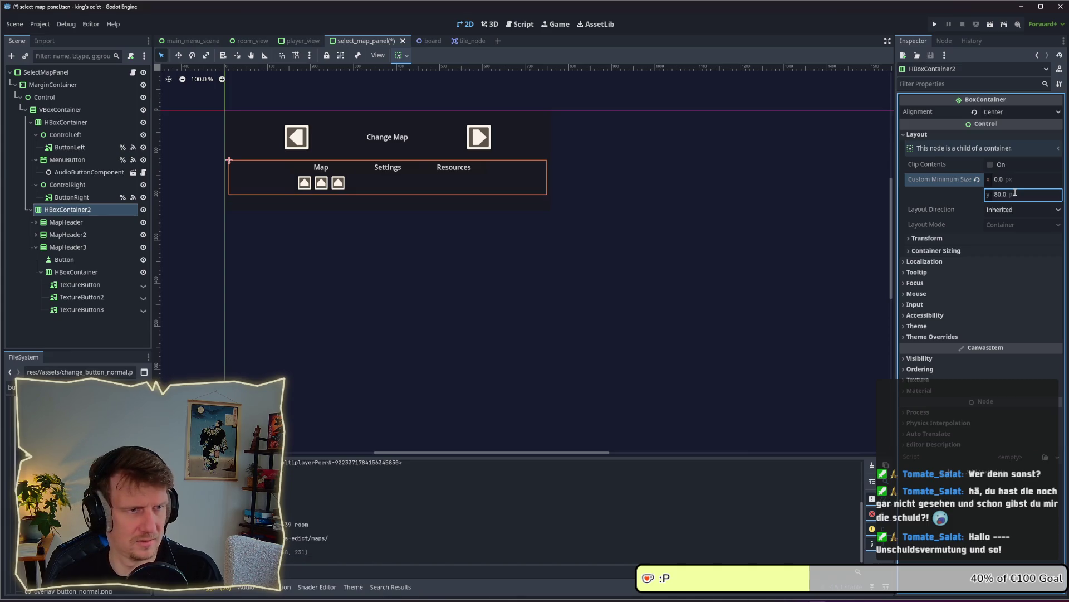
click(67, 185)
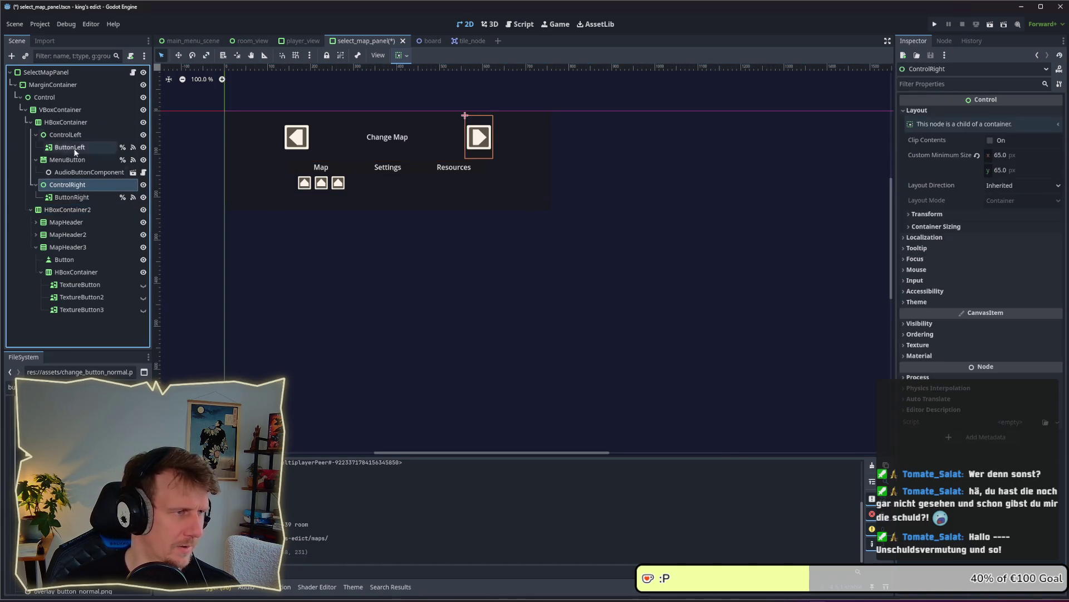
click(72, 73)
drag(387, 212, 388, 201)
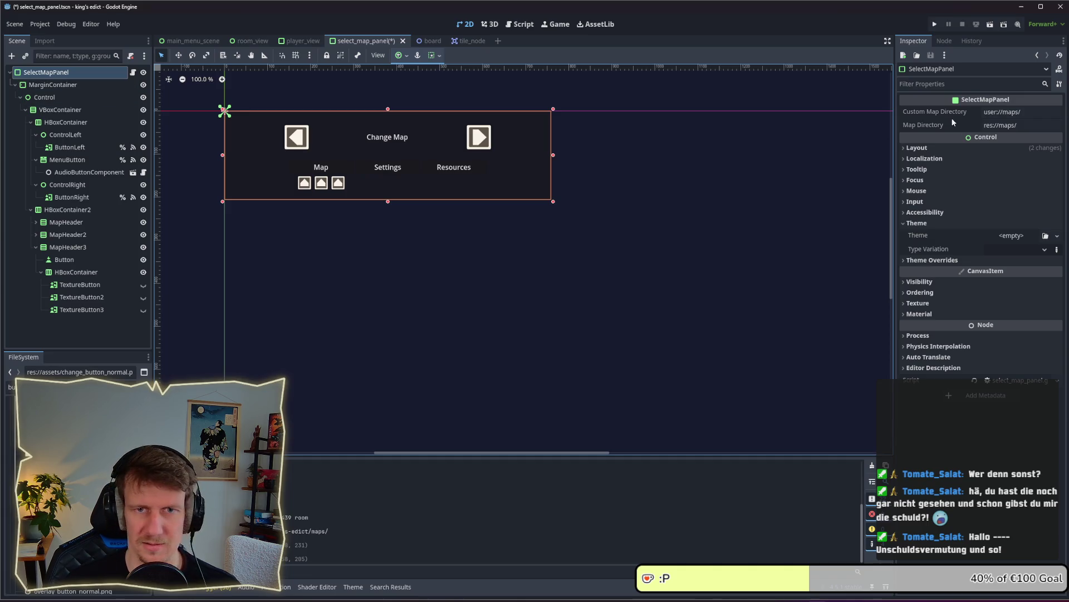
Set the SelectMapPanel's custom minimum width to 205 px and save the scene.
click(916, 222)
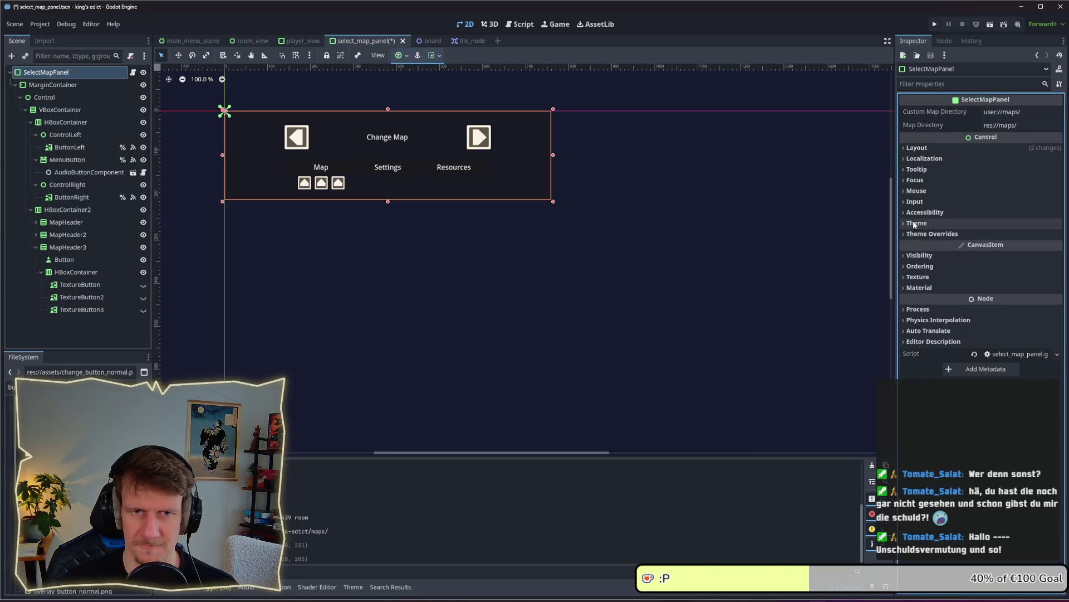
click(923, 148)
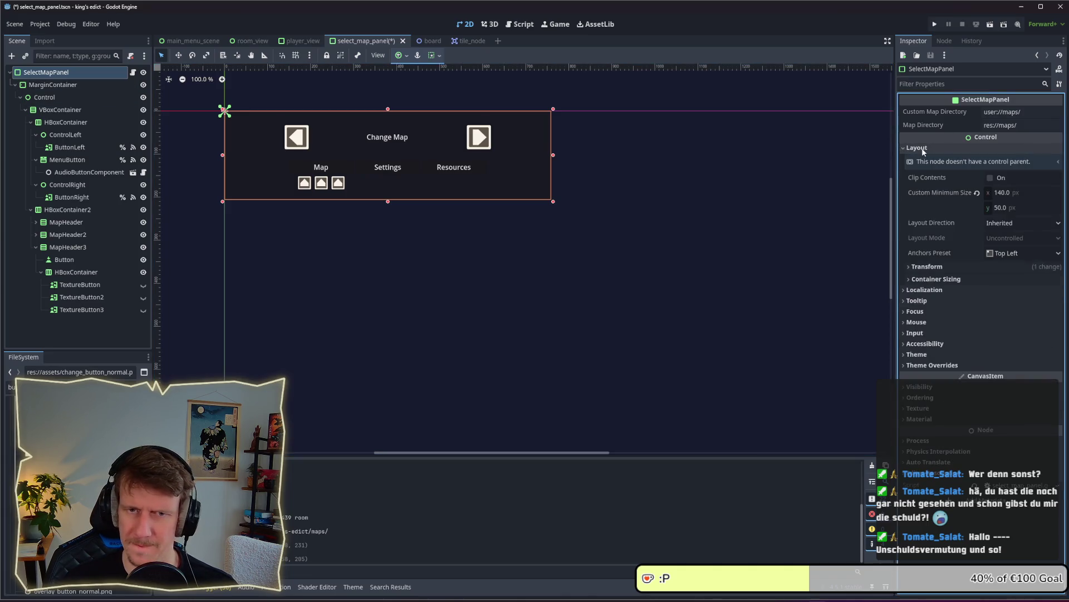
click(928, 267)
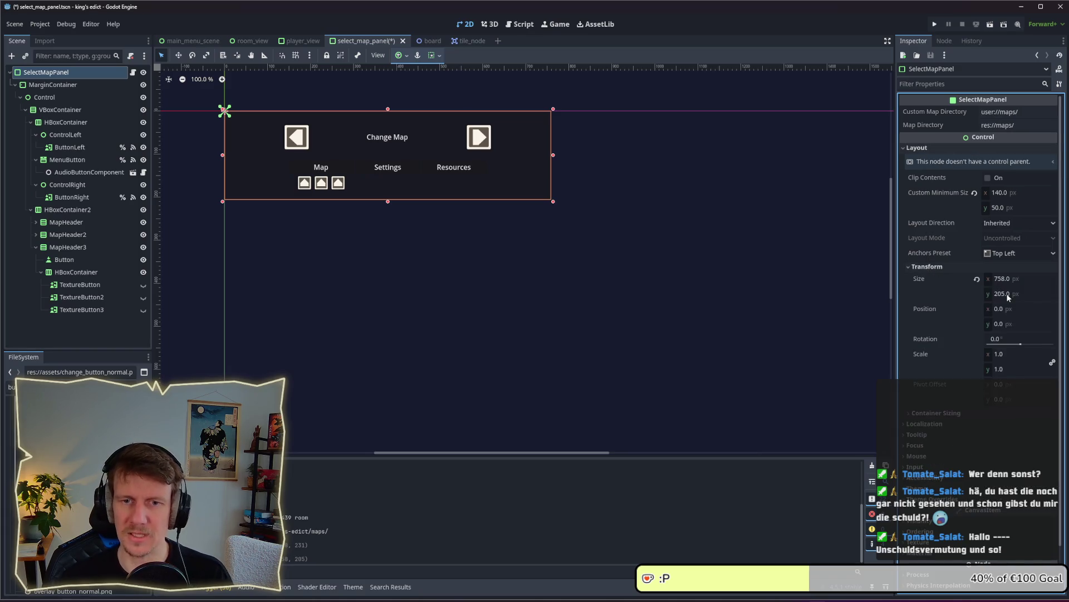
click(1003, 194)
text(20)
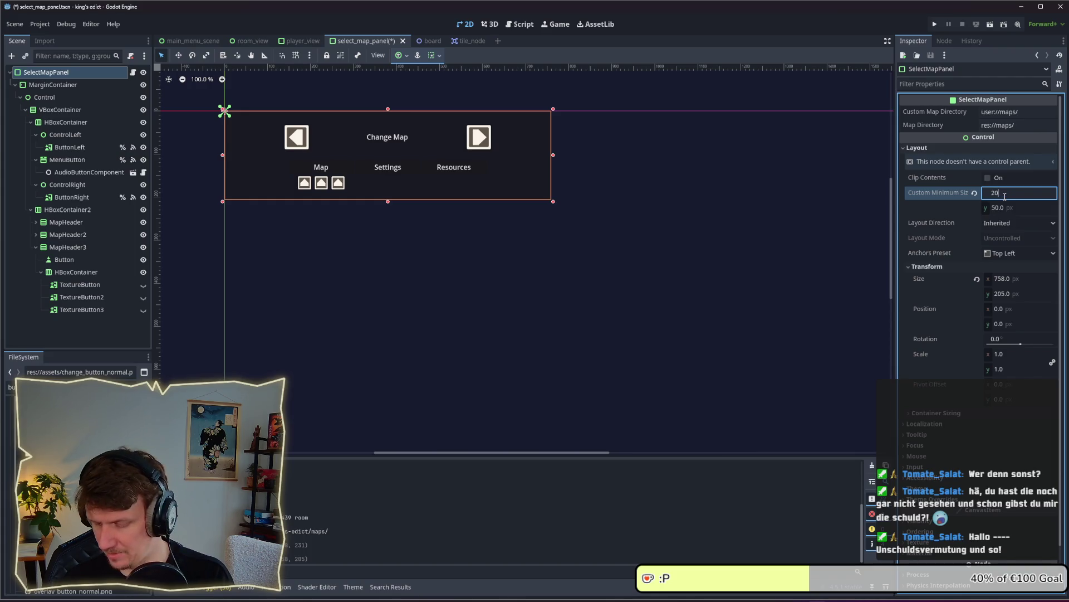
key(Return)
click(477, 232)
key(ctrl+s)
key(alt+Tab)
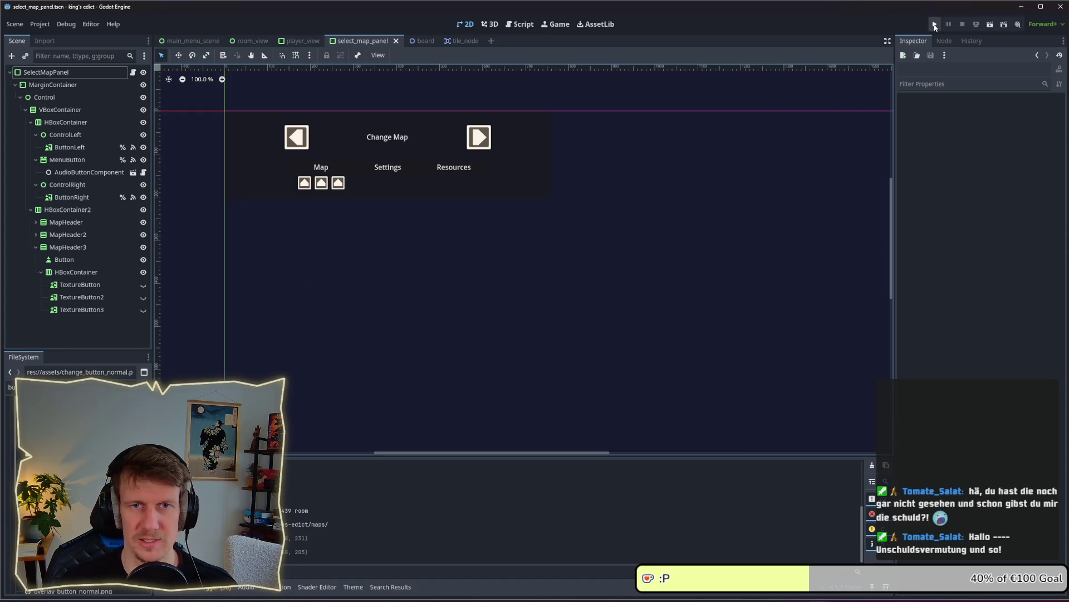
key(F5)
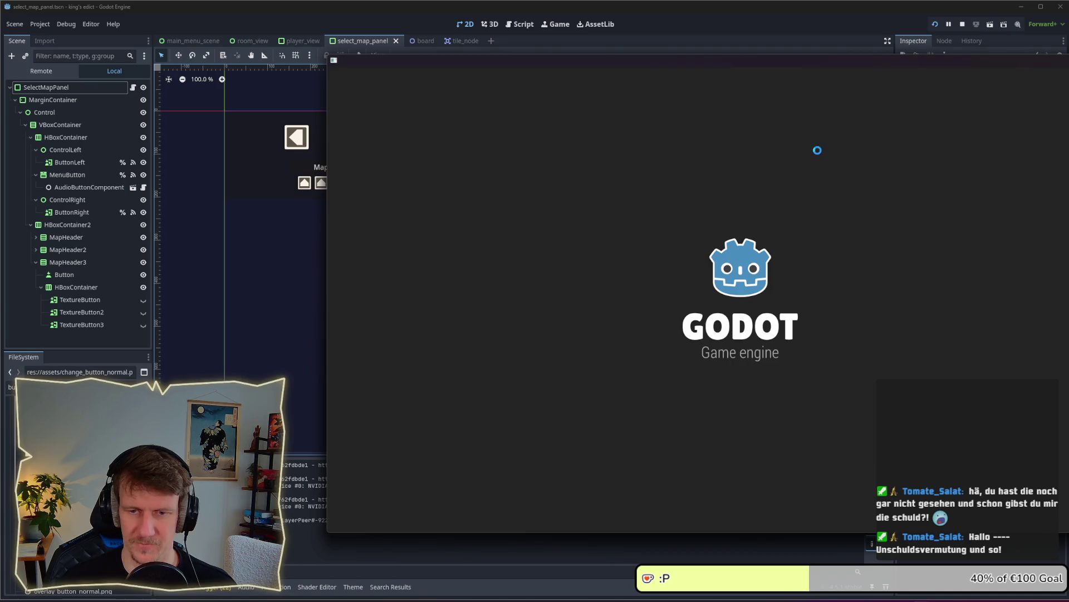
drag(744, 65, 518, 58)
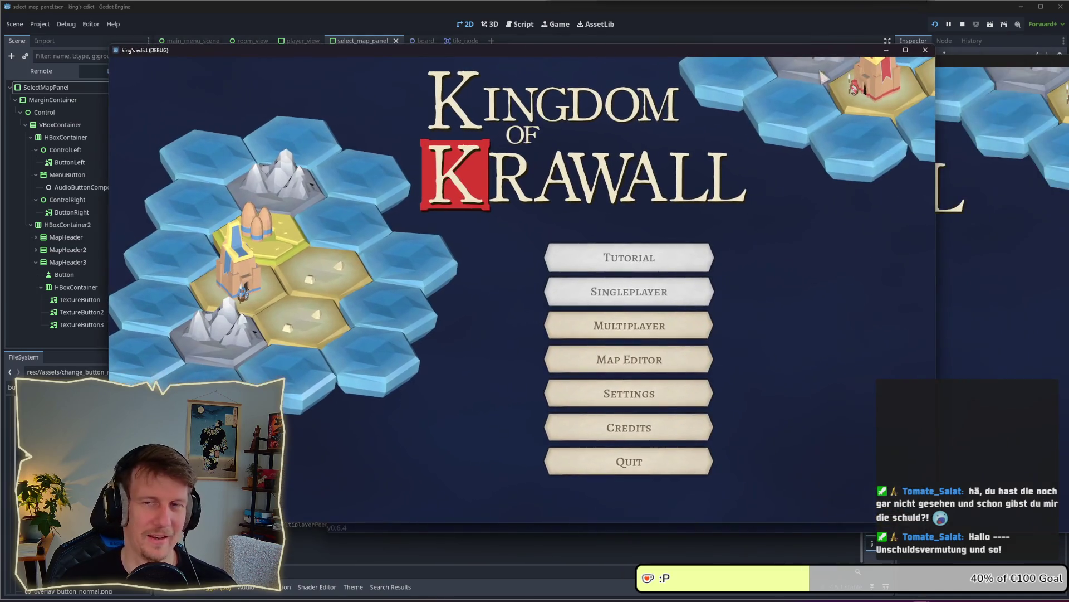
click(644, 330)
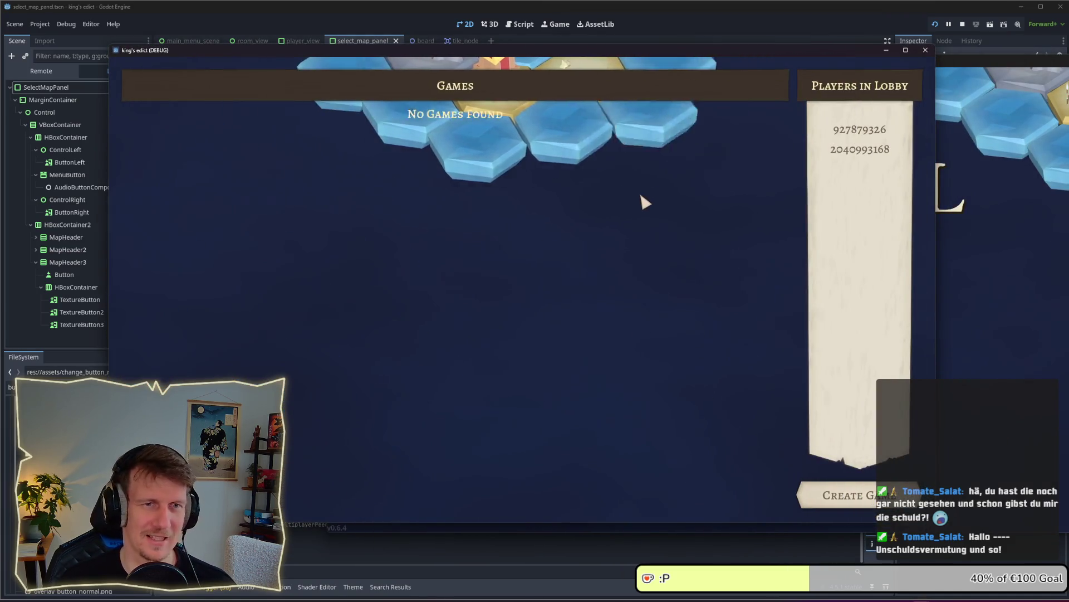
click(830, 496)
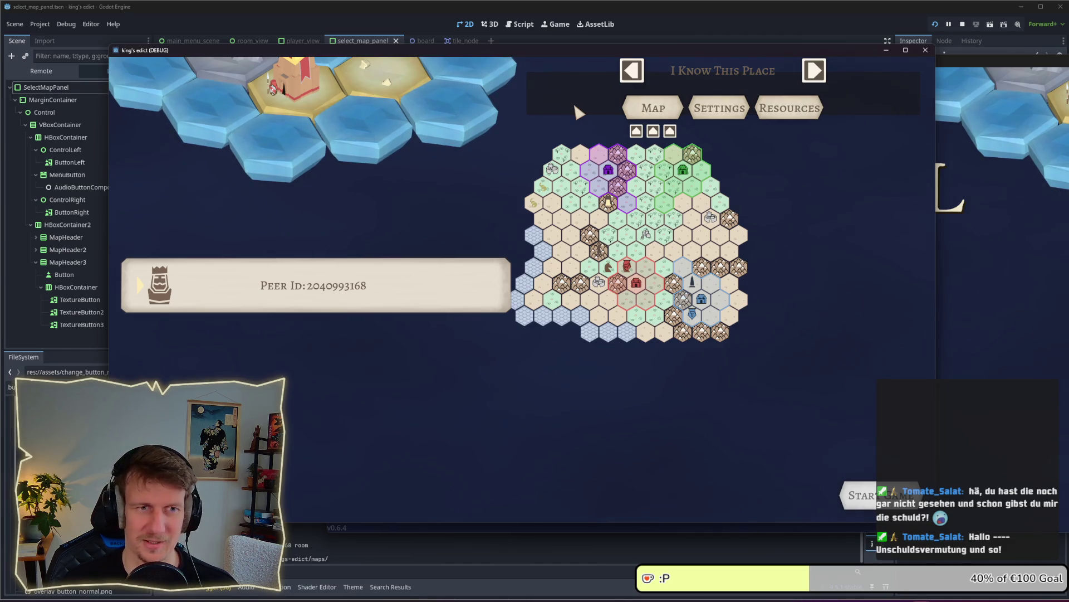
key(Tab)
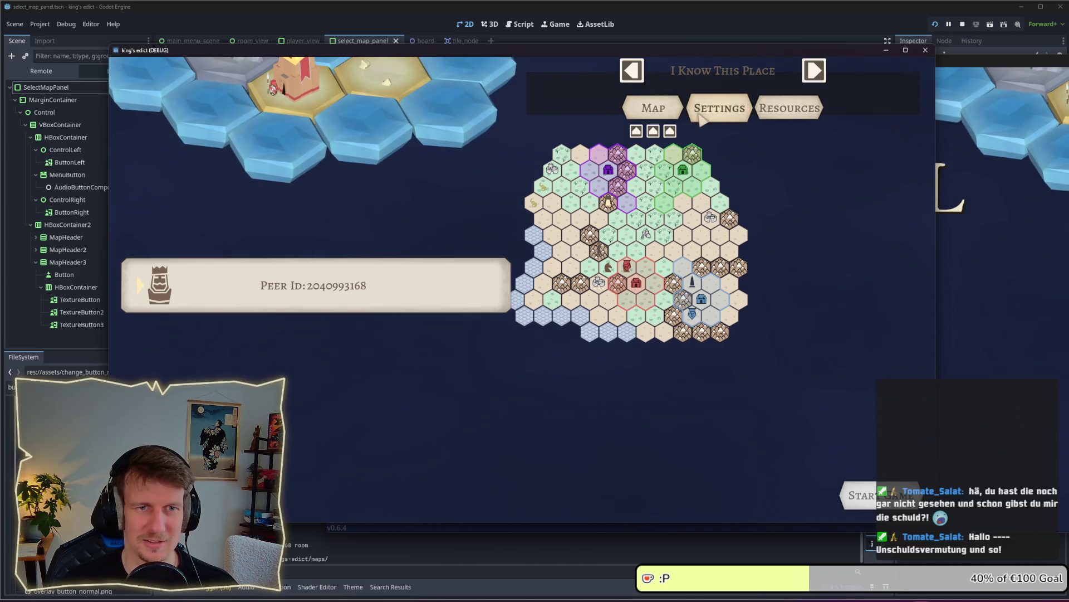
click(663, 113)
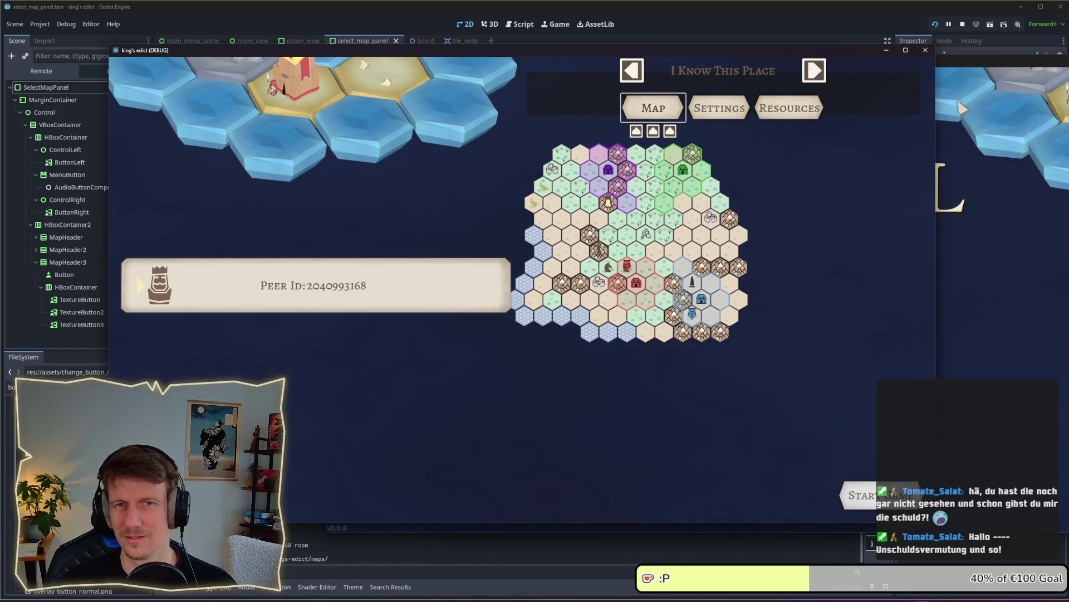
click(961, 24)
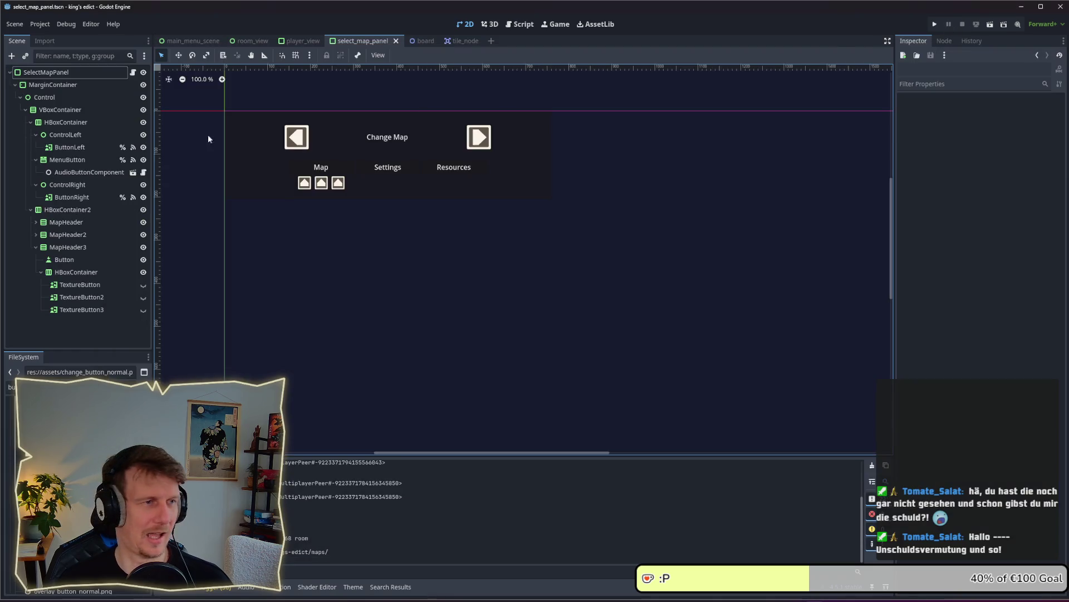
Switch between the player_view, select_map_panel and room_view scenes, selecting RoomView's root.
click(306, 42)
click(374, 41)
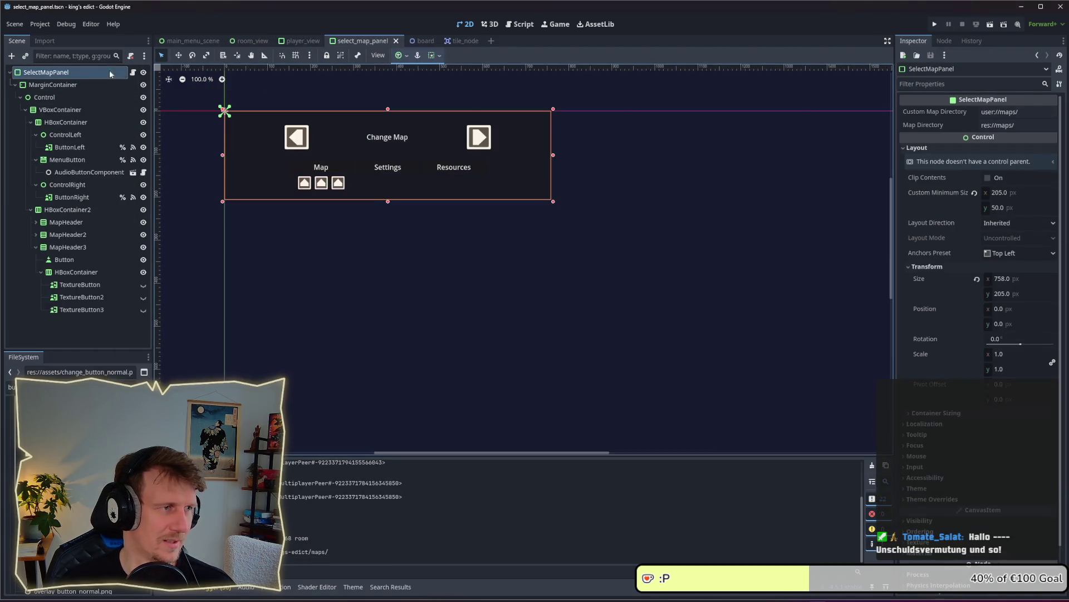
click(54, 74)
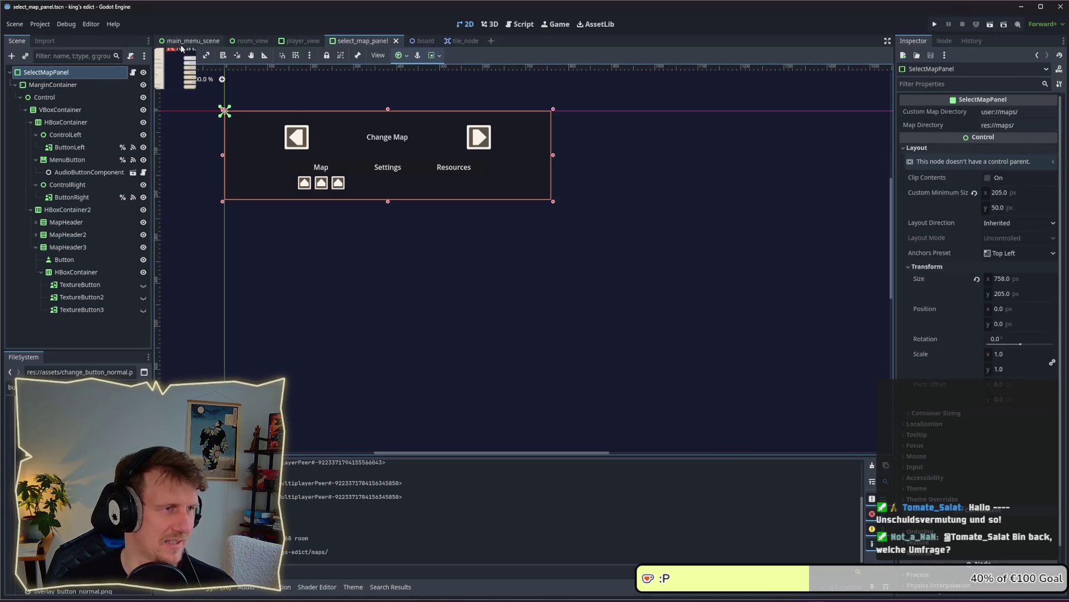
click(253, 41)
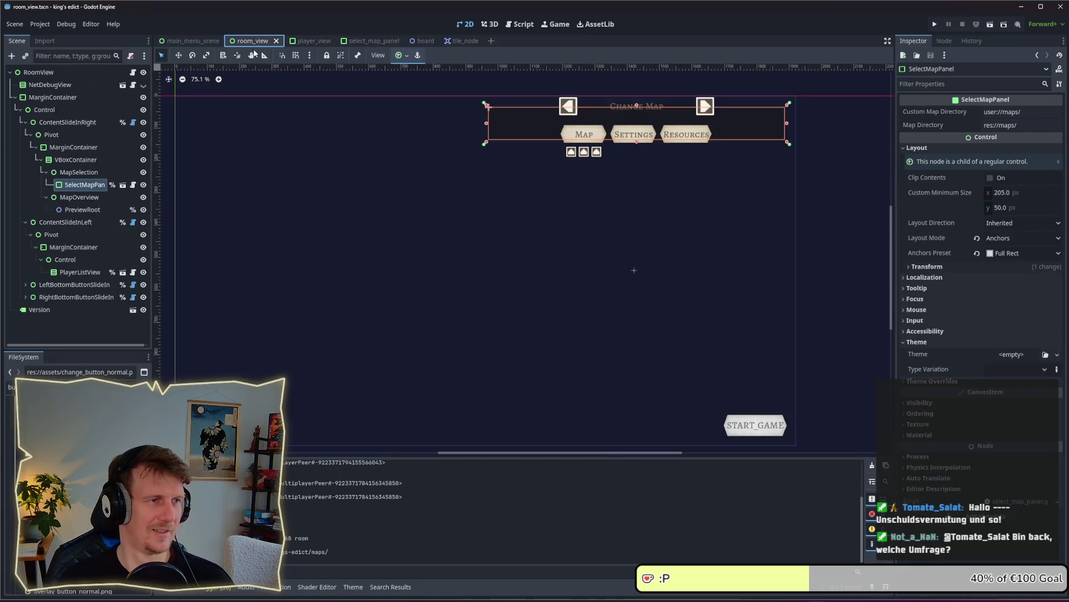
click(52, 97)
click(45, 73)
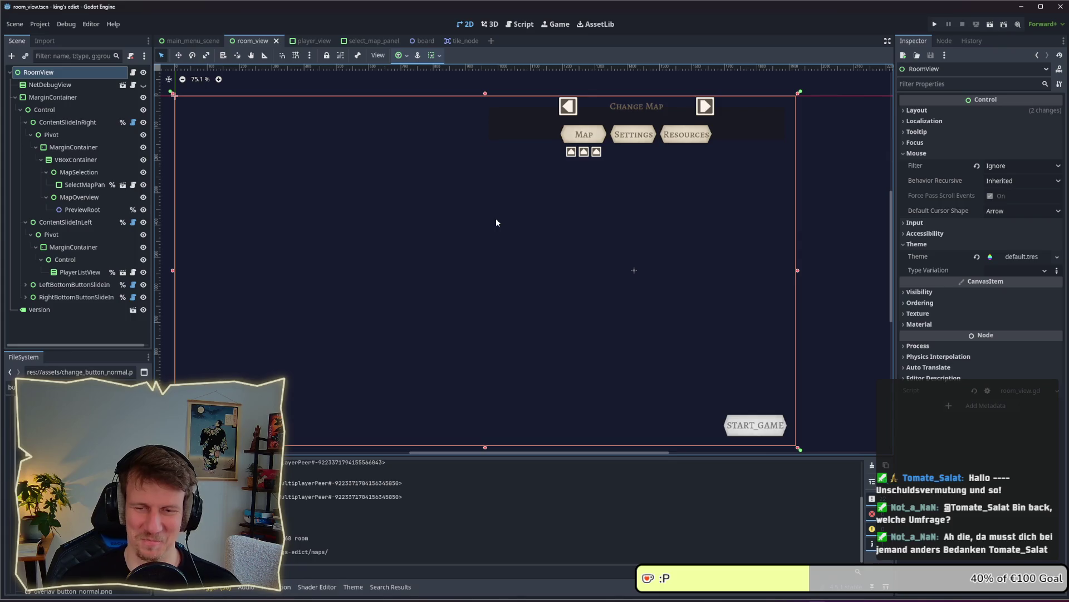
Inspect the ContentSlideInLeft, MarginContainer, NetDebugView and LeftBottomButtonSlideIn nodes.
click(88, 225)
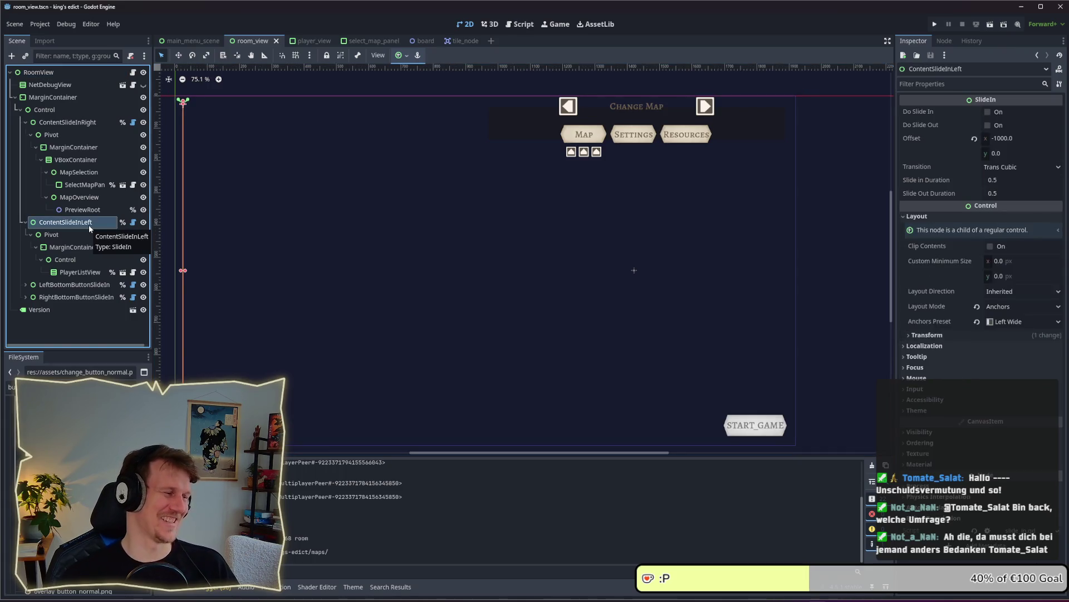
click(88, 248)
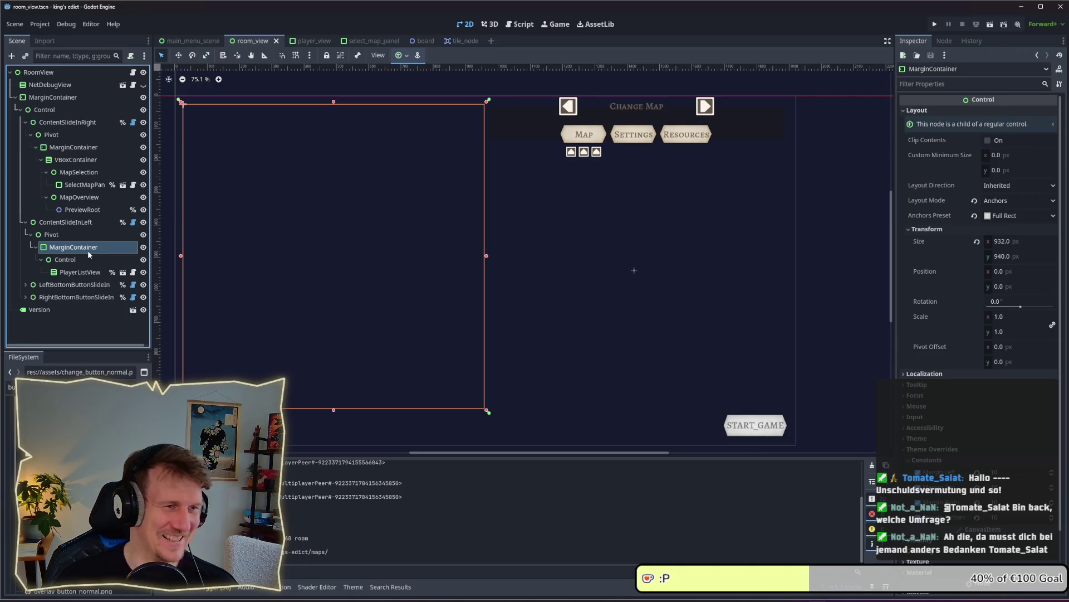
click(62, 109)
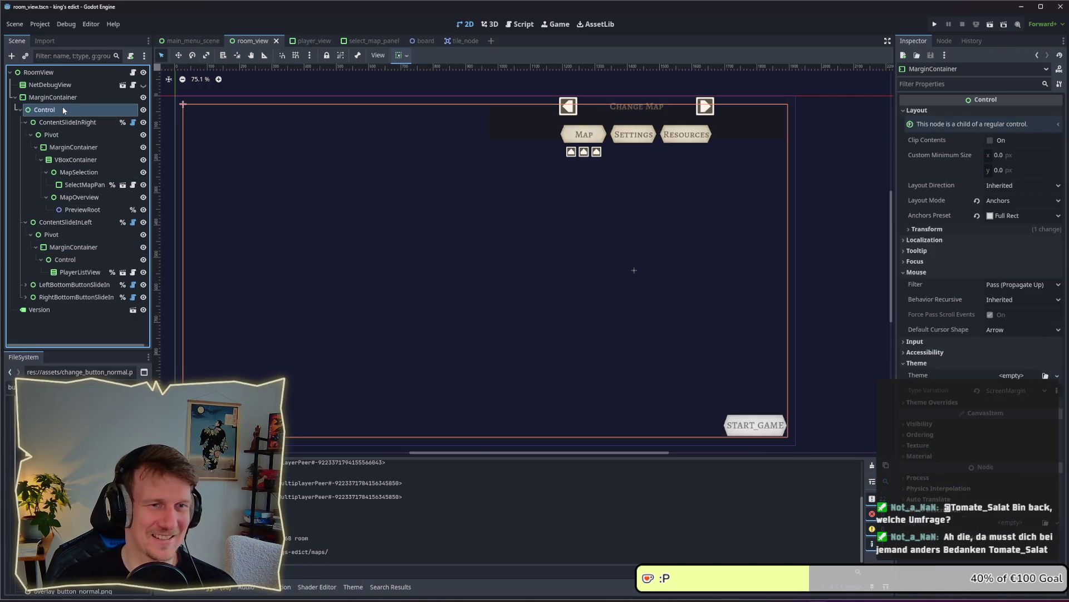
click(53, 85)
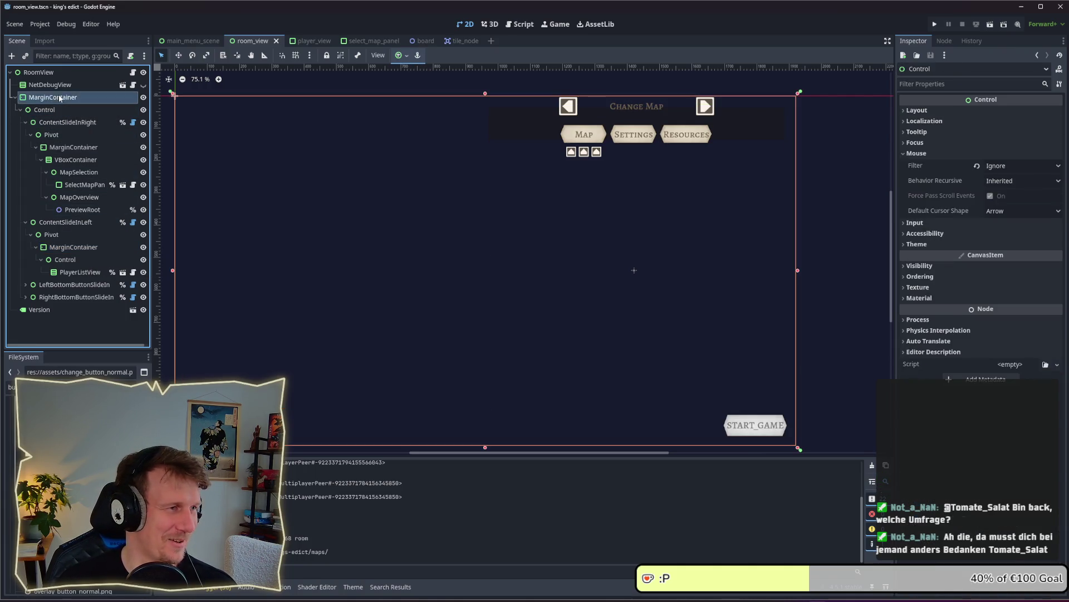
click(72, 223)
click(69, 284)
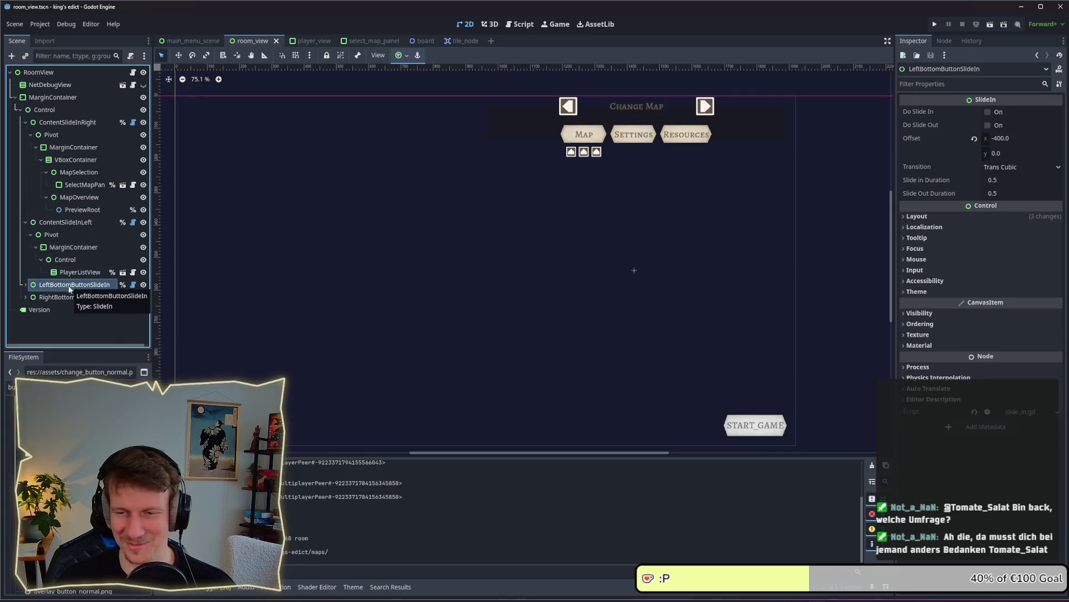
click(52, 222)
Set the SelectMapPanel's Size y to 205 px and save the room_view scene.
click(78, 185)
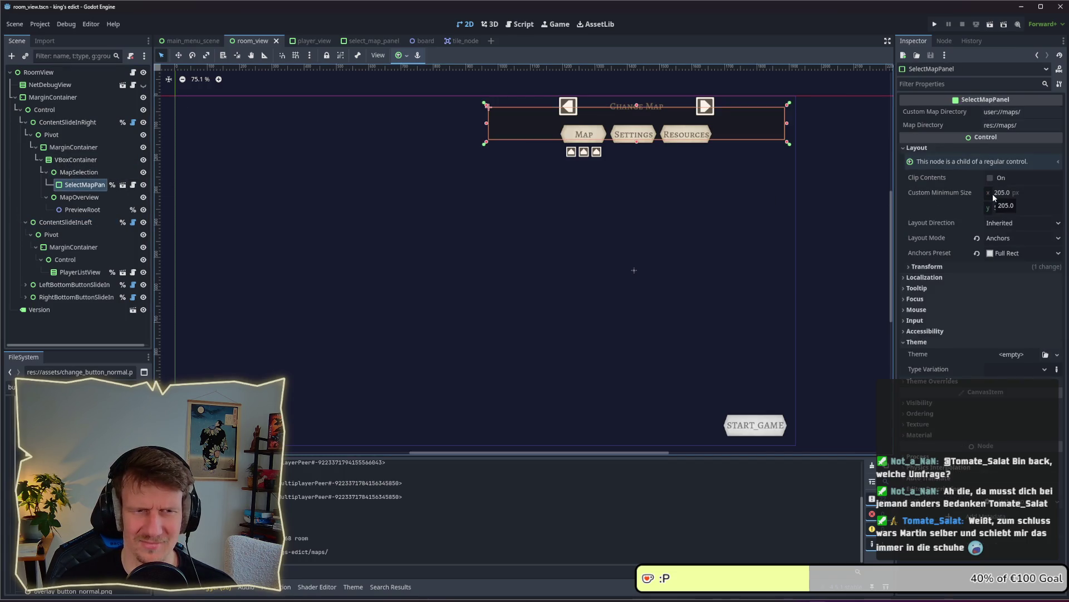
text(50)
click(954, 268)
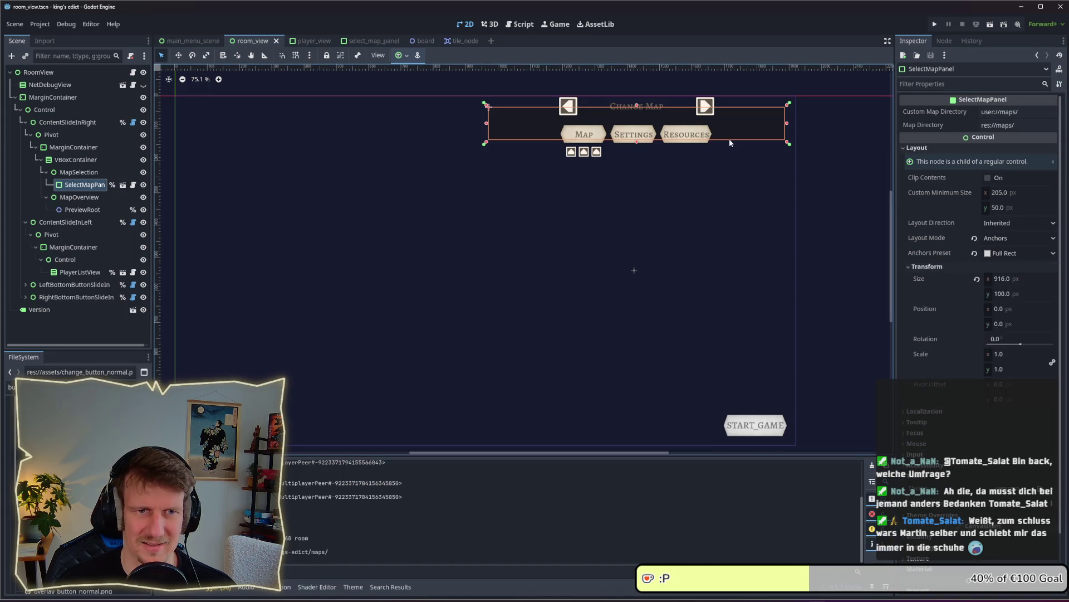
mouse_move(637, 142)
mouse_down()
mouse_move(636, 177)
mouse_move(635, 131)
mouse_move(638, 189)
mouse_move(638, 113)
mouse_move(638, 191)
mouse_move(637, 178)
mouse_up()
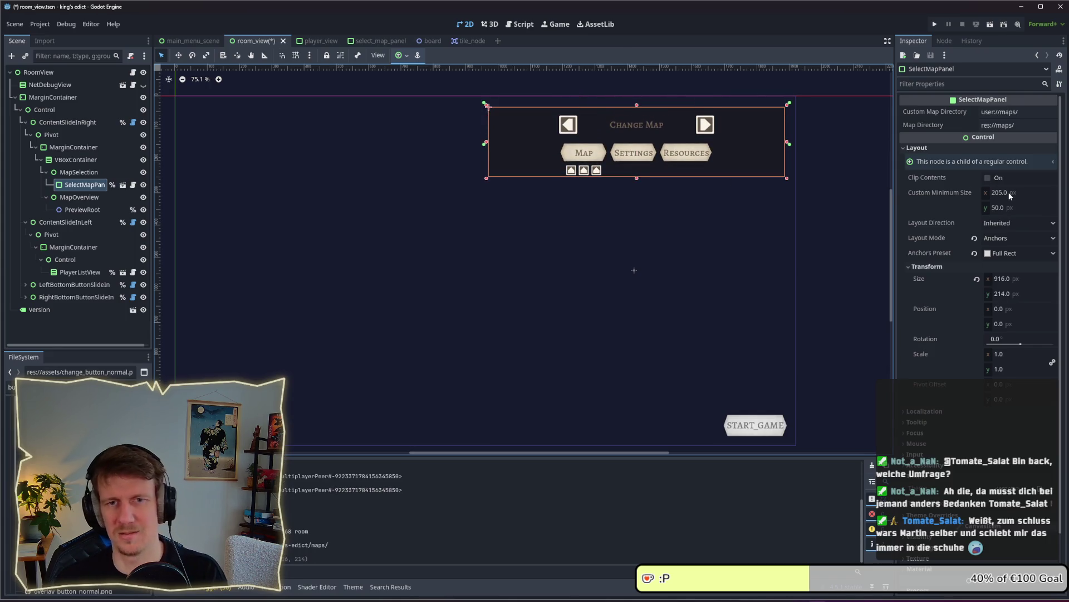
click(1013, 293)
text(205)
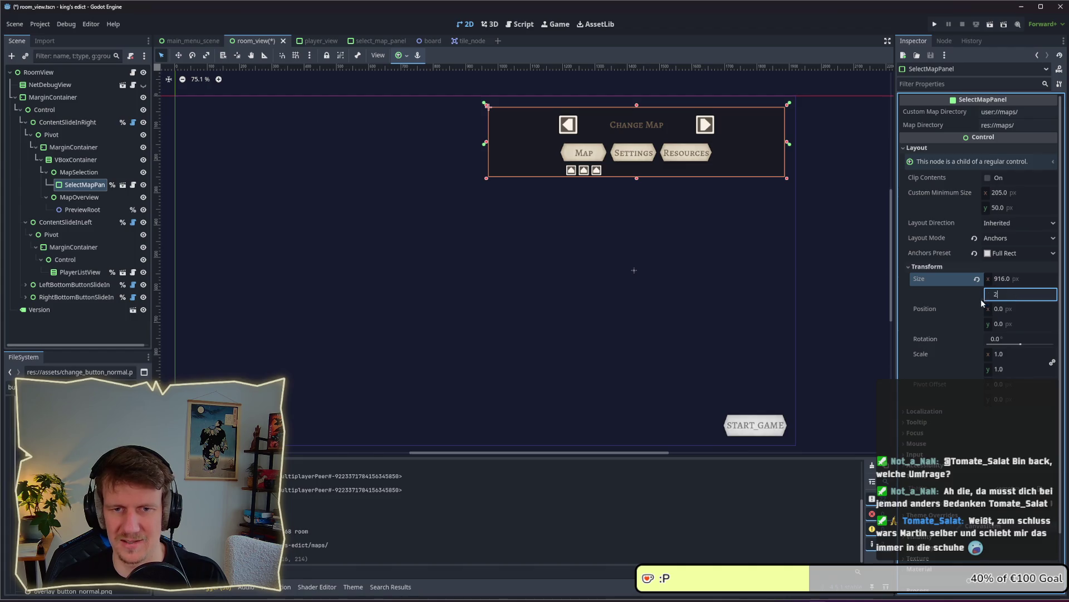
key(Return)
key(ctrl+s)
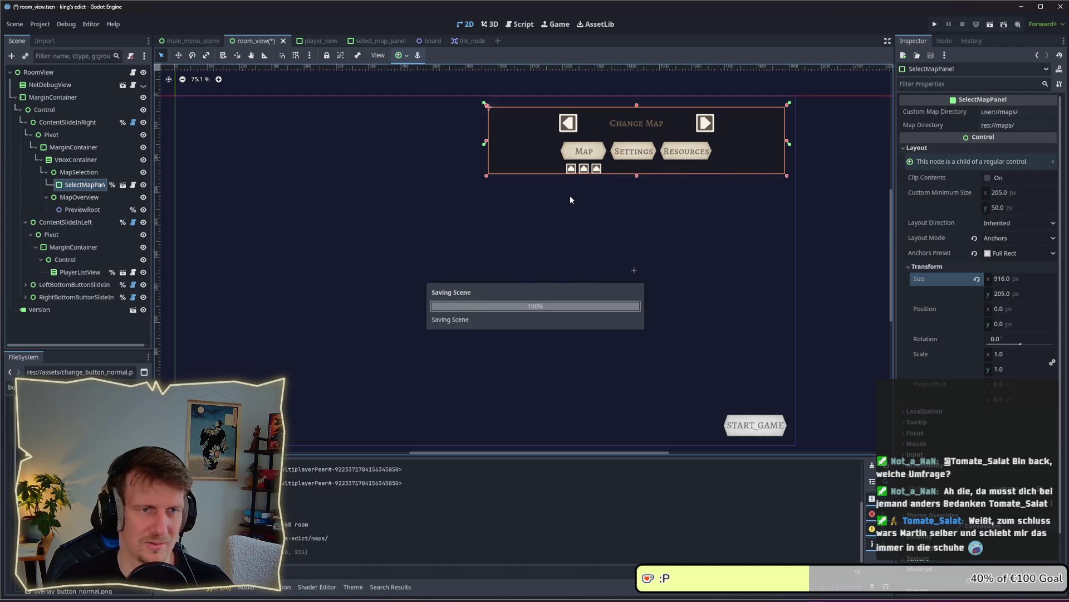
click(643, 200)
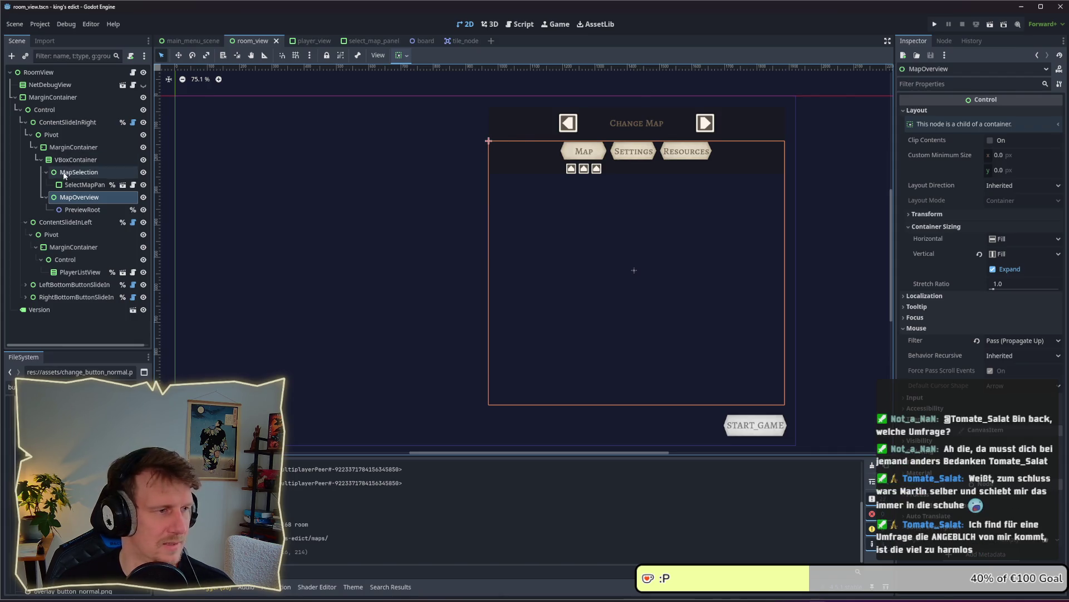
Compare the VBoxContainer, MapSelection and SelectMapPanel nodes in the Scene tree.
click(178, 55)
click(162, 56)
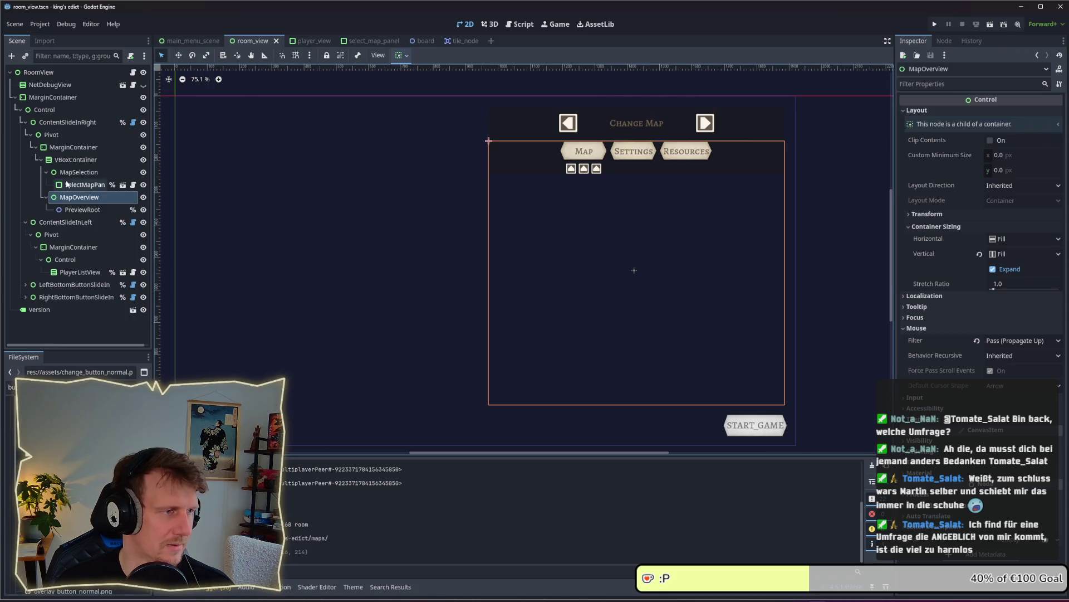
click(65, 161)
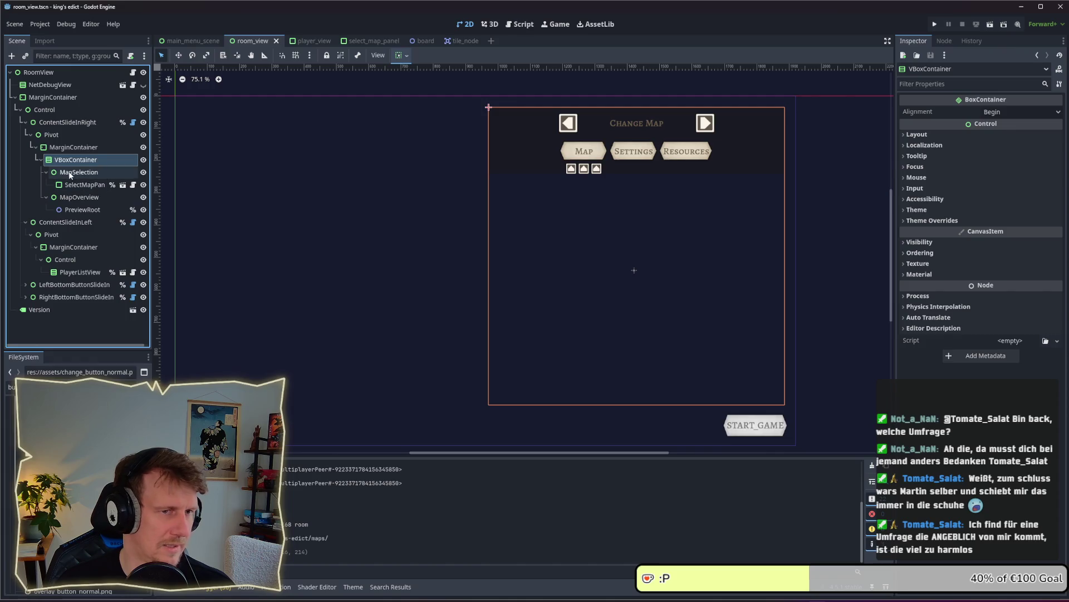
click(71, 172)
click(71, 185)
click(71, 174)
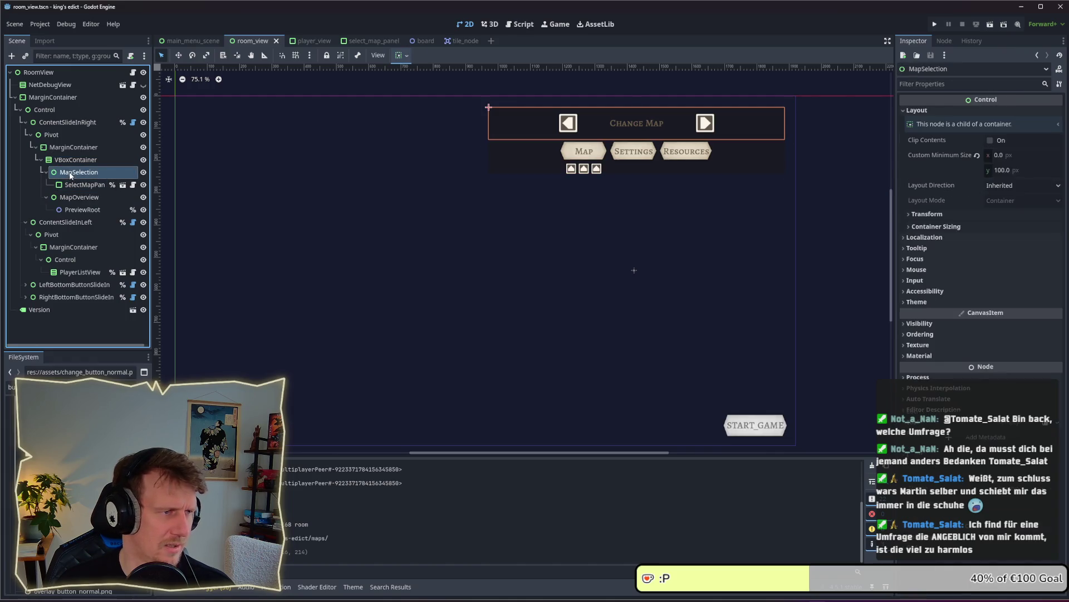
click(71, 185)
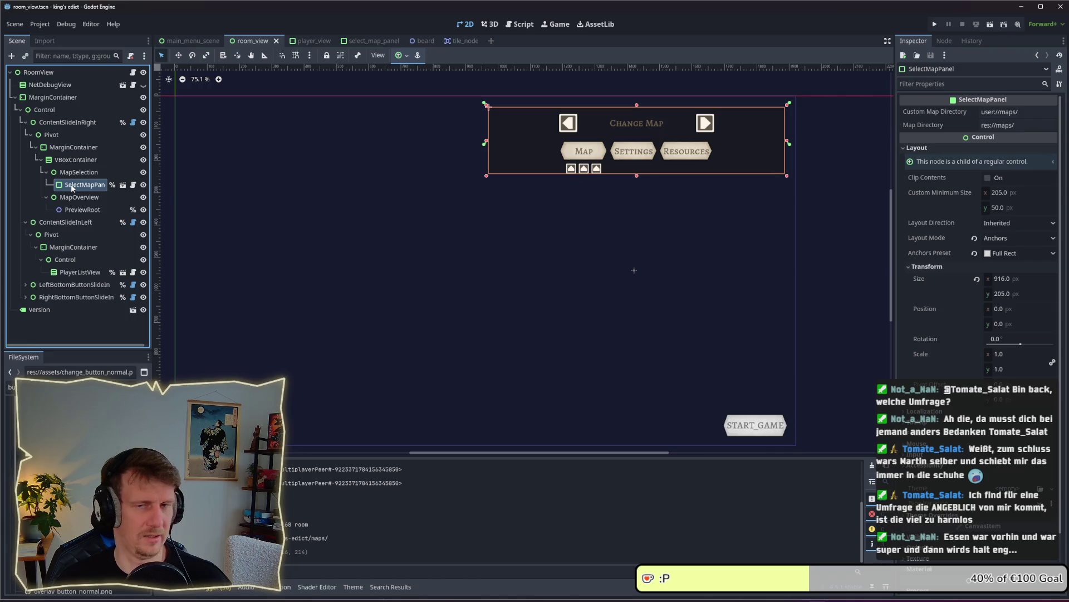
click(71, 173)
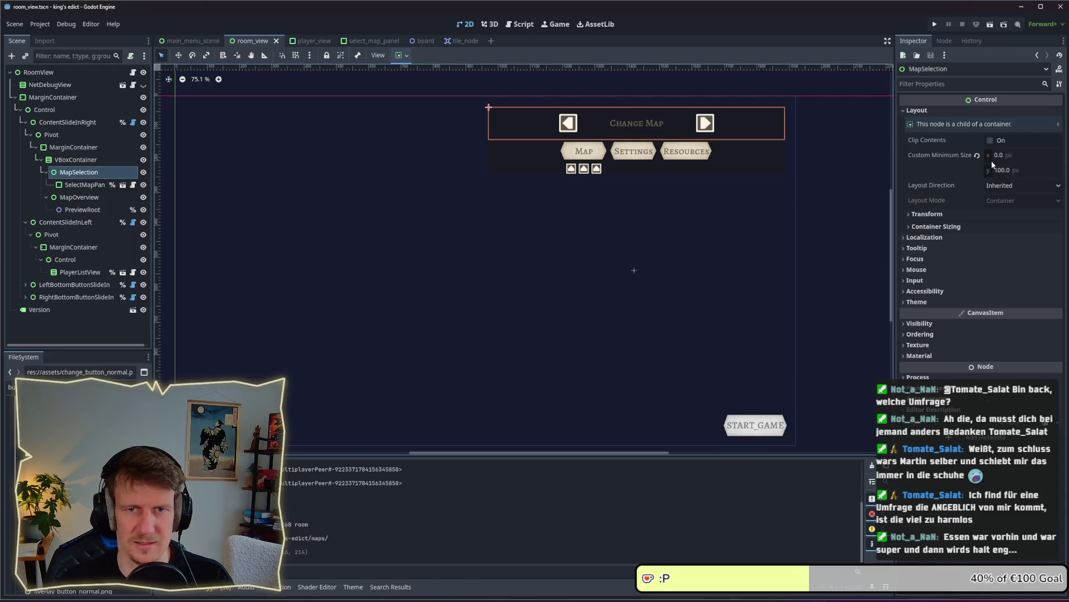
click(86, 186)
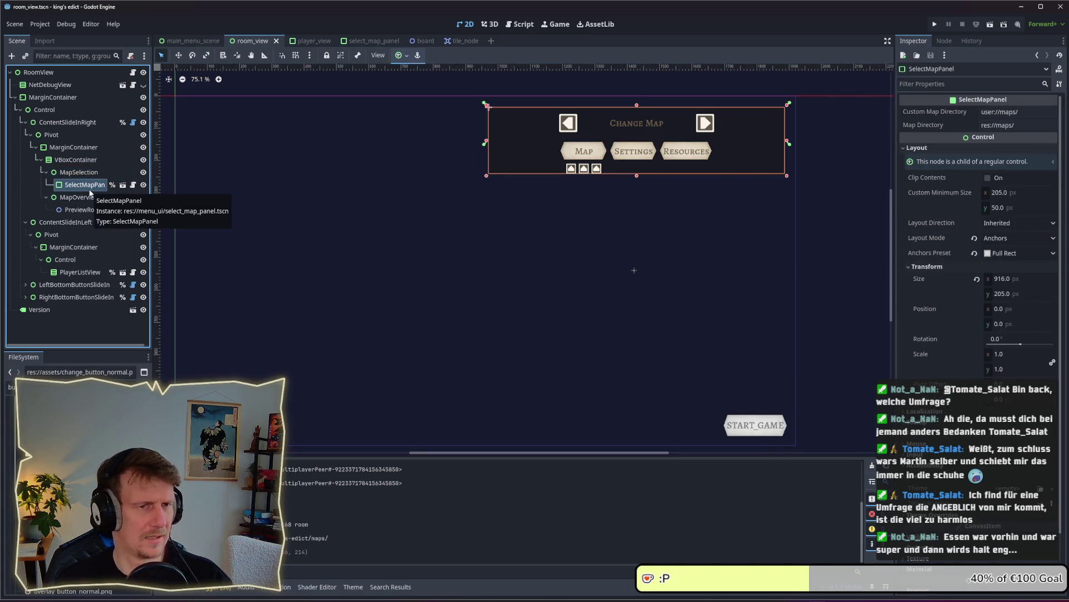
click(77, 173)
Move SelectMapPanel into VBoxContainer right after MapSelection, then delete MapSelection.
drag(75, 187, 75, 159)
drag(75, 210, 75, 174)
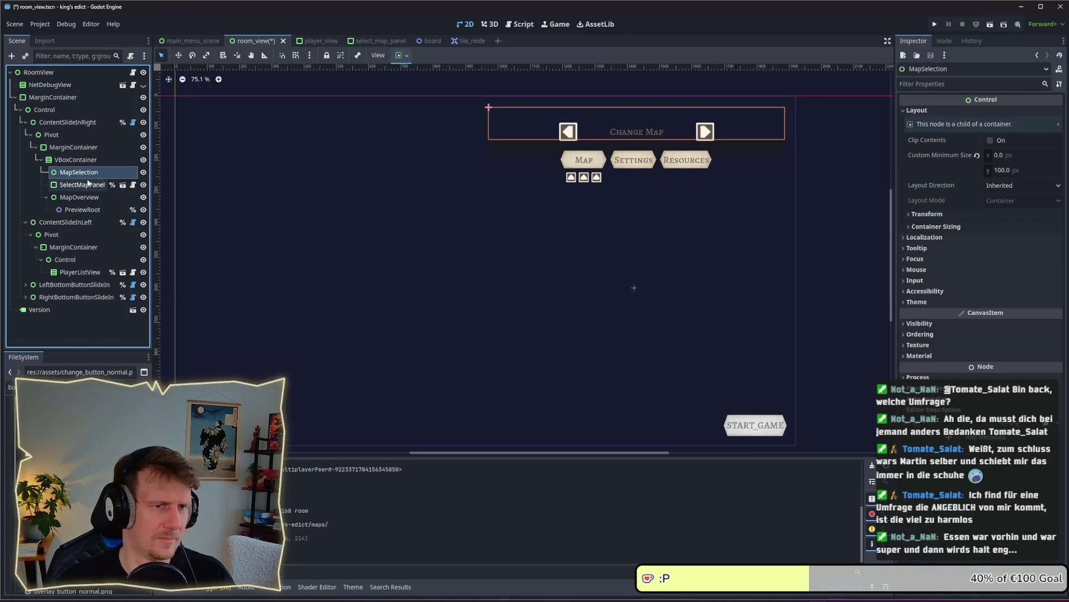
key(Delete)
click(716, 316)
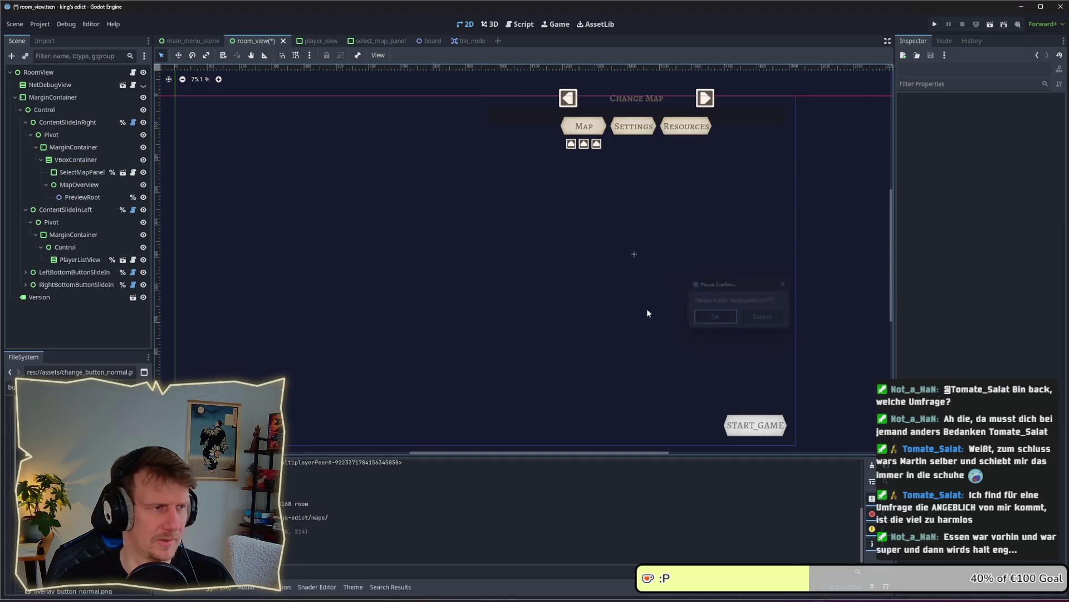
Set SelectMapPanel's custom minimum height to 205 and save the room_view scene.
click(78, 172)
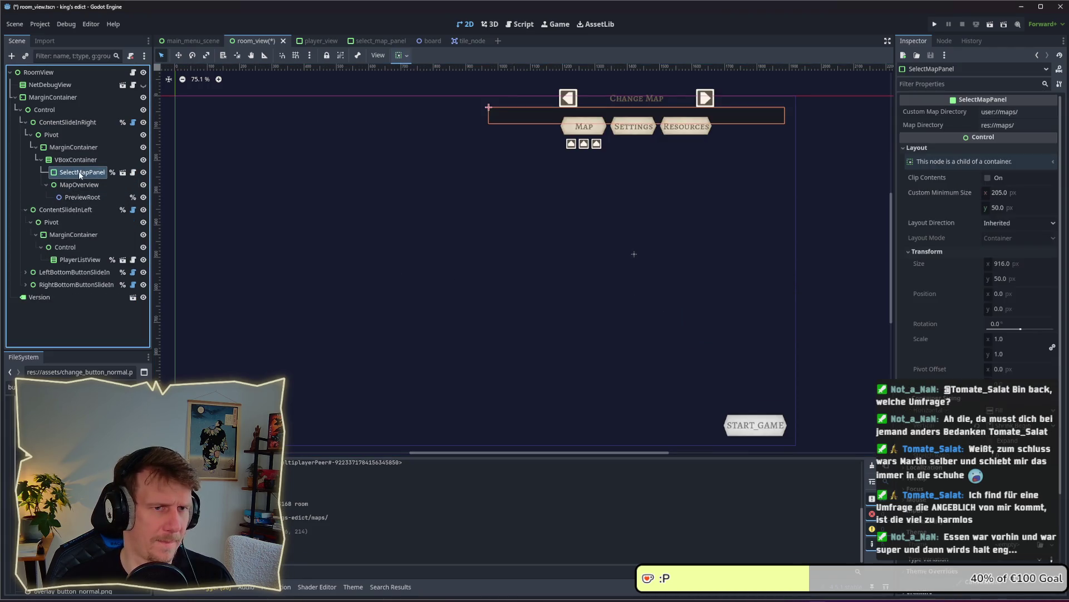
click(1009, 207)
text(205)
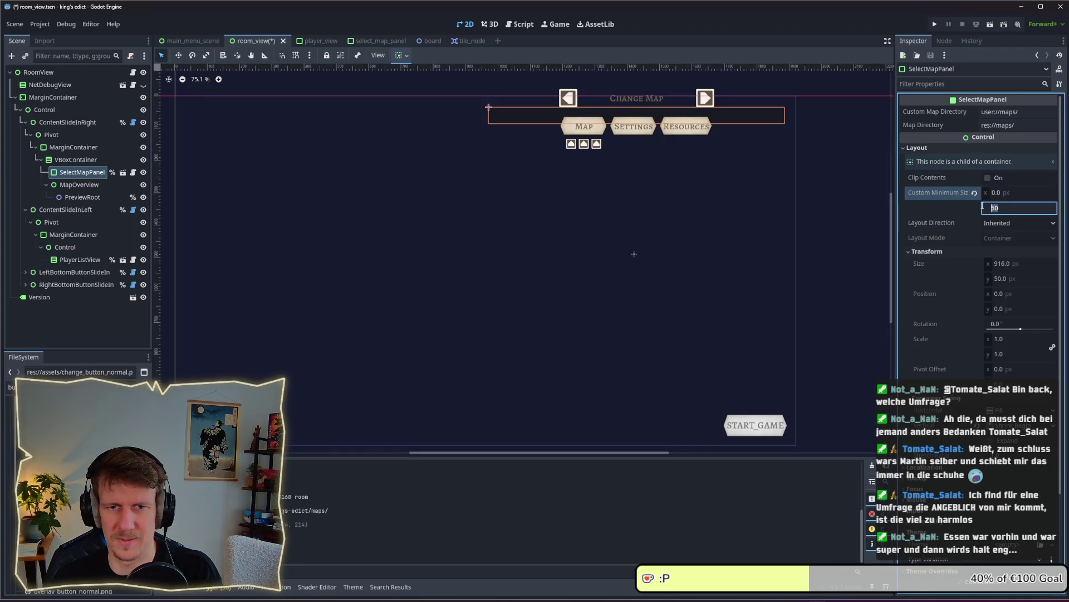
key(Return)
key(ctrl+s)
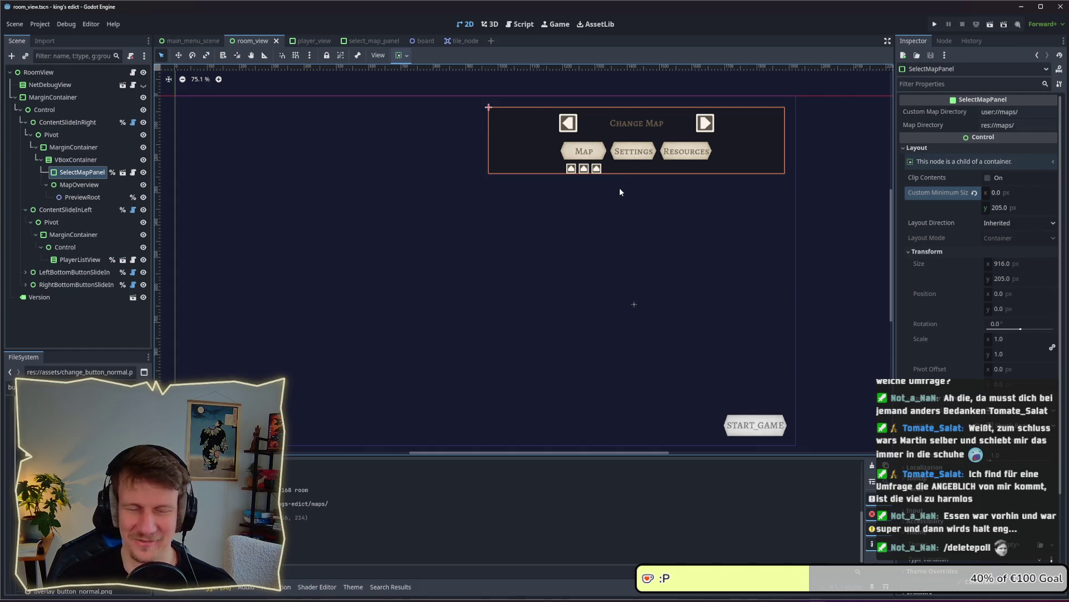
Inspect the MarginContainer and VBoxContainer nodes, then open the select_map_panel scene.
click(78, 185)
click(81, 173)
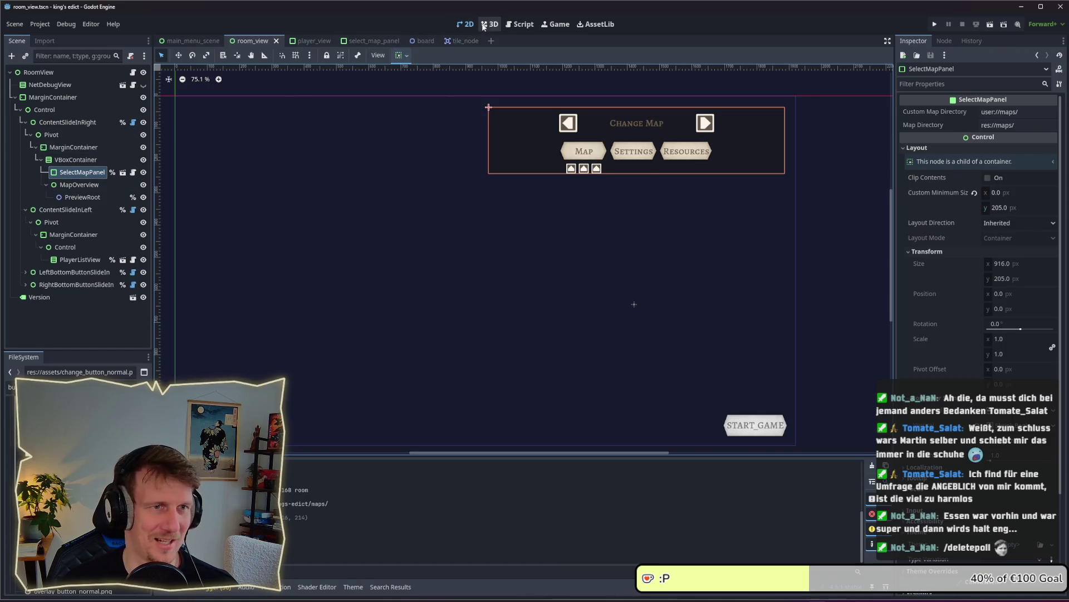
click(63, 148)
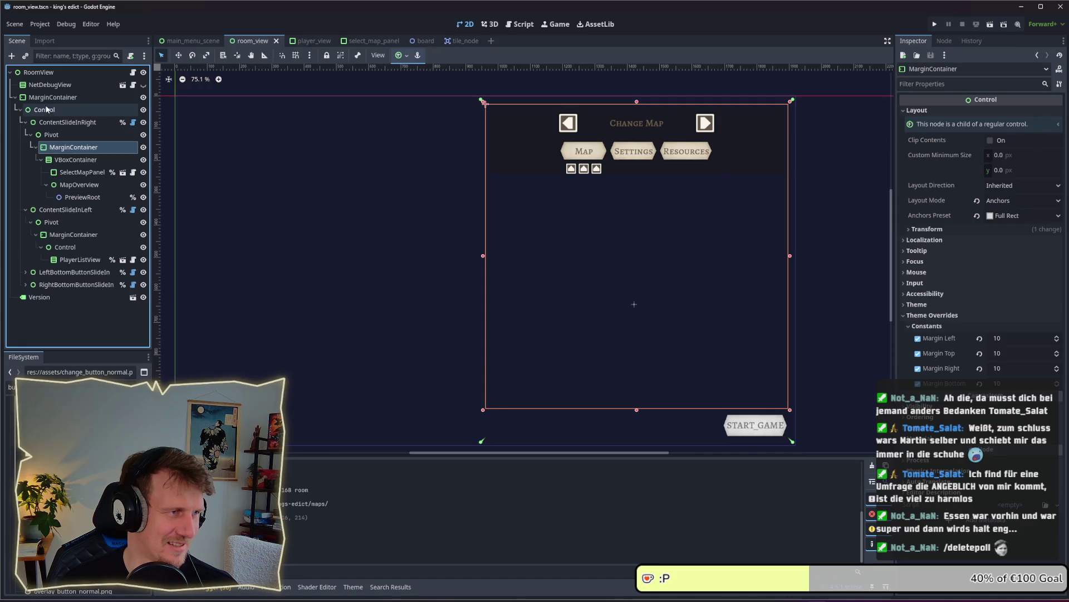
click(46, 98)
click(62, 147)
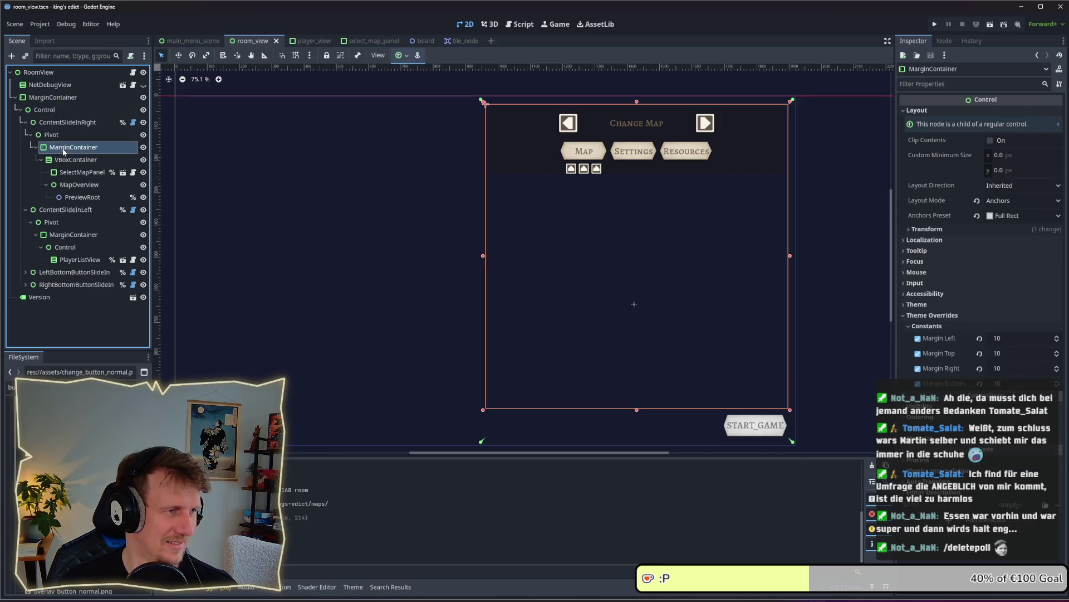
click(68, 160)
click(67, 147)
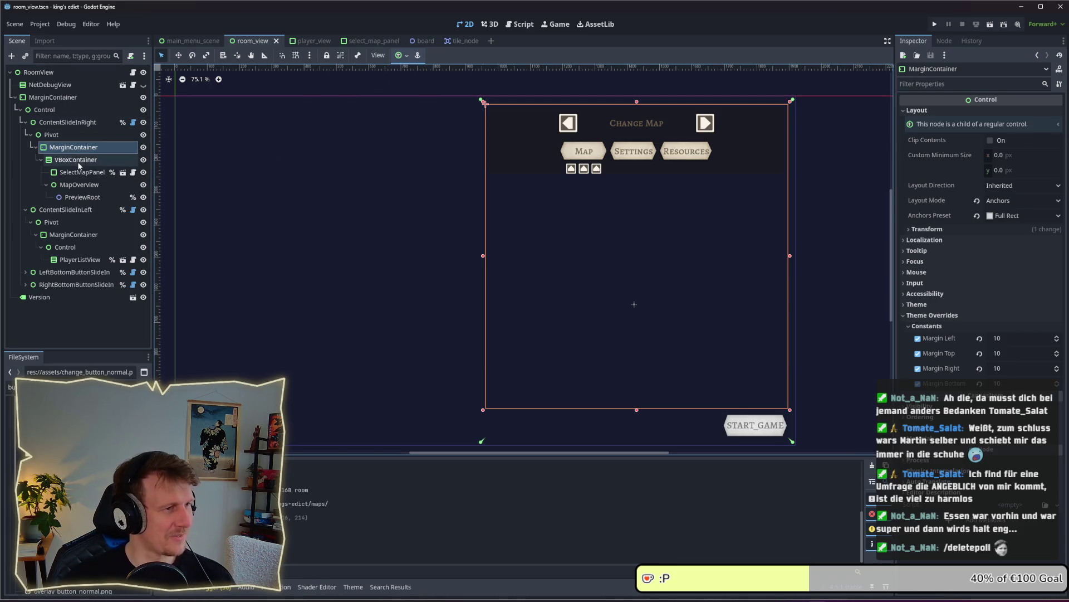
click(122, 172)
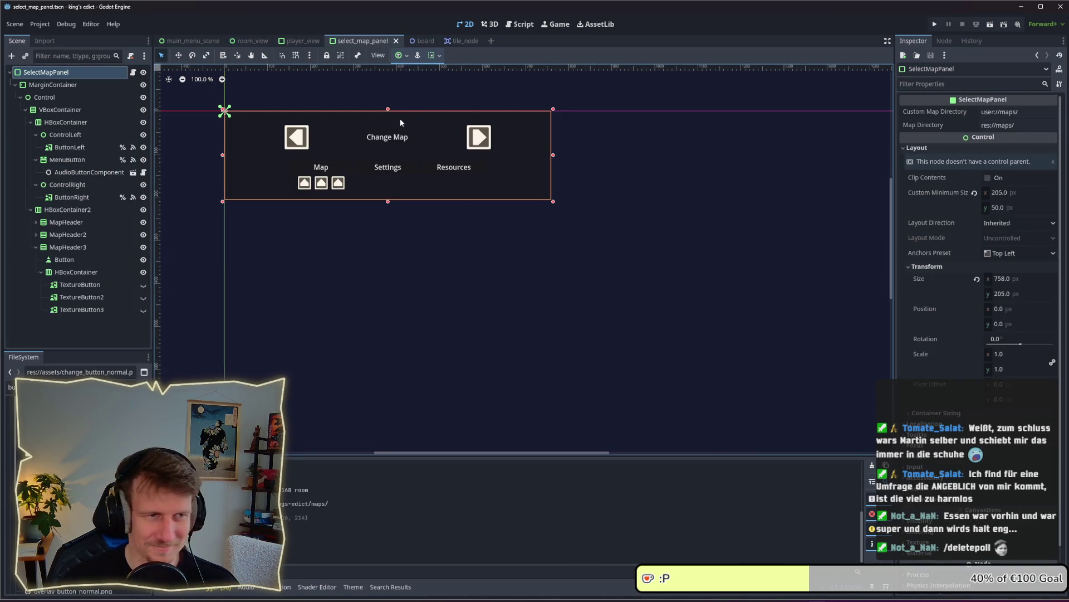
Set the panel's minimum size to 400 × 205 px and save.
click(1013, 208)
text(25)
key(BackSpace)
key(BackSpace)
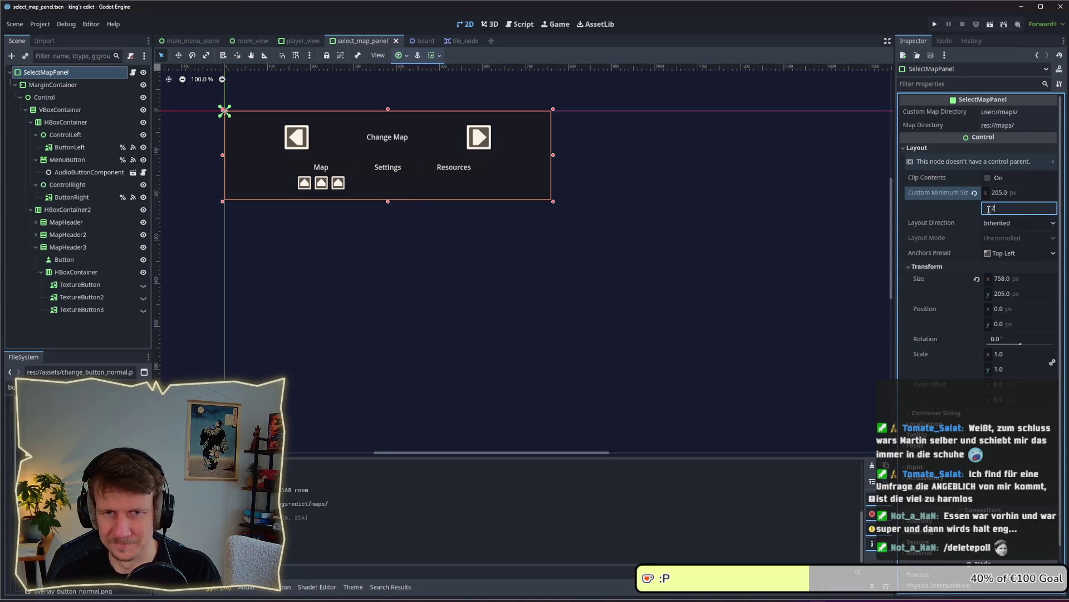
text(05)
key(Return)
click(1003, 193)
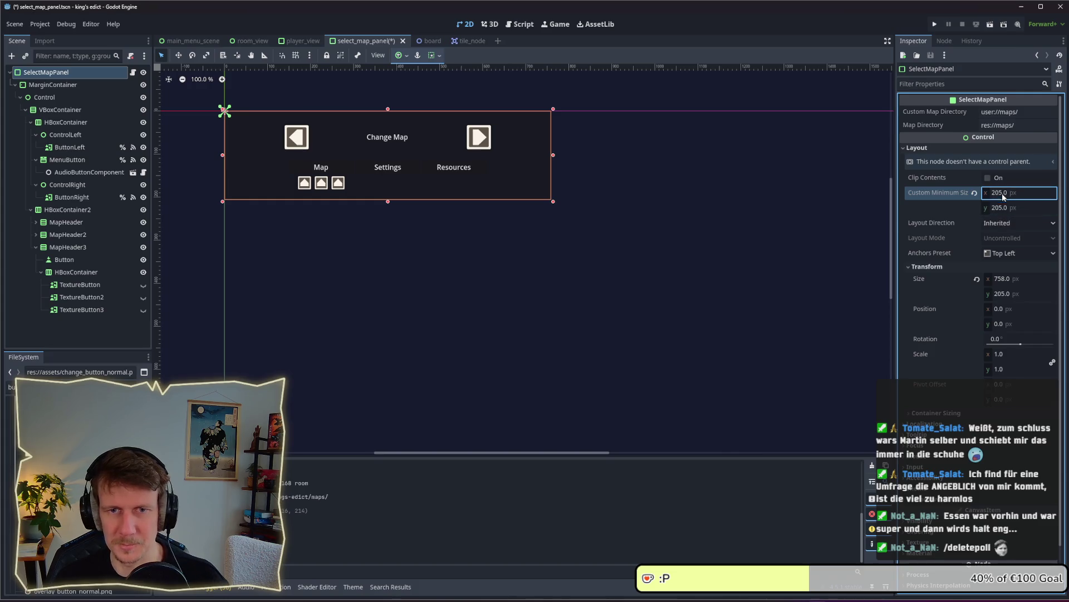
text(0)
key(Return)
text(400)
key(Return)
key(ctrl+s)
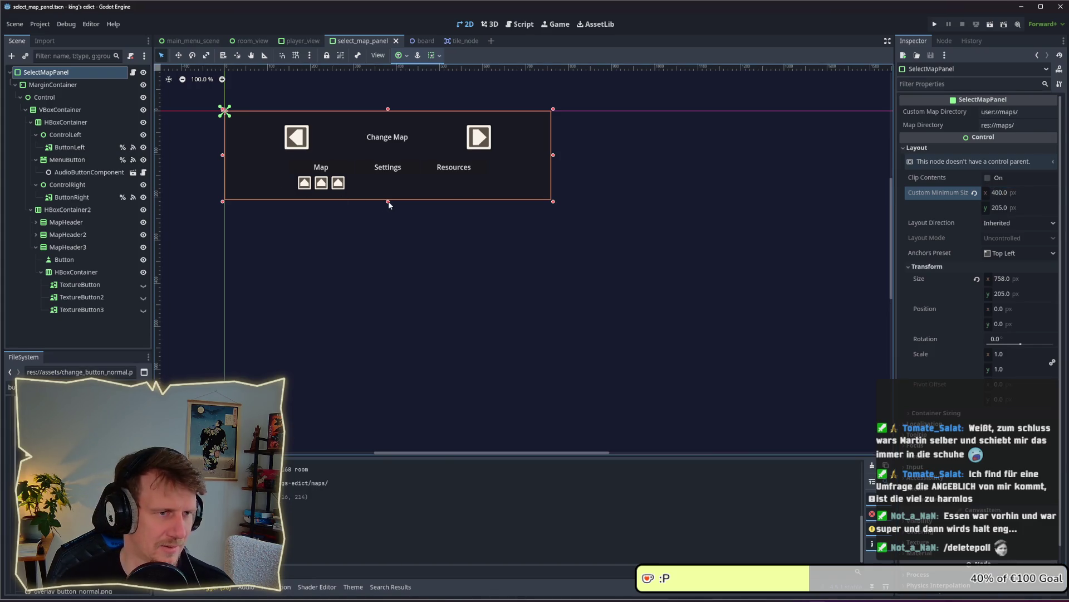
Raise the minimum width to 500 px, test resizing the panel, and save.
mouse_move(553, 156)
mouse_down()
mouse_move(568, 155)
mouse_move(323, 153)
mouse_up()
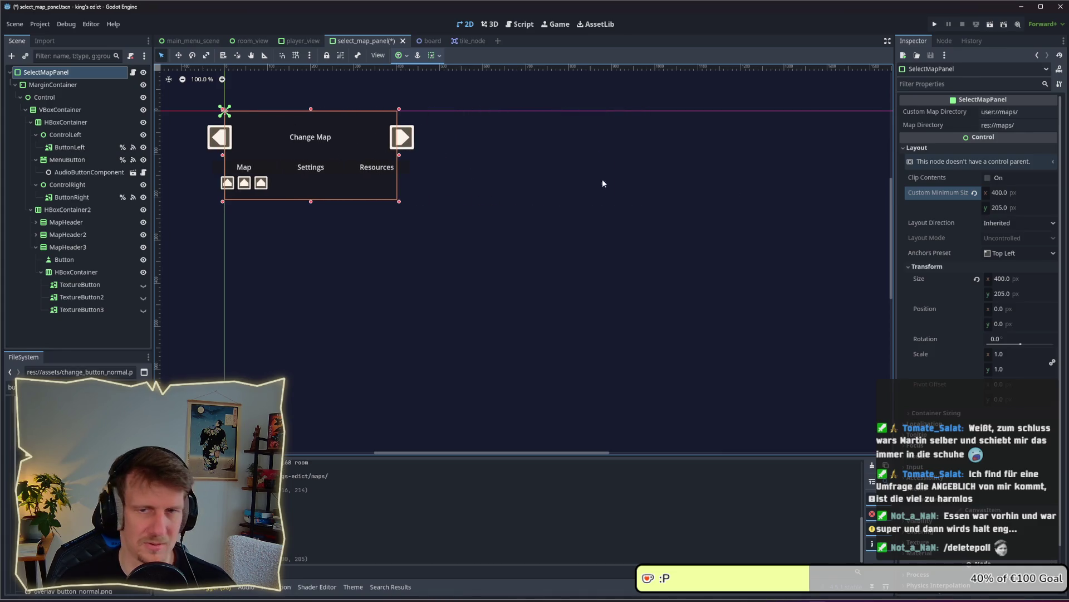
click(1005, 193)
text(500)
key(Return)
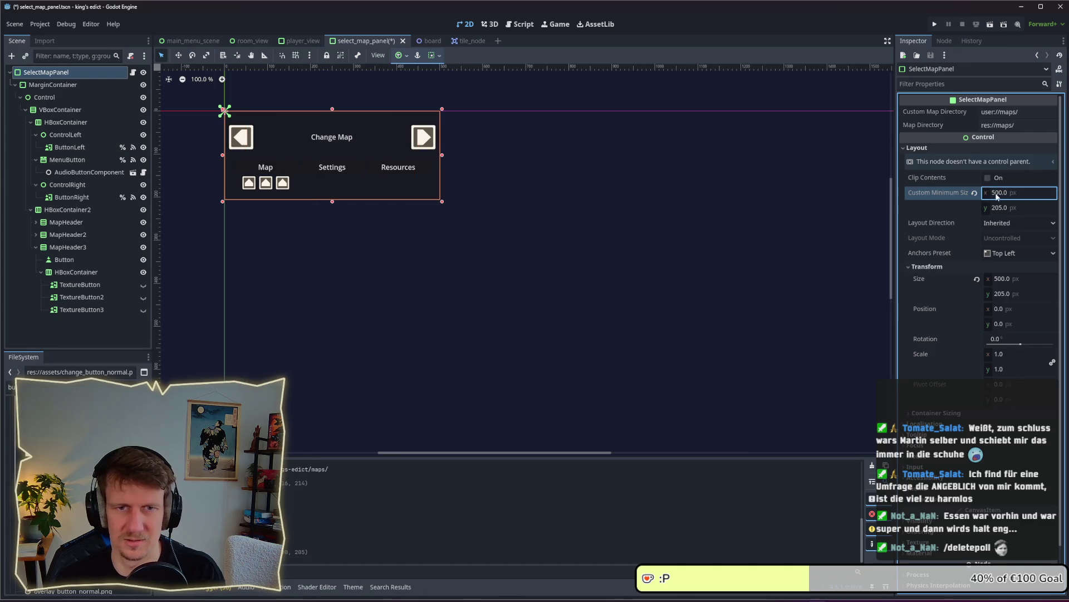
key(ctrl+s)
mouse_move(444, 159)
mouse_down()
mouse_move(654, 158)
mouse_move(381, 159)
mouse_move(620, 154)
mouse_move(602, 154)
mouse_up()
key(ctrl+s)
key(ctrl+s)
click(252, 41)
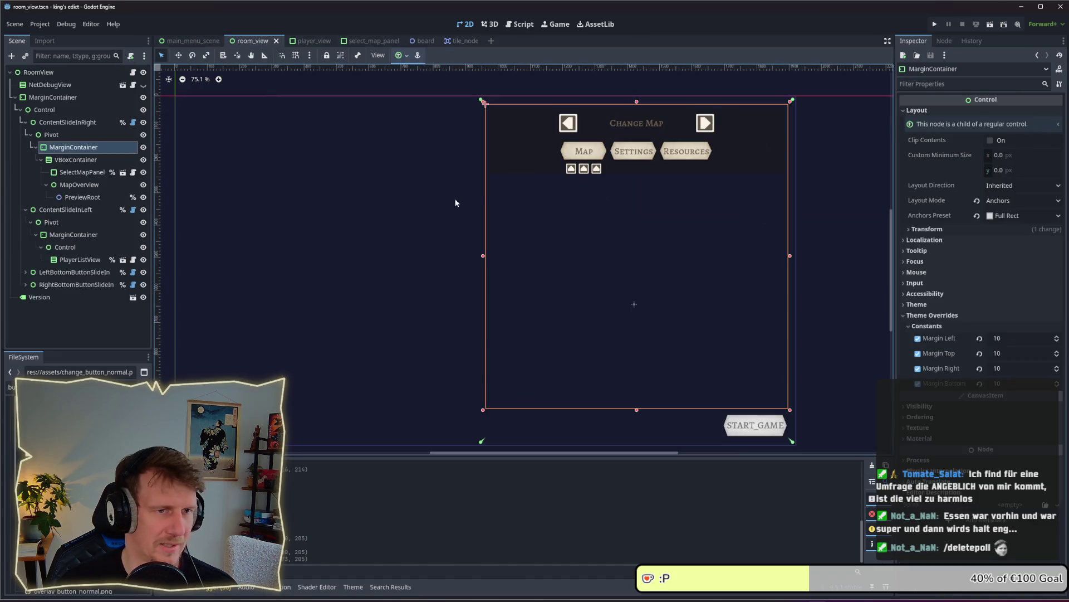
click(76, 159)
click(82, 172)
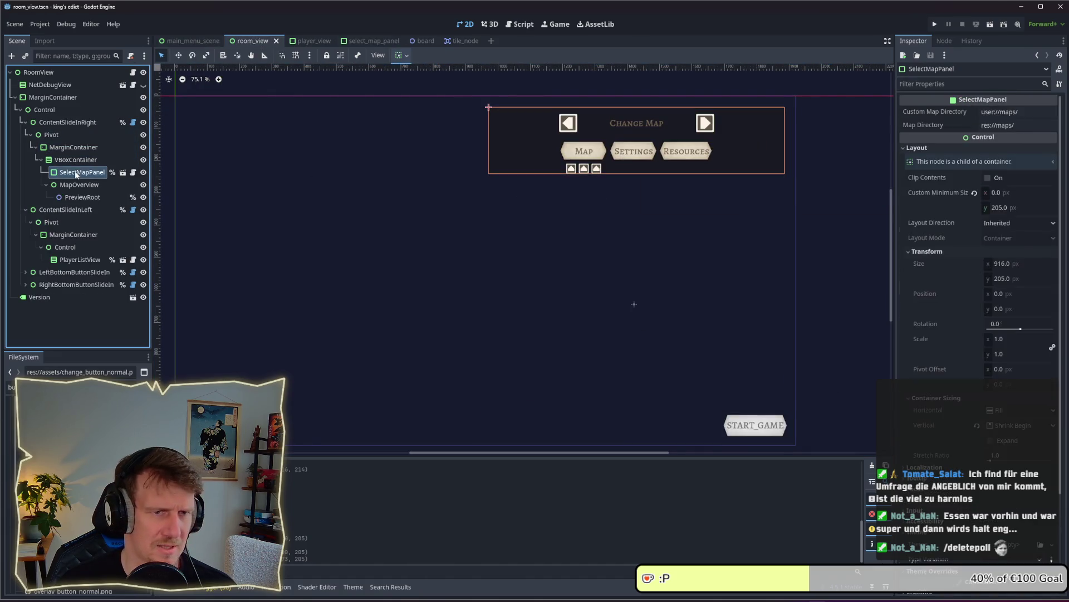
click(577, 192)
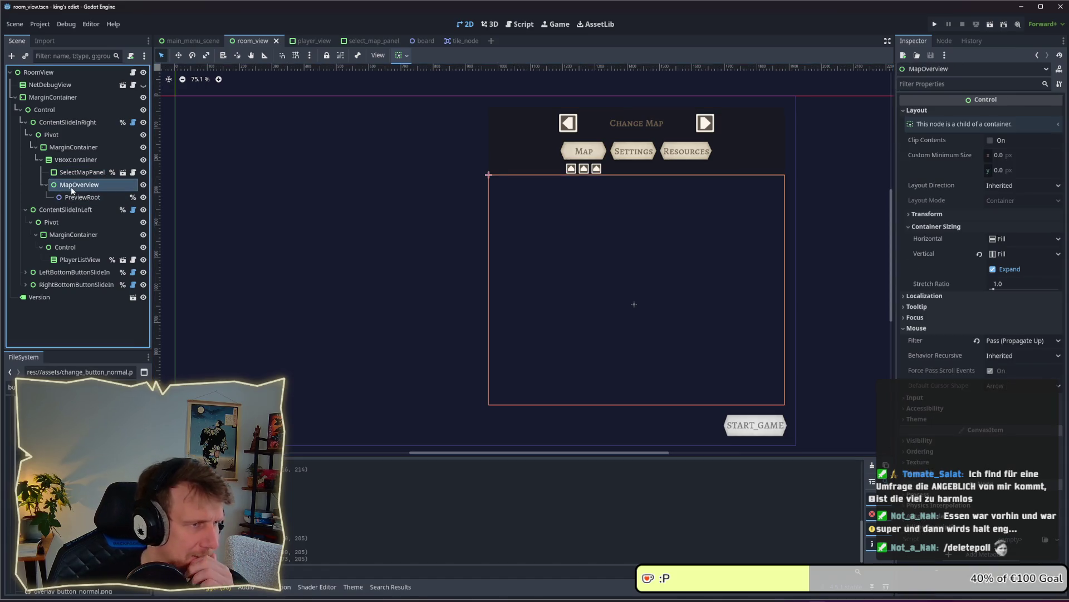
click(78, 173)
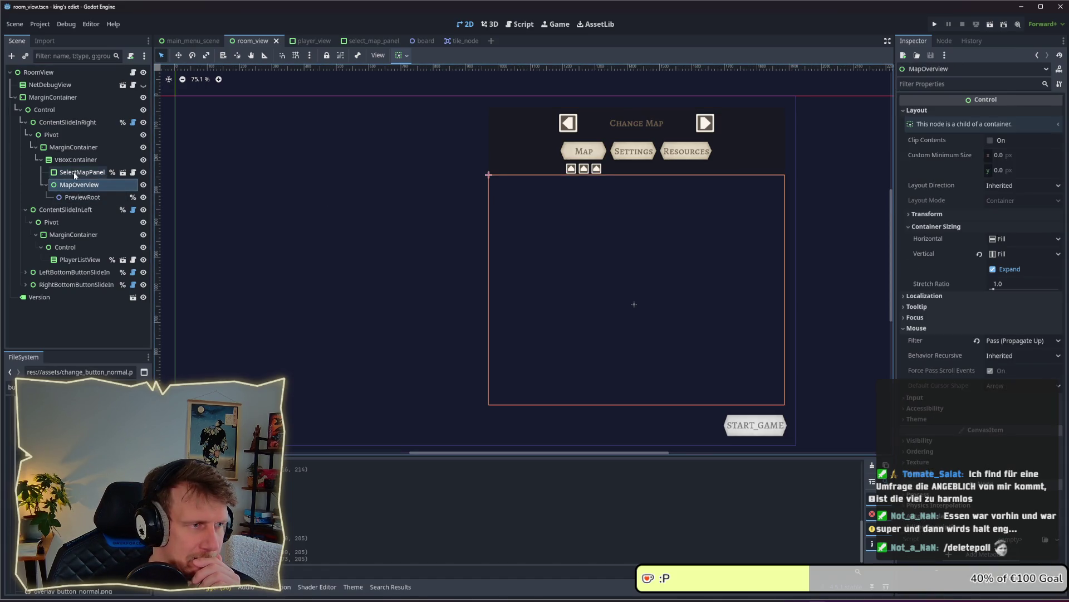
click(74, 161)
click(82, 172)
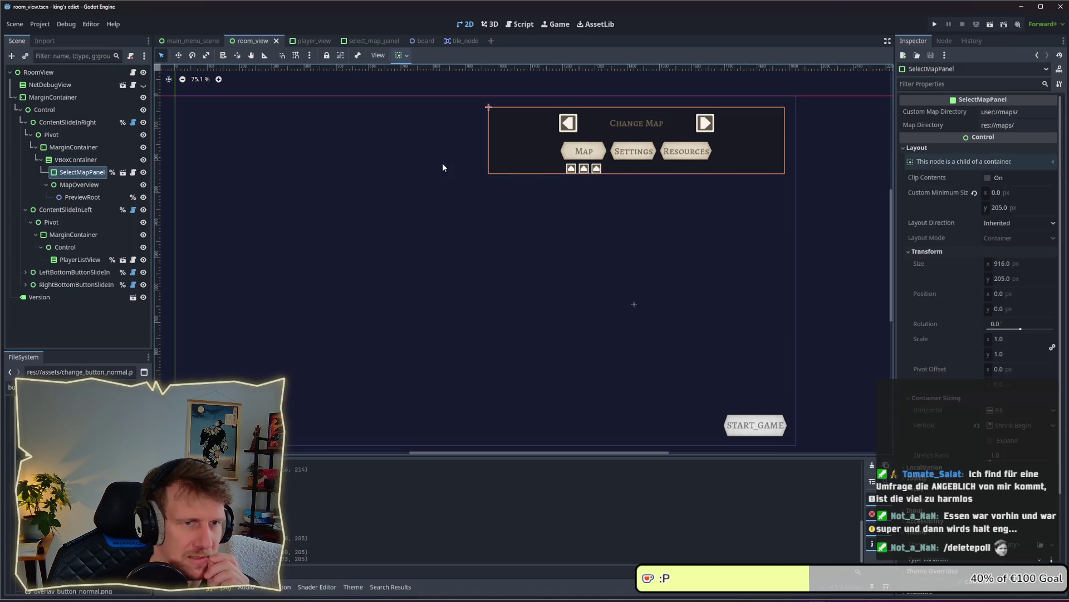
scroll(606, 212, up, 2)
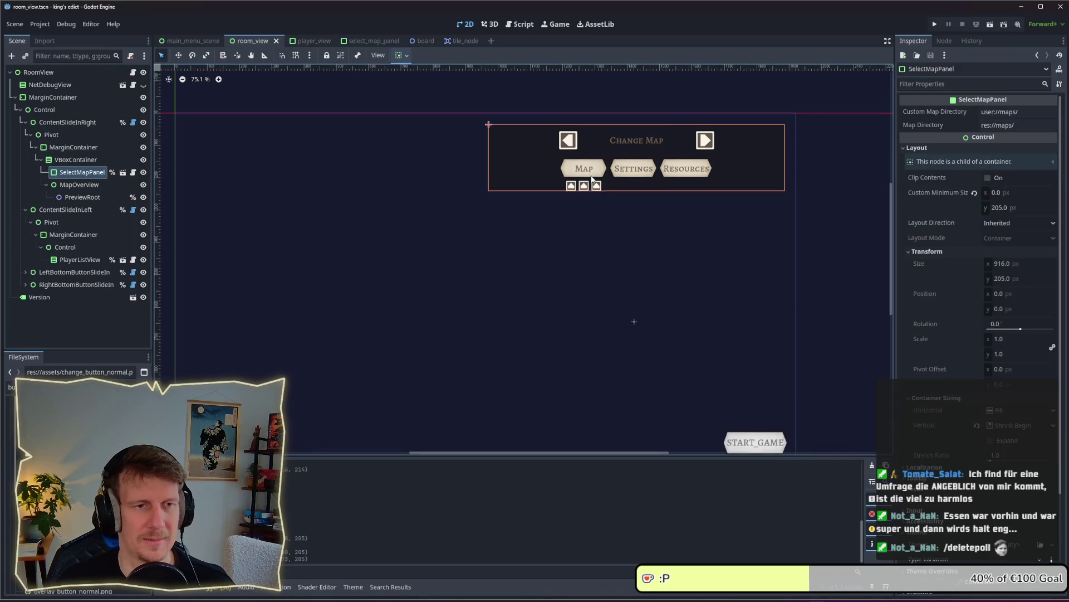
scroll(606, 213, up, 6)
mouse_move(613, 226)
mouse_down()
mouse_move(430, 300)
mouse_move(437, 291)
mouse_up()
scroll(405, 259, down, 4)
scroll(405, 259, down, 1)
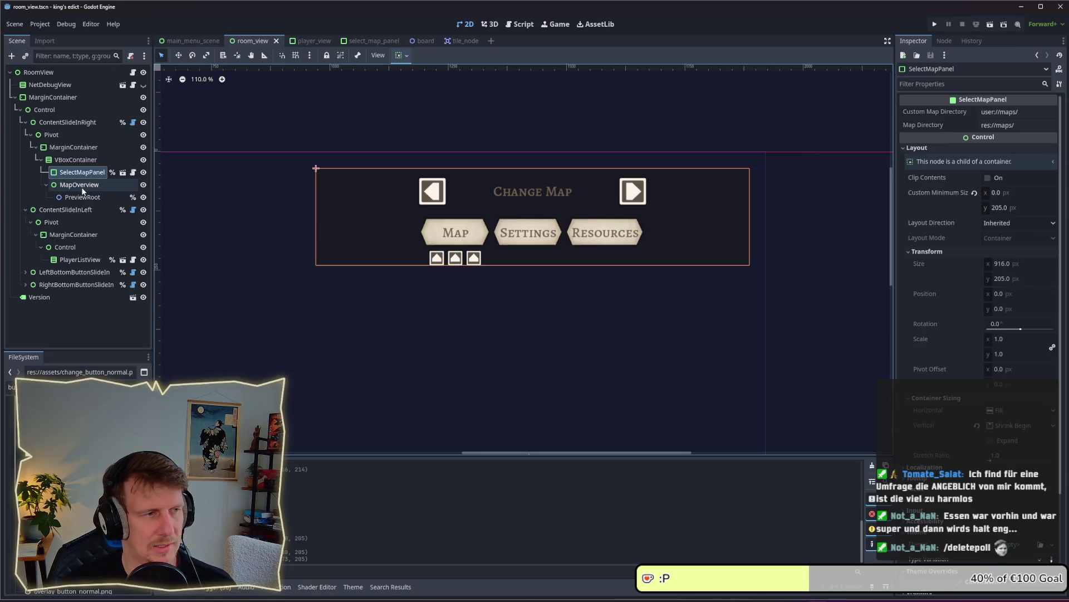
click(123, 172)
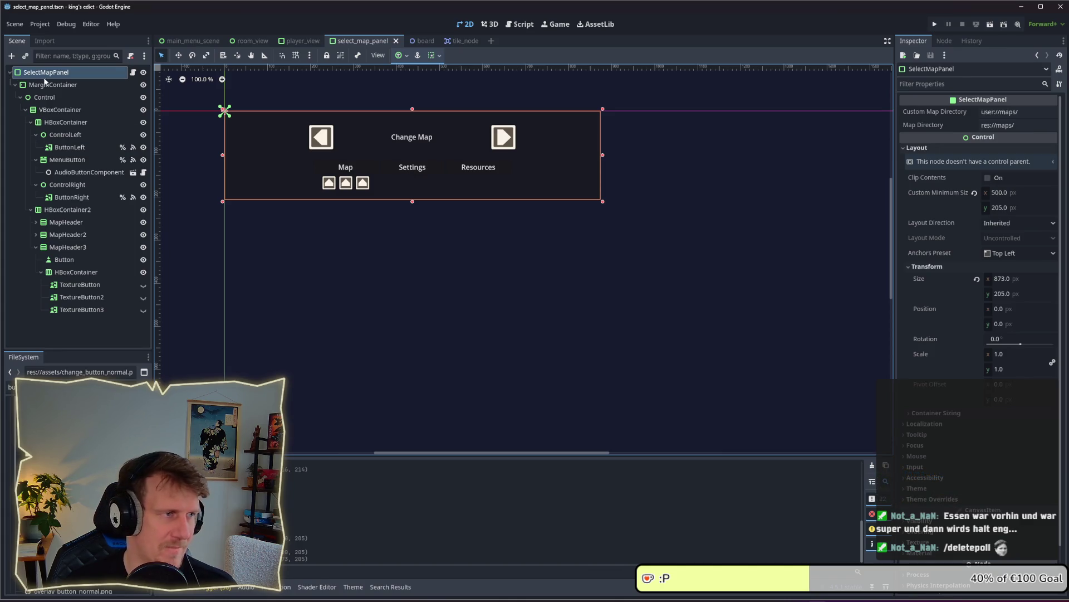
Assign default.tres from the FileSystem as the panel's Theme.
click(917, 488)
double_click(16, 387)
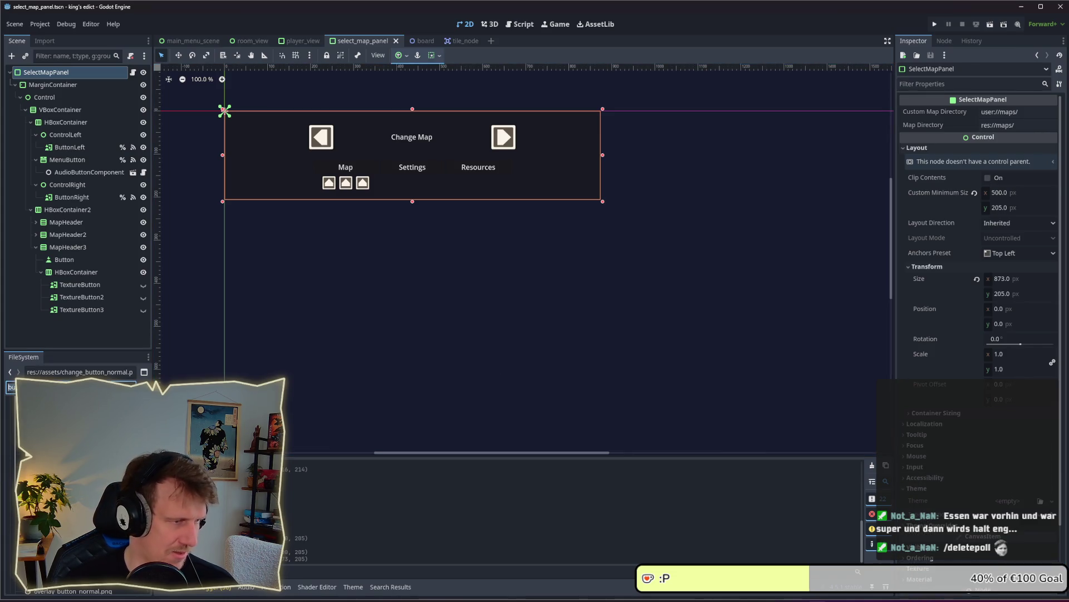
text(de)
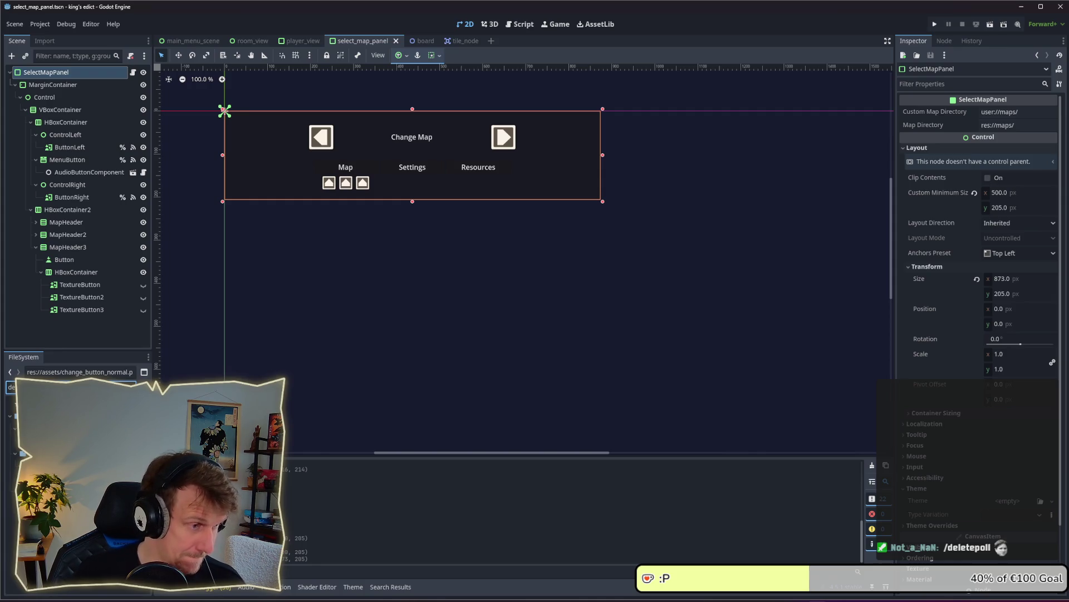
click(56, 440)
drag(56, 440, 1017, 500)
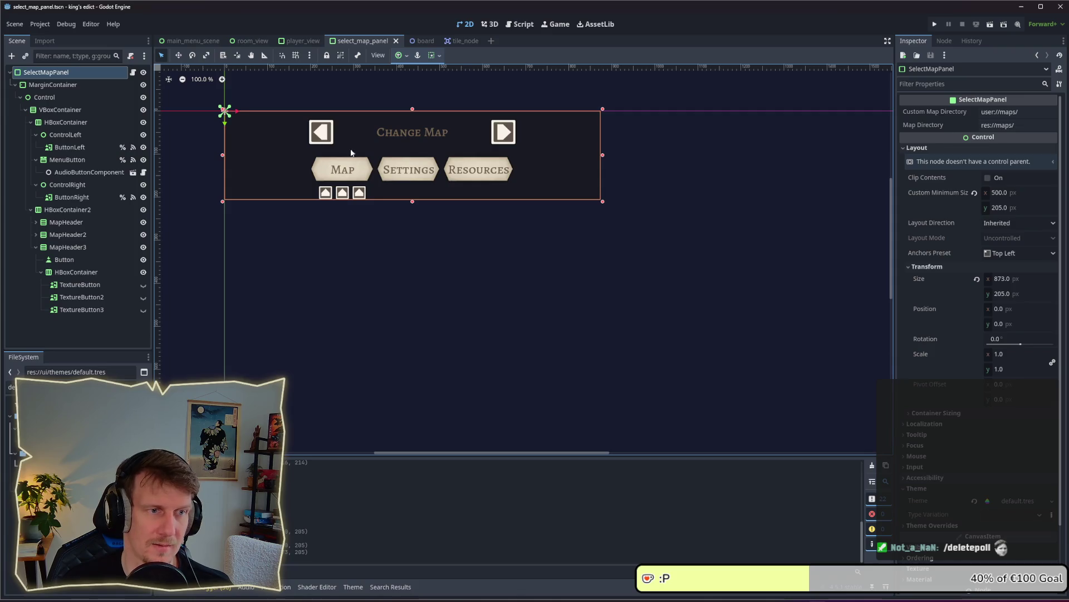
Return to the editor and run the project.
key(alt+Tab)
key(Escape)
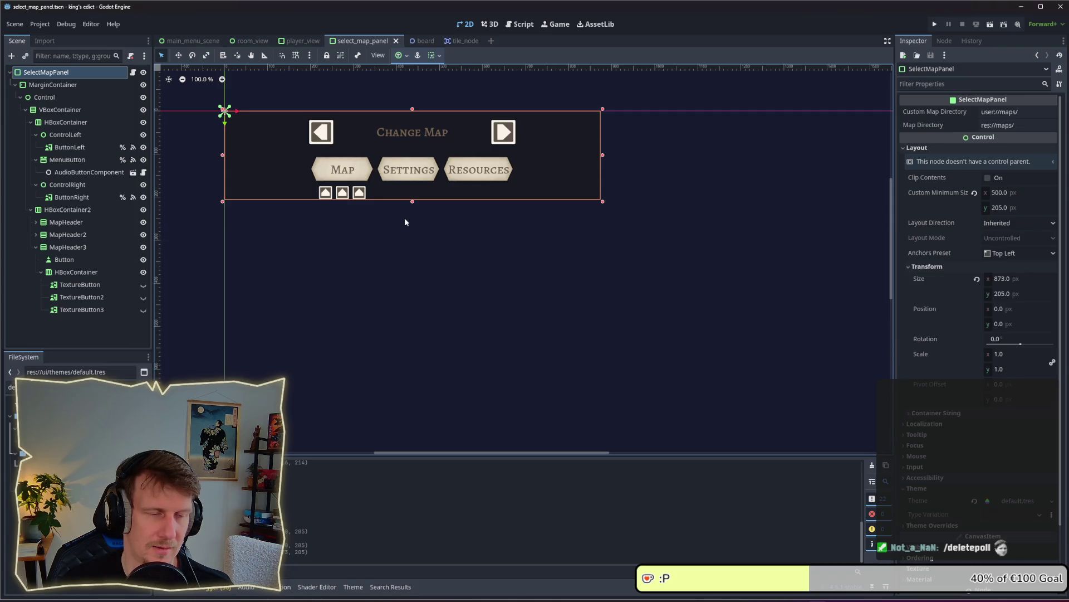
key(alt+Tab)
click(372, 307)
click(934, 24)
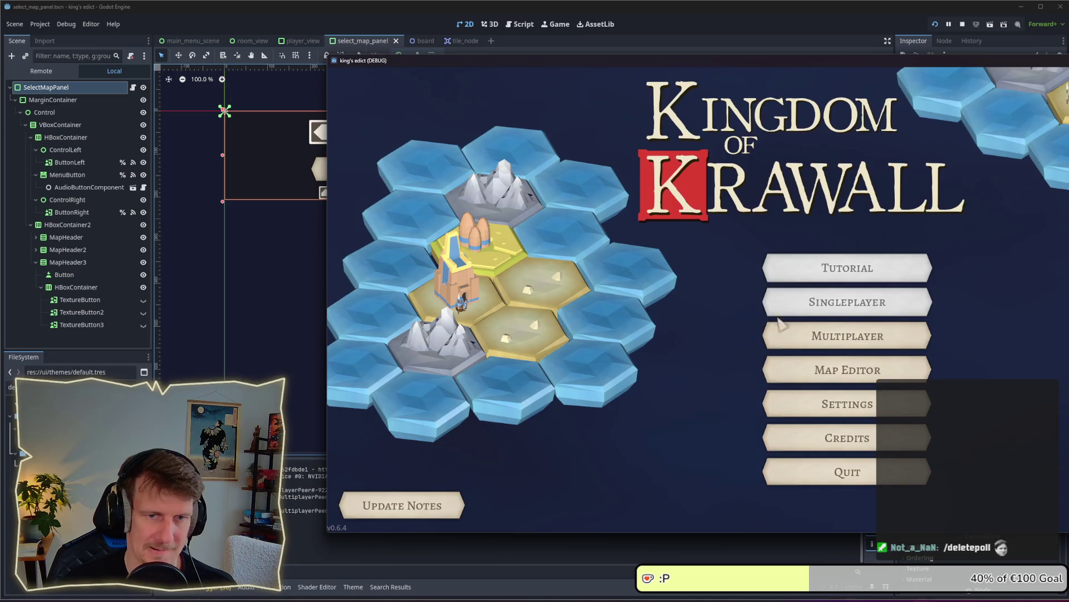
View the header in the game's multiplayer lobby, stop the game, and collapse MapHeader3.
click(836, 377)
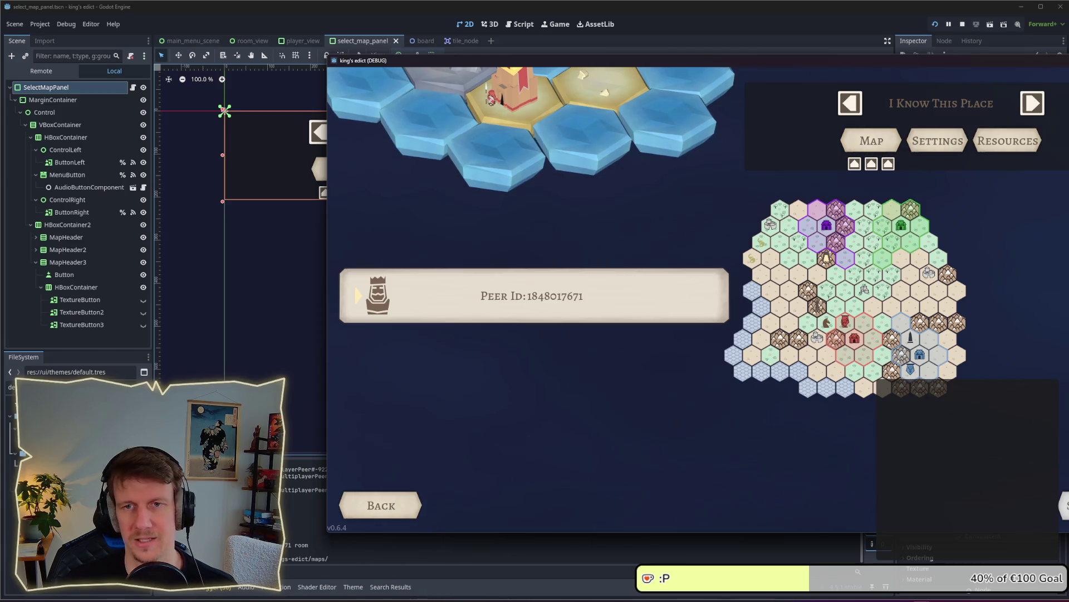
click(963, 23)
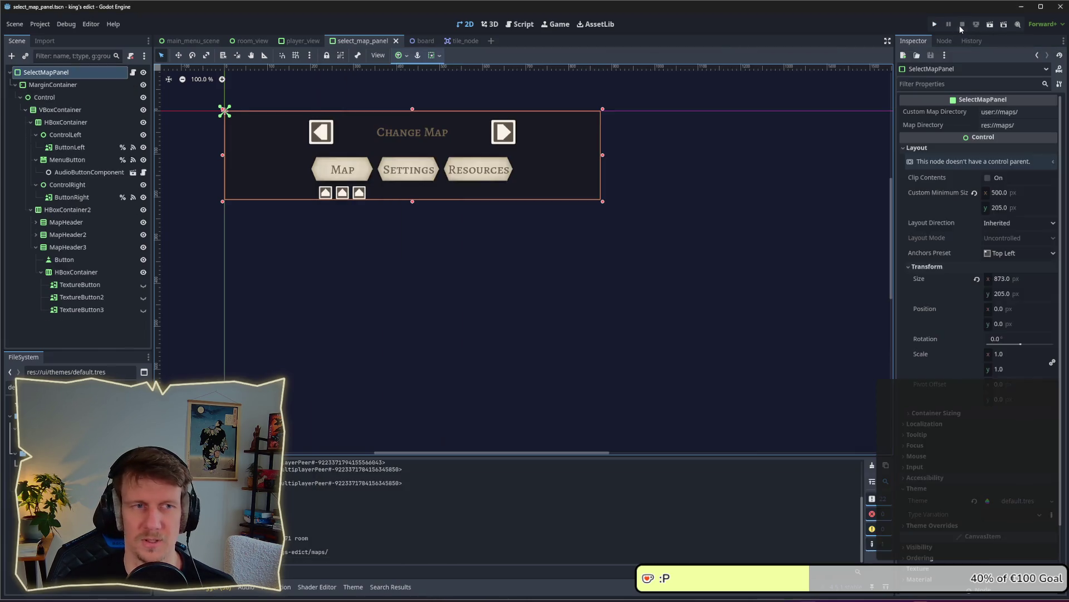
click(76, 272)
click(35, 247)
Make the Map button flat with Toggle Mode and Button Pressed on, then save.
click(36, 221)
click(64, 234)
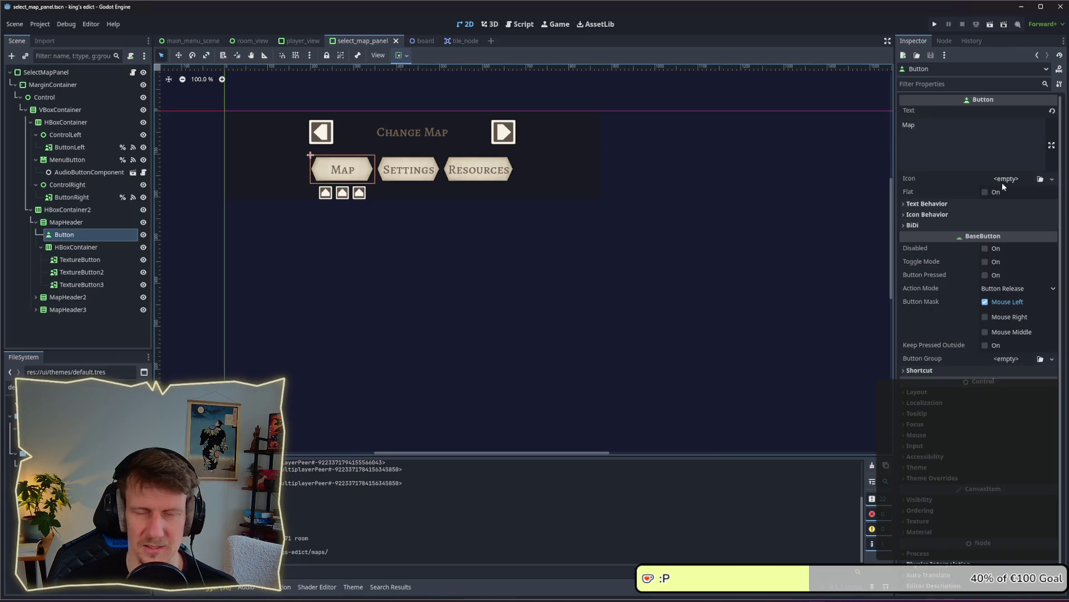
click(985, 192)
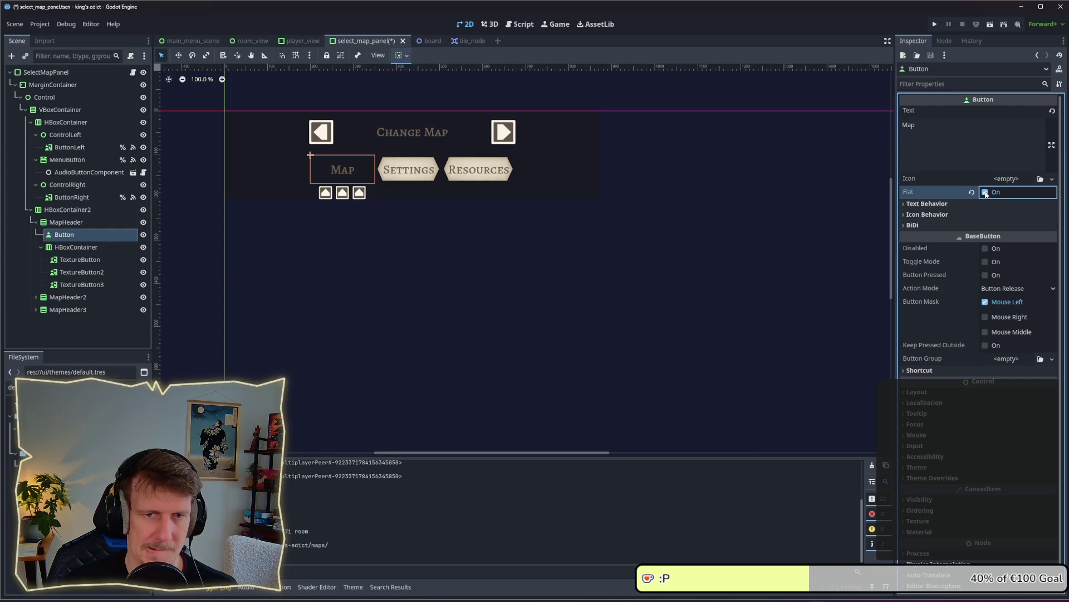
click(985, 262)
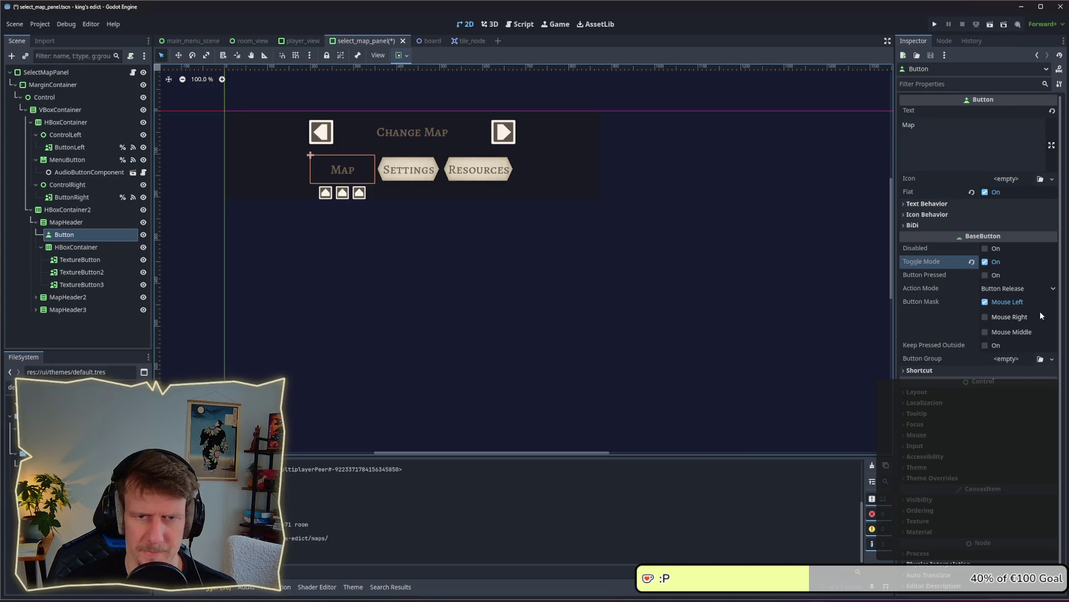
click(985, 275)
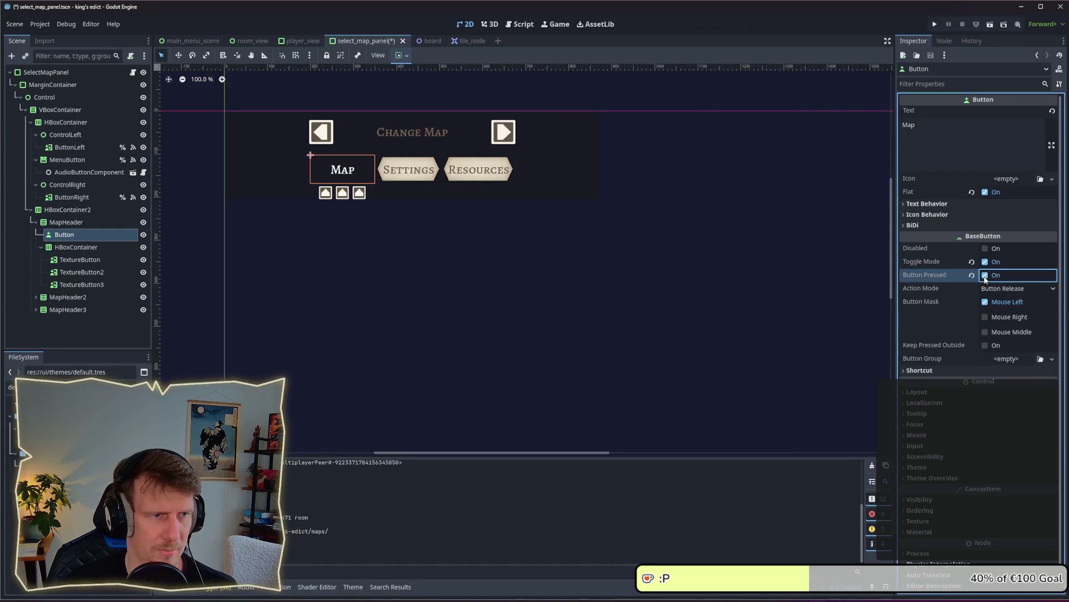
key(ctrl+s)
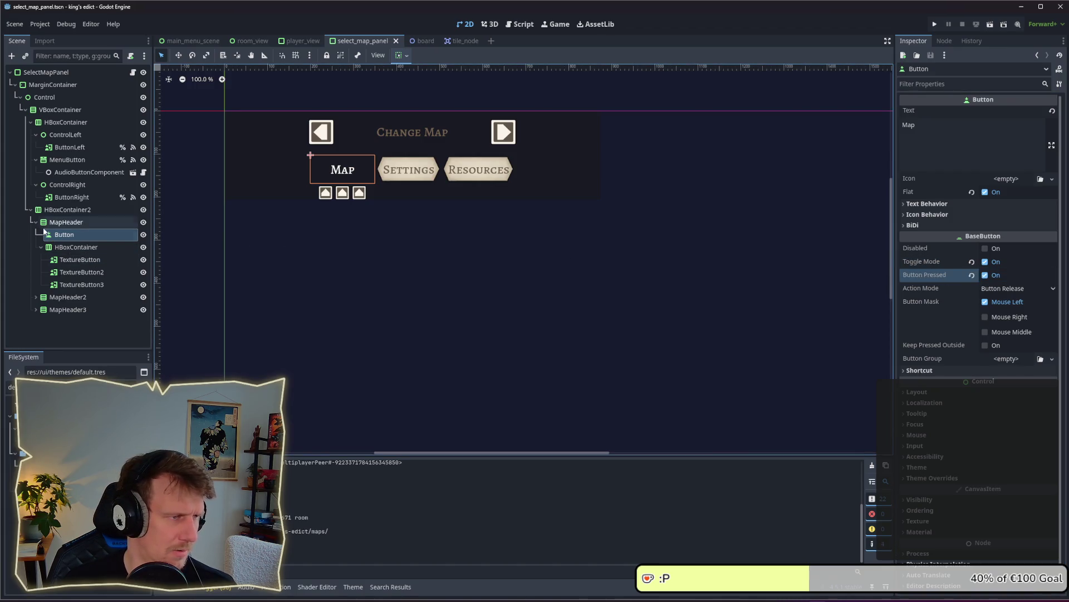
Make the Settings and Resources buttons flat with Toggle Mode on, then save.
click(36, 297)
scroll(39, 316, down, 1)
click(36, 334)
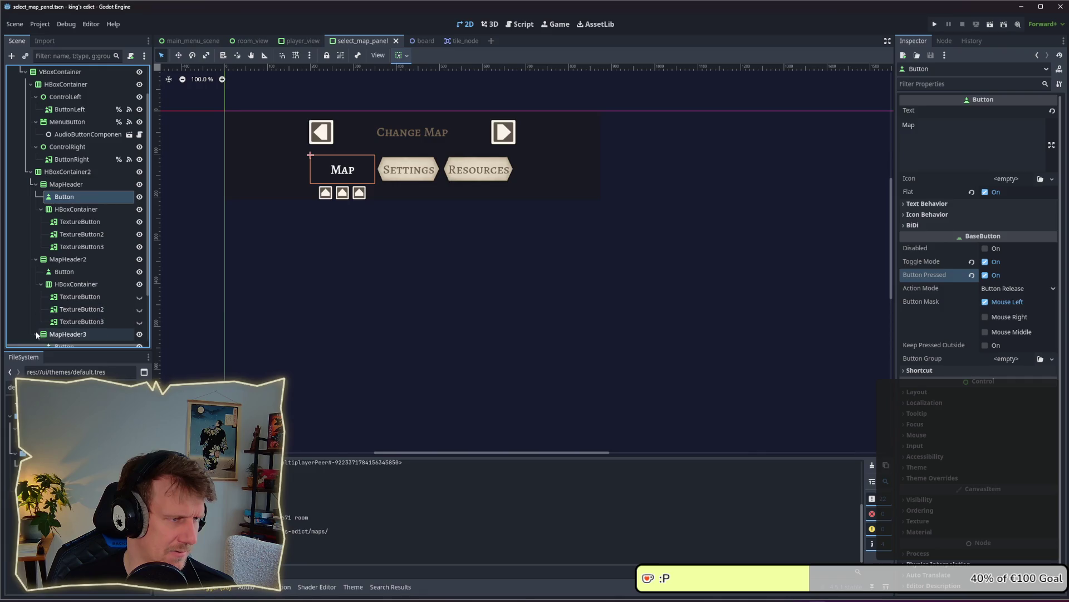
scroll(50, 312, down, 3)
click(64, 284)
ctrl+click(64, 209)
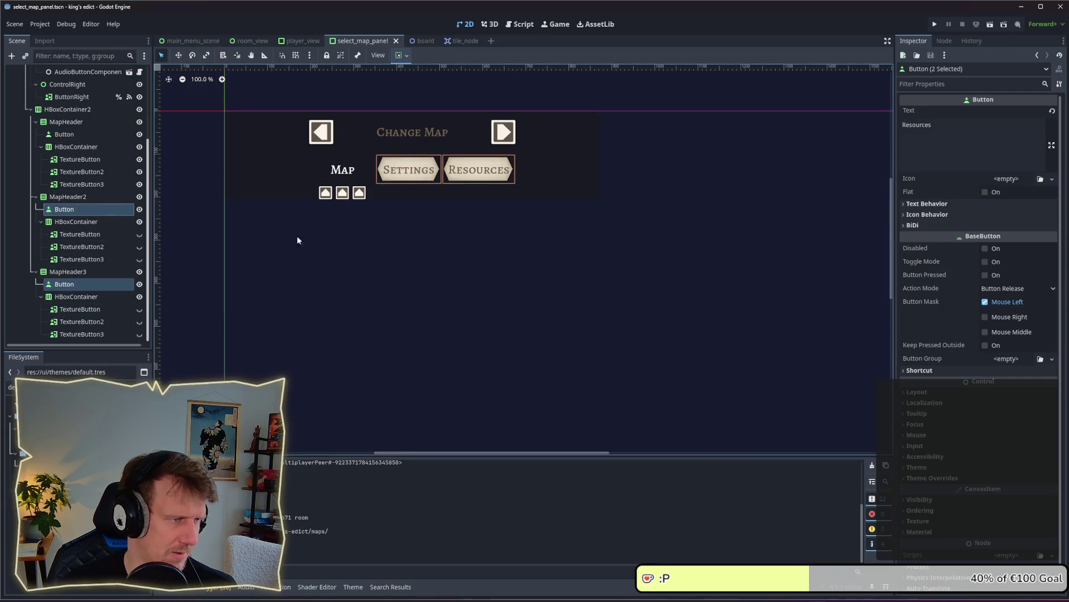
click(985, 193)
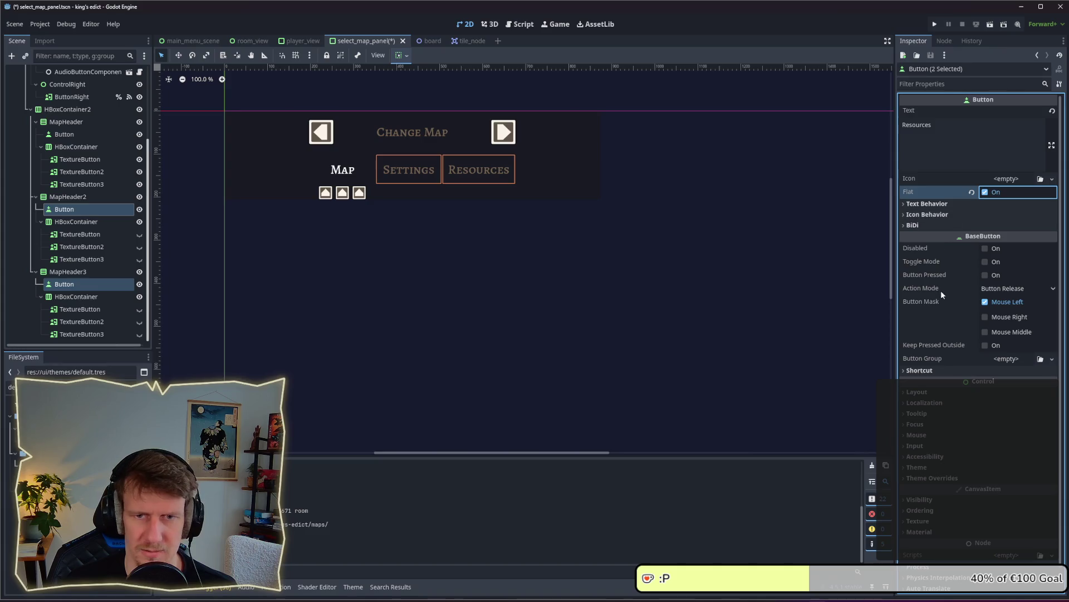
click(984, 262)
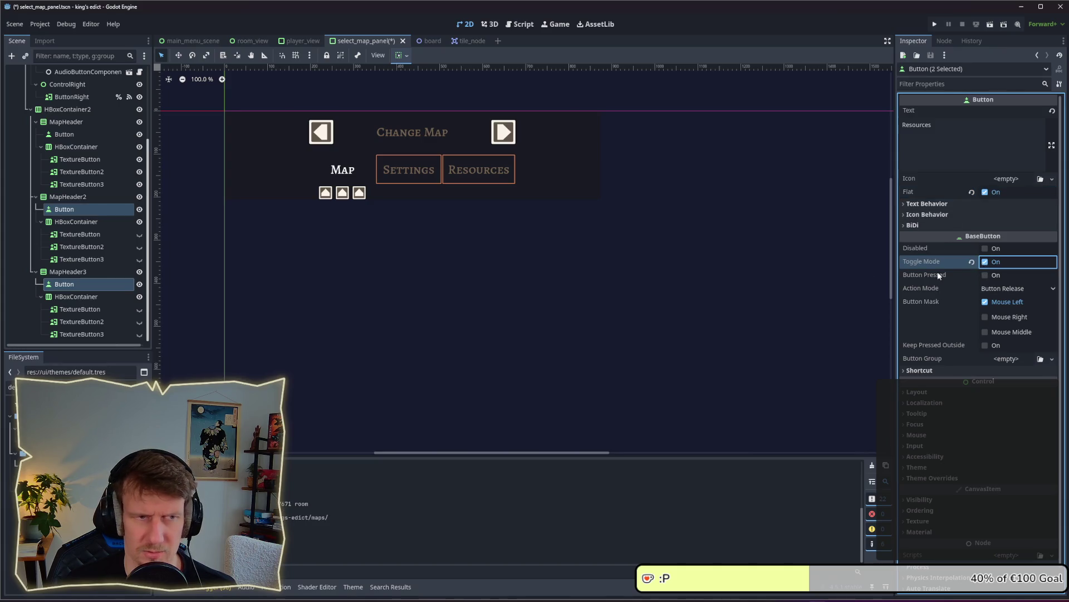
key(ctrl+s)
click(460, 230)
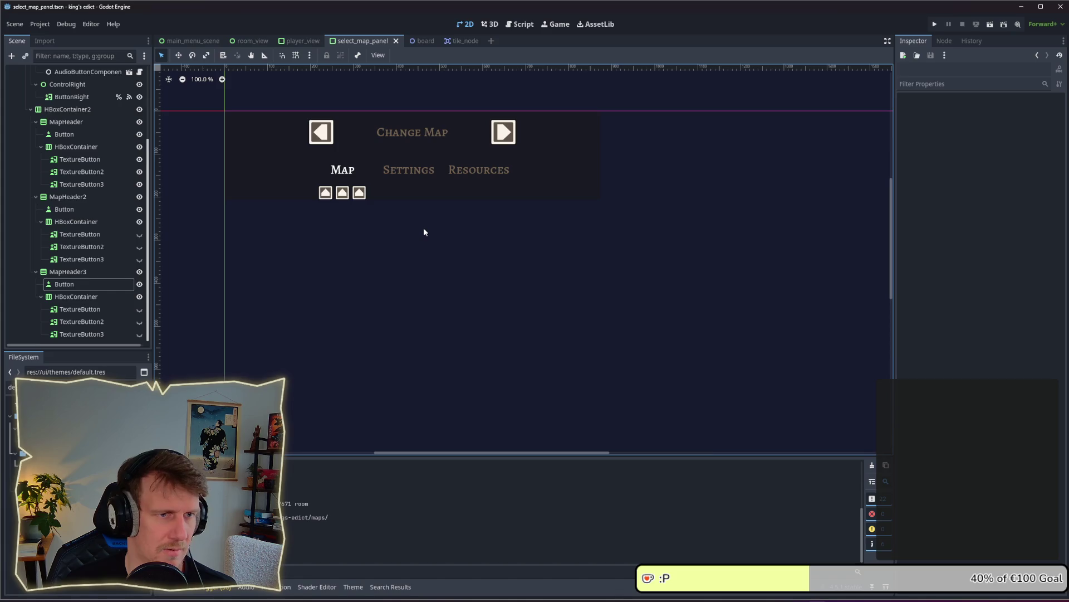
click(341, 172)
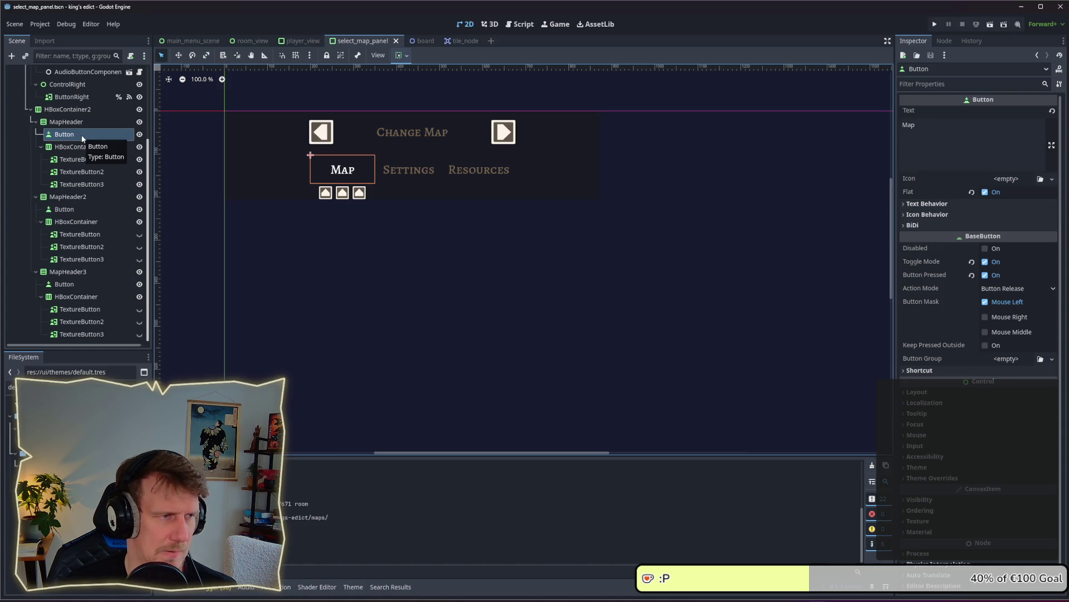
Add a Separation constant override of 0 to MapHeader.
click(66, 121)
click(69, 147)
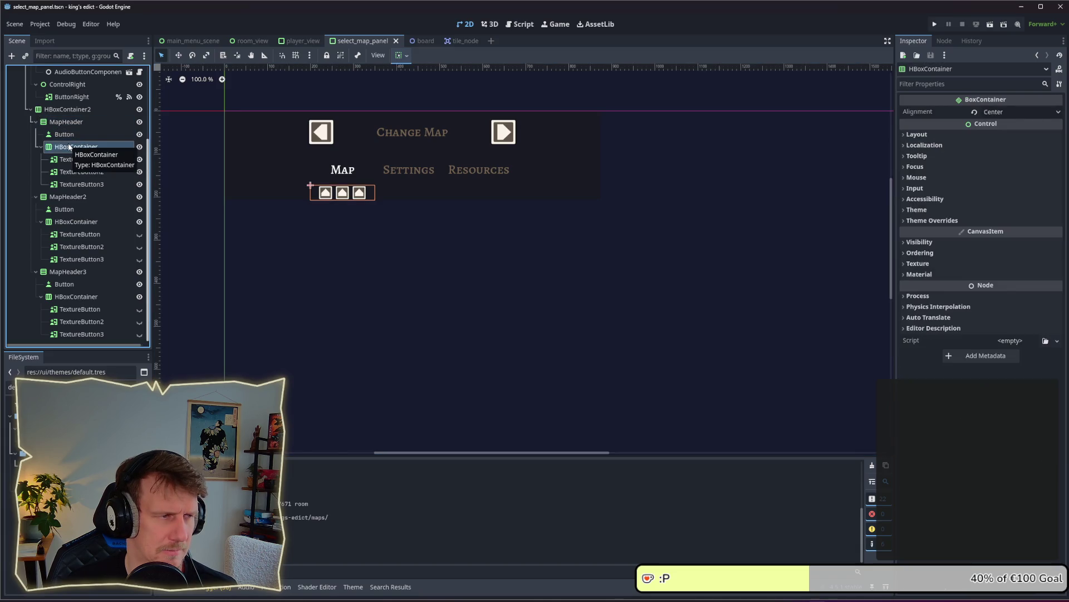
click(65, 122)
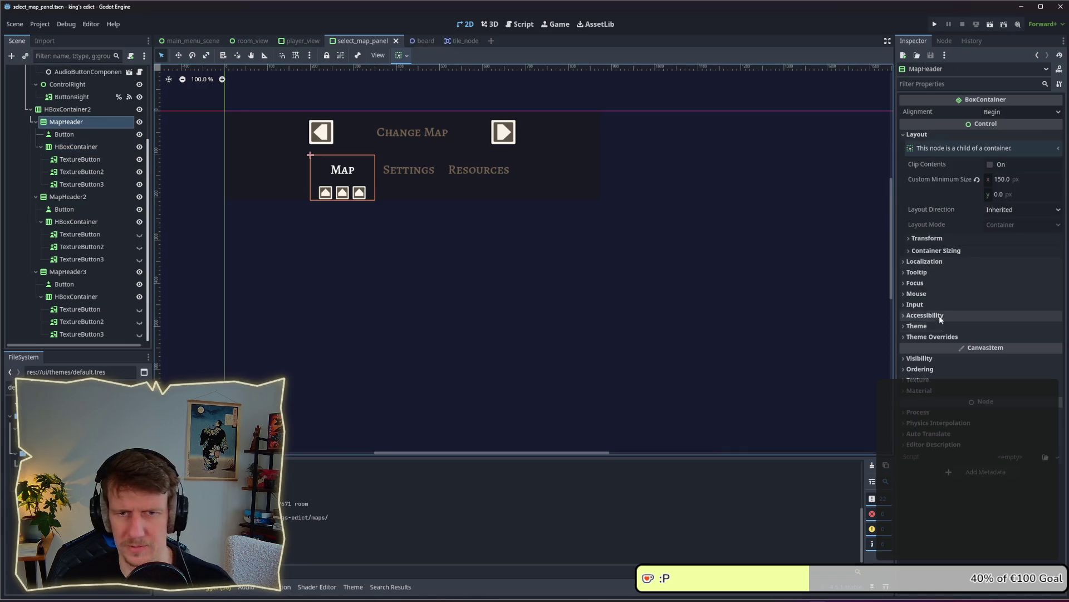
click(933, 337)
click(946, 348)
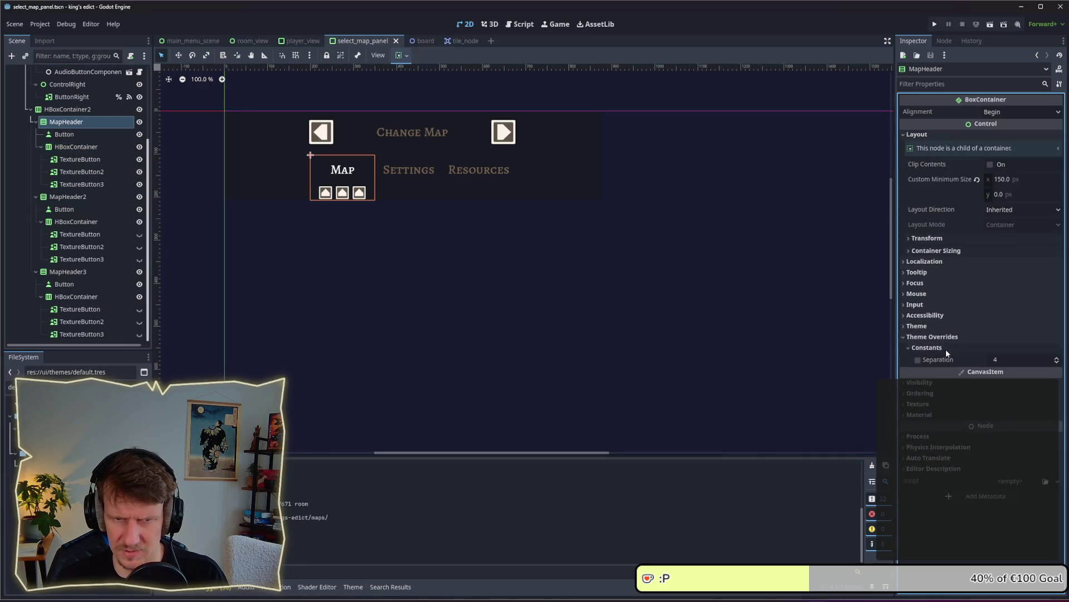
click(981, 361)
text(0)
key(Return)
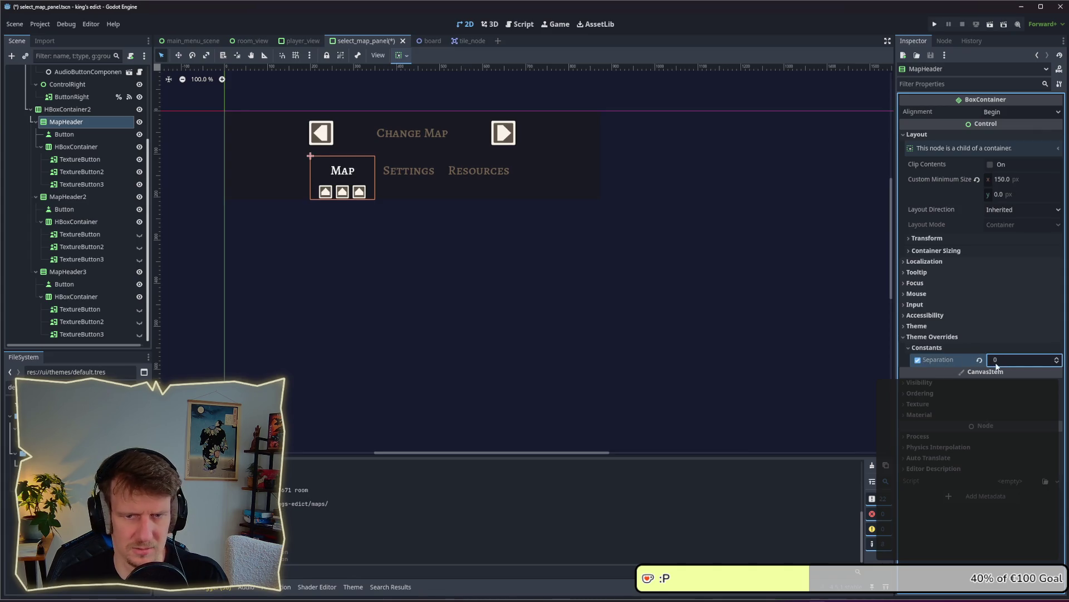
Inspect the header icon buttons, their container and the panel's VBoxContainer layout.
click(390, 242)
click(343, 192)
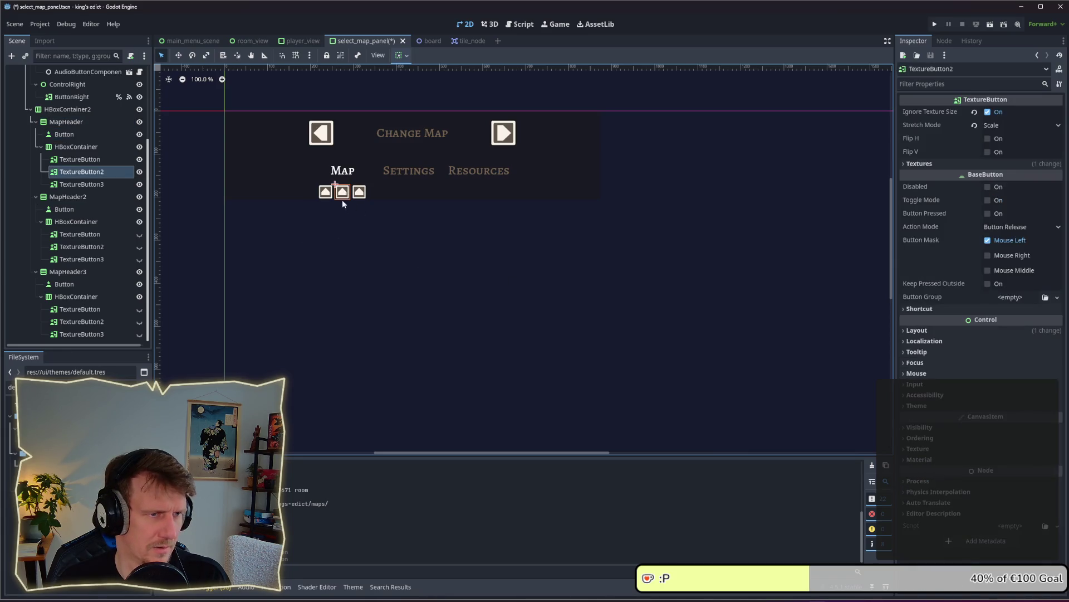
click(88, 146)
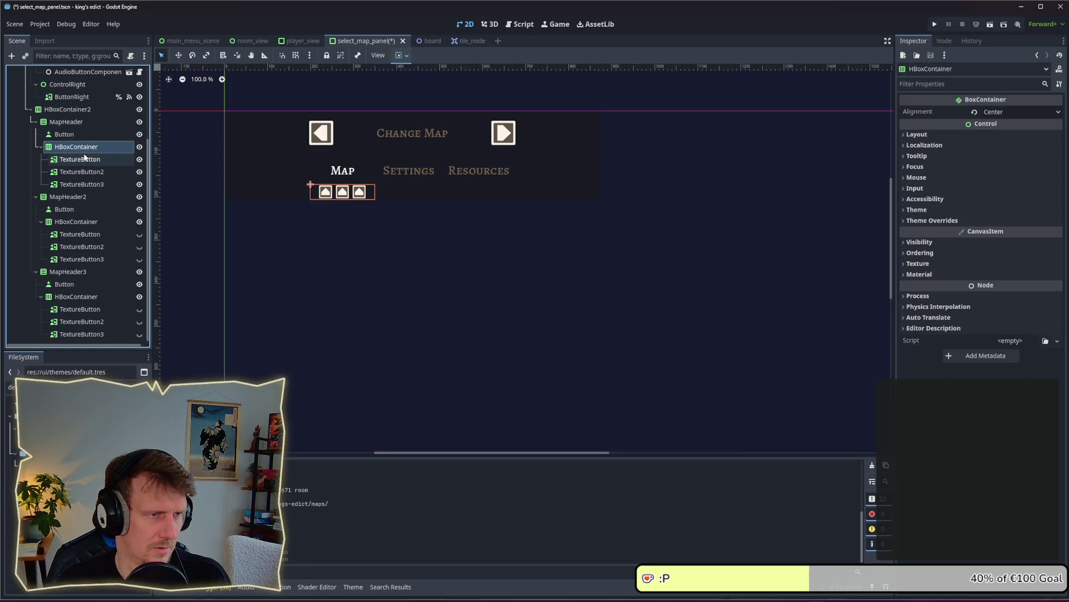
click(73, 122)
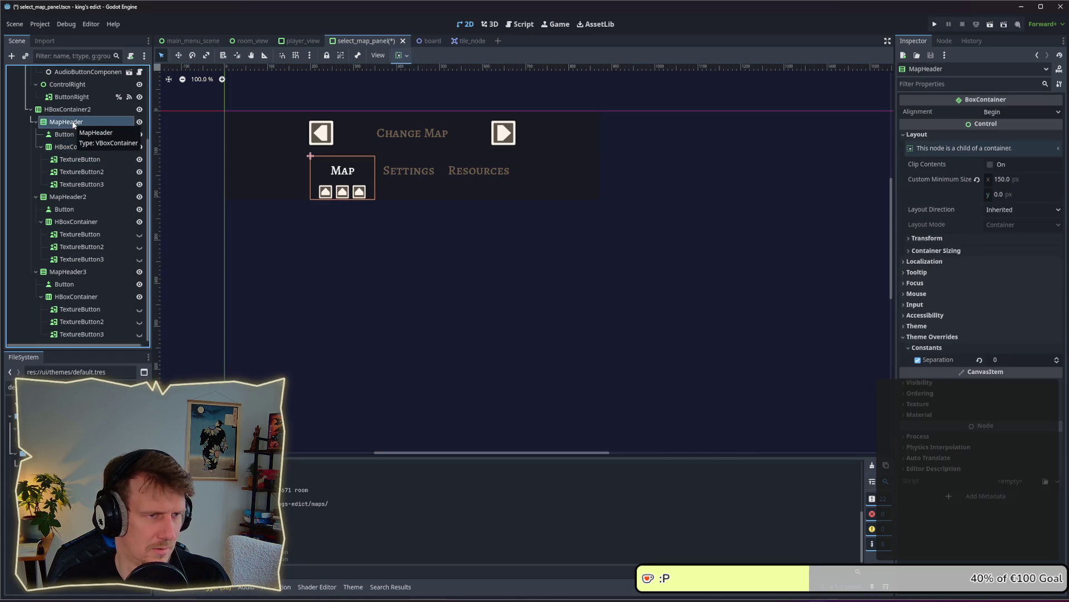
click(69, 110)
click(71, 122)
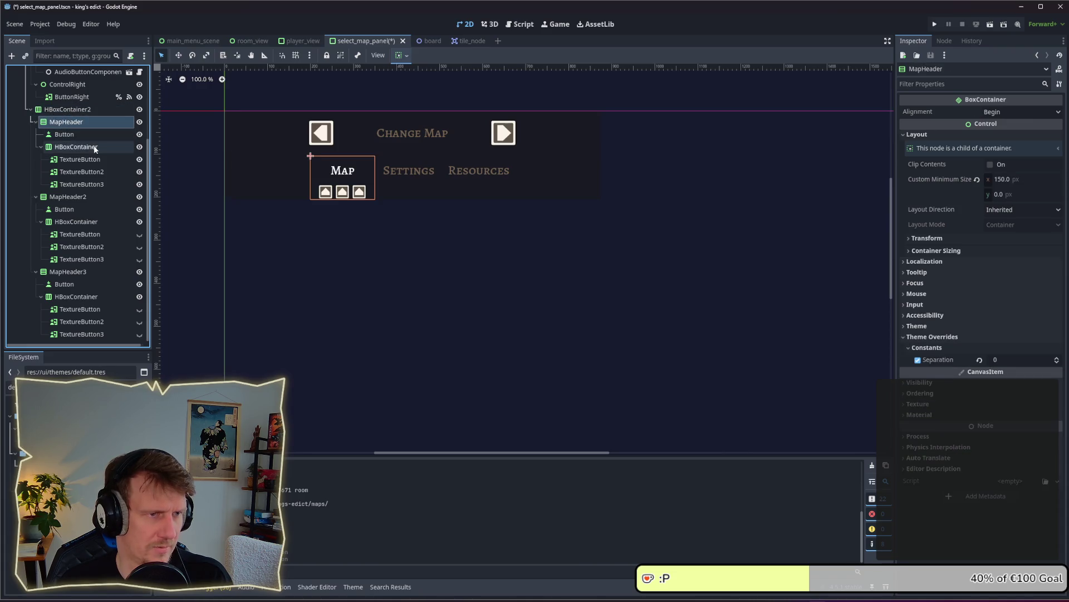
scroll(71, 151, up, 3)
scroll(71, 151, up, 3)
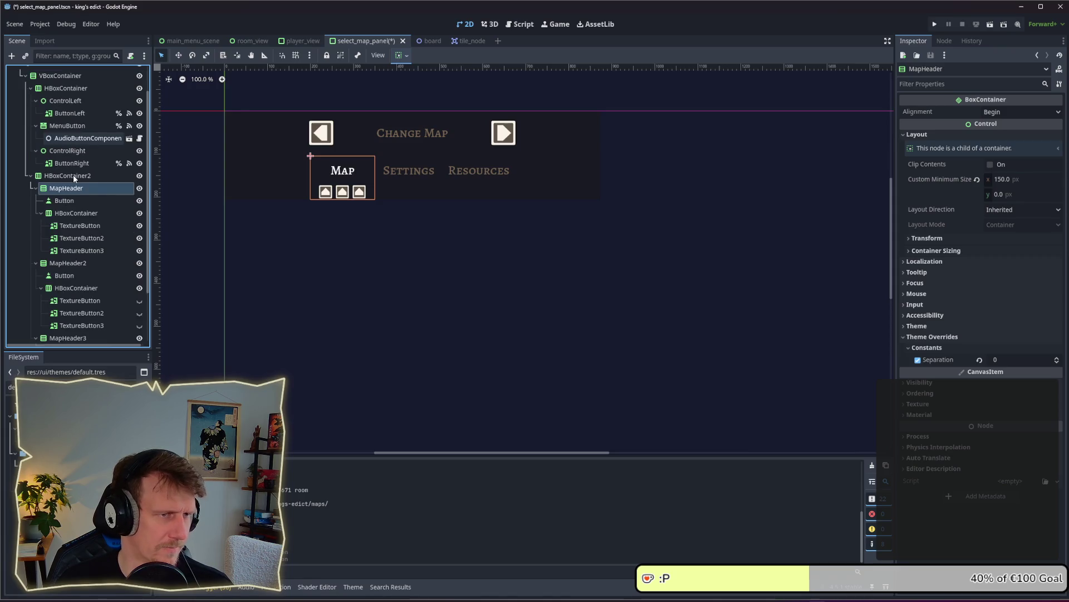
click(57, 76)
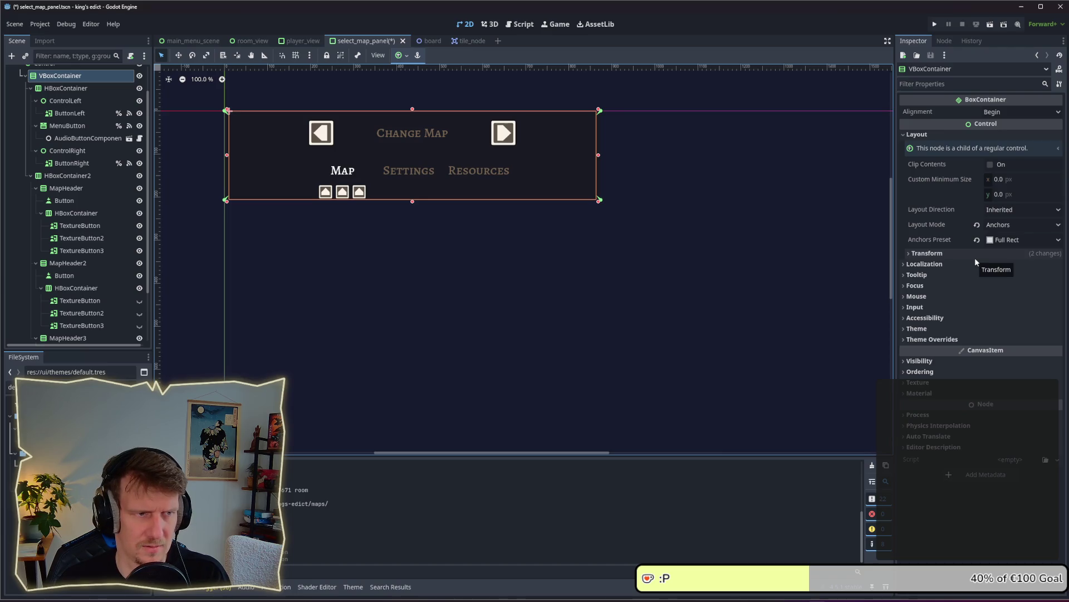
click(66, 188)
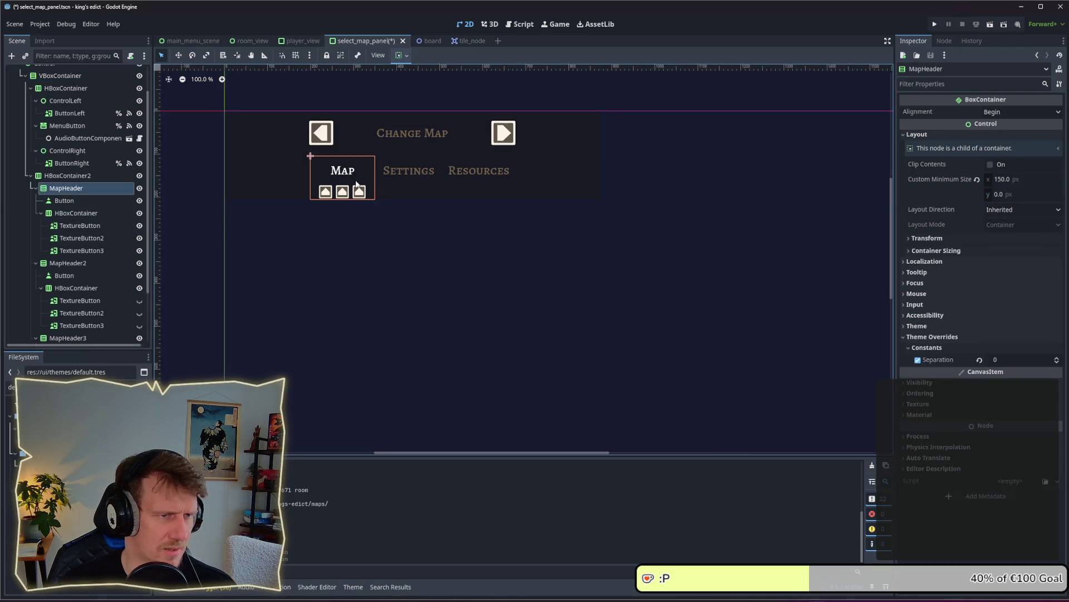
Set MapHeader's separation to -10, save the scene, and run the project.
click(996, 359)
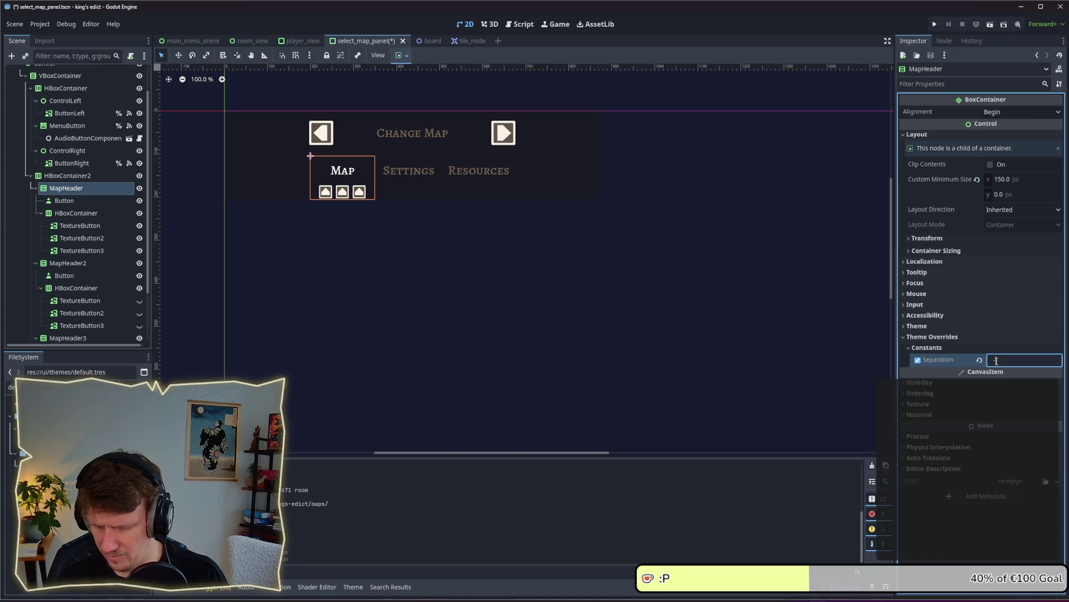
key(Return)
click(997, 360)
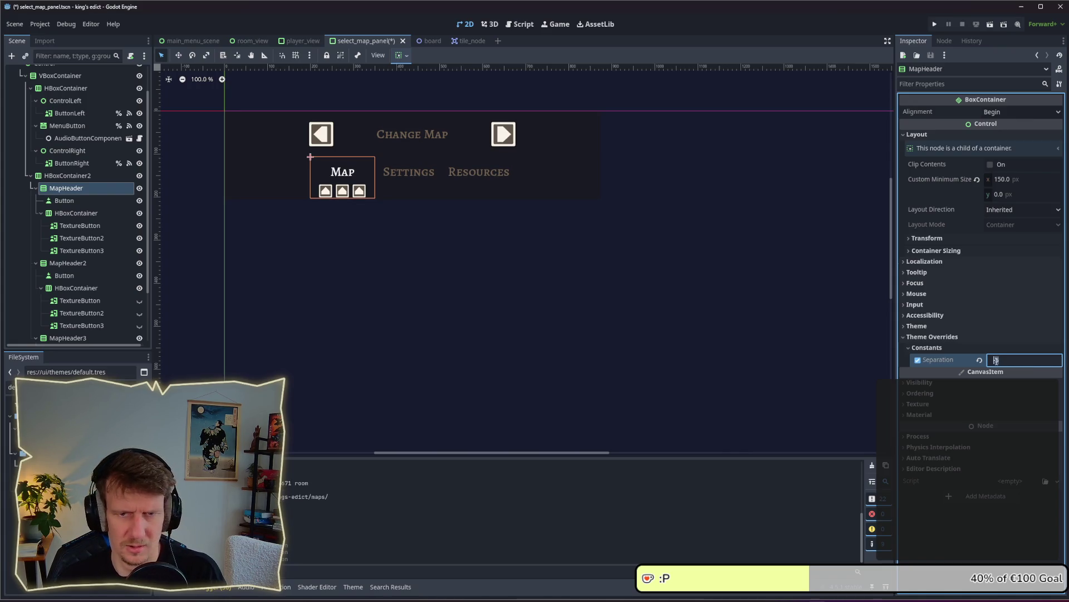
text(10)
key(Return)
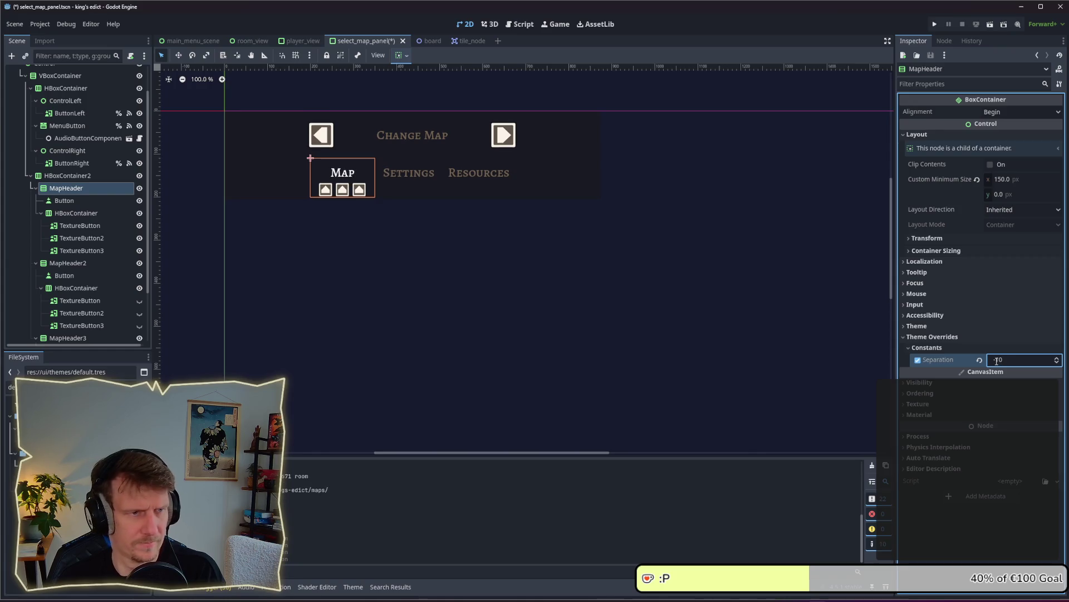
click(378, 286)
key(ctrl+s)
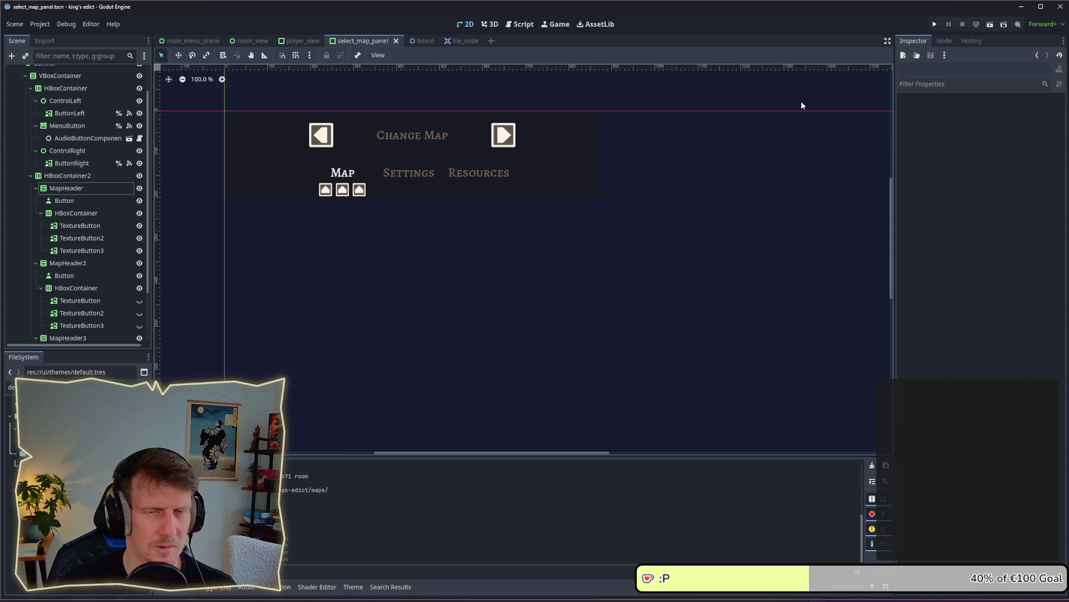
click(934, 24)
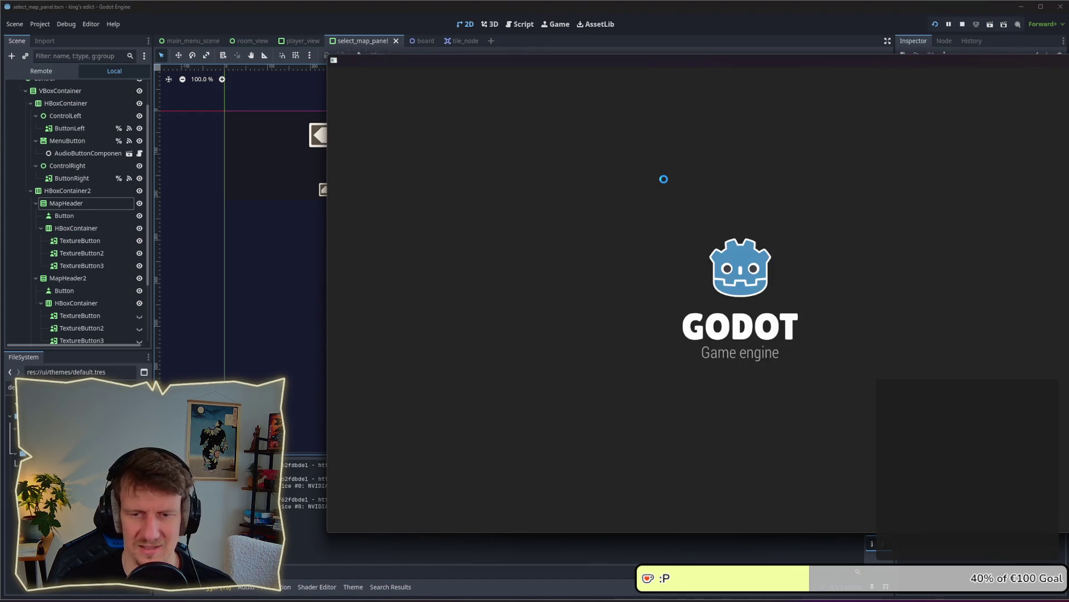
Move the game window, open the multiplayer lobby, and try the Map header button.
drag(663, 62, 500, 63)
click(682, 337)
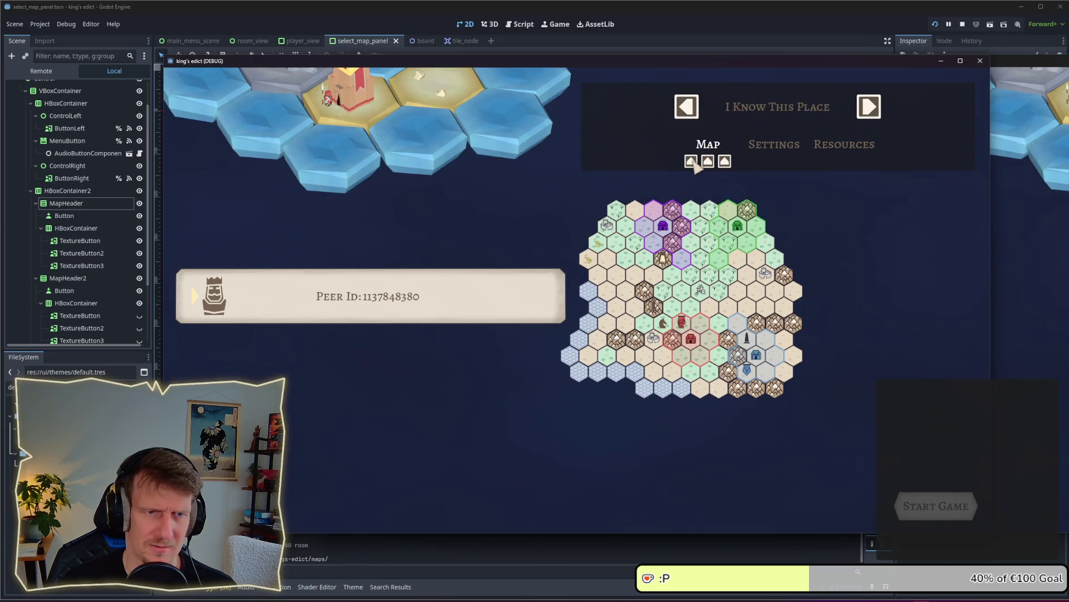
click(705, 146)
click(775, 147)
click(724, 149)
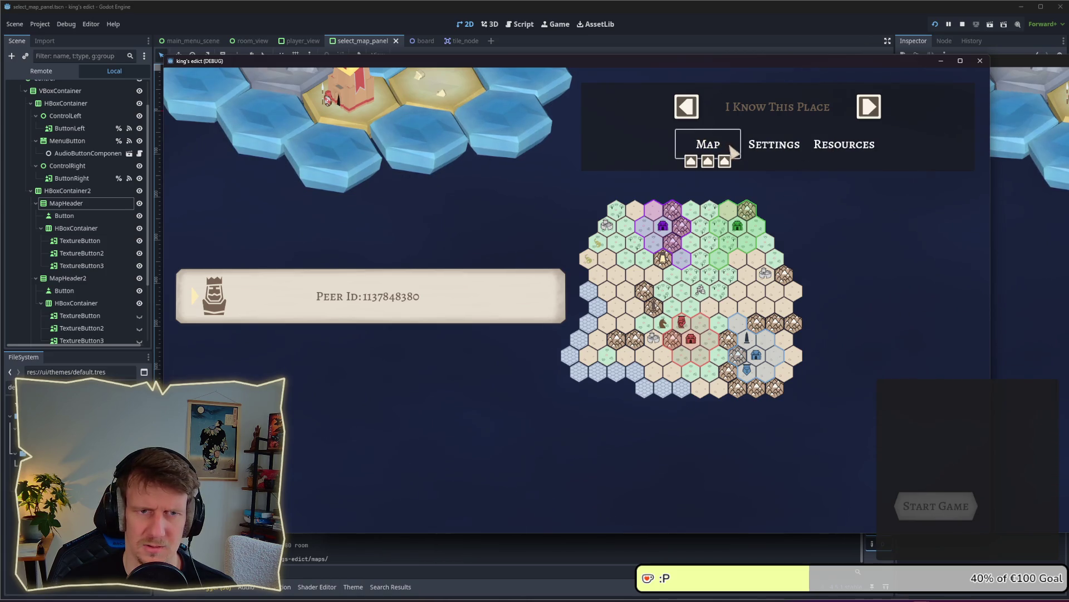
click(716, 148)
Switch between the Map, Settings and Resources headers and test the map list and arrow-key focus.
click(755, 148)
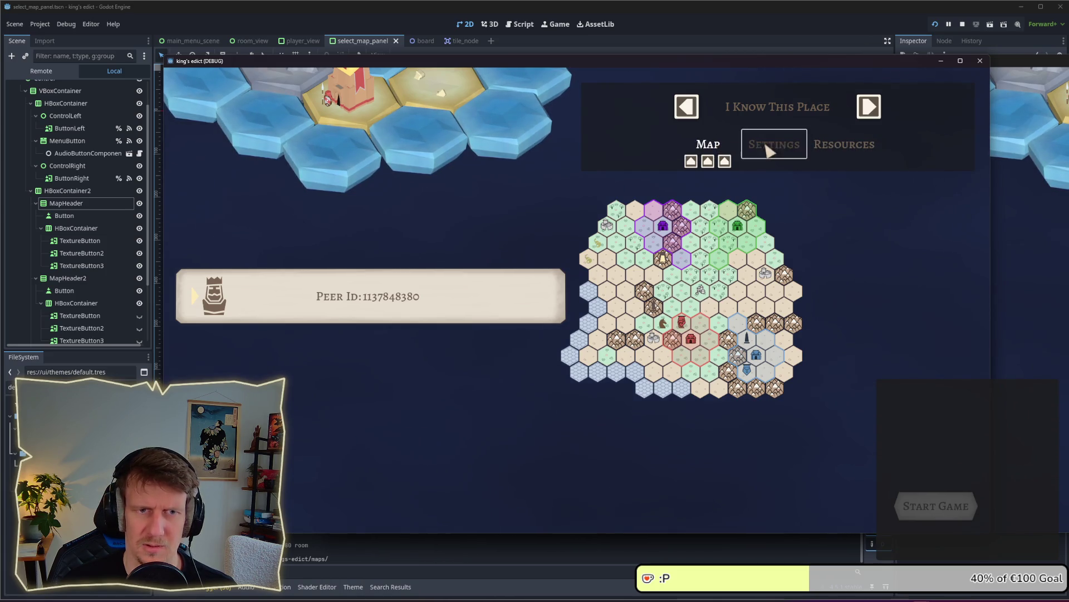
click(813, 148)
click(709, 148)
click(814, 148)
click(719, 149)
click(830, 149)
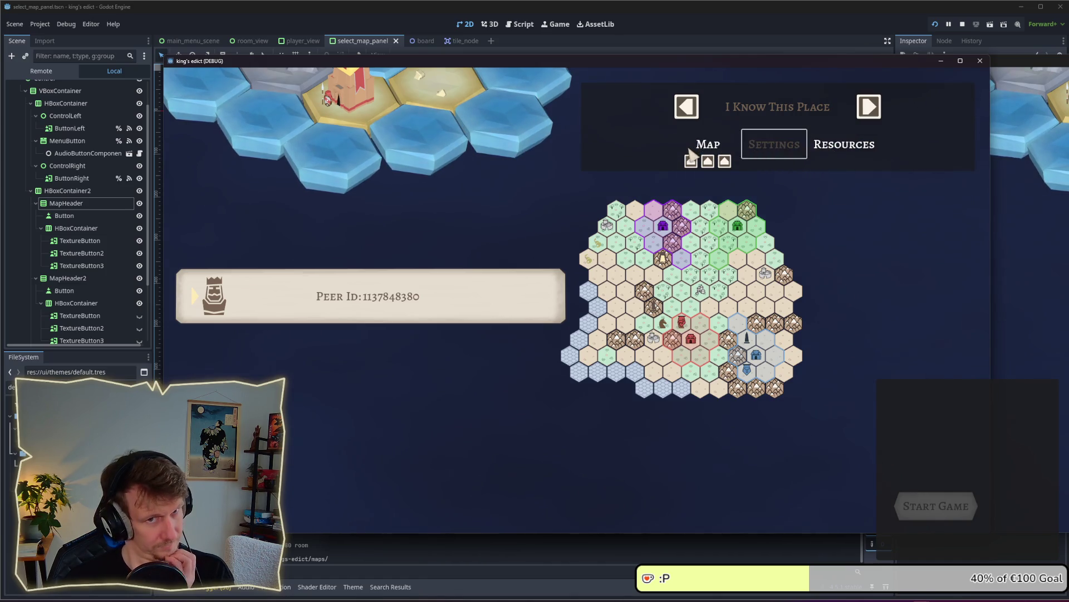
click(780, 145)
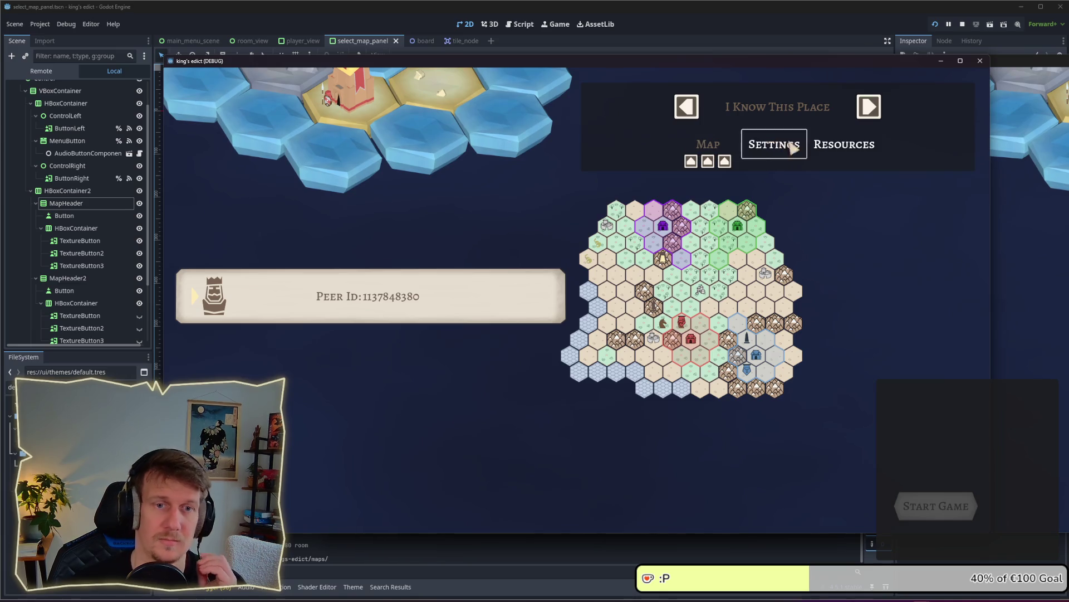
click(711, 149)
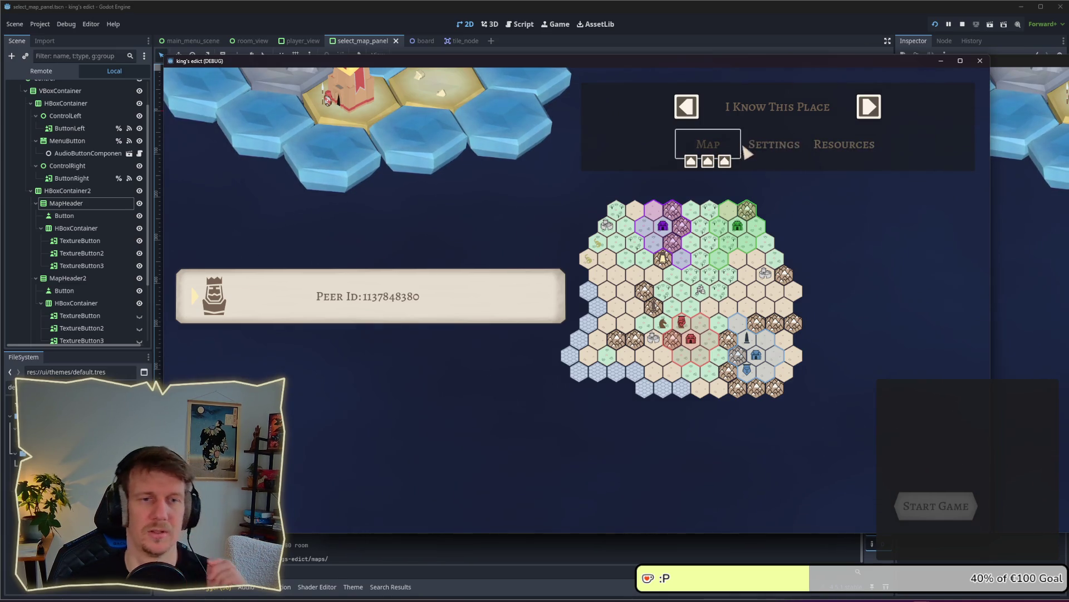
click(777, 149)
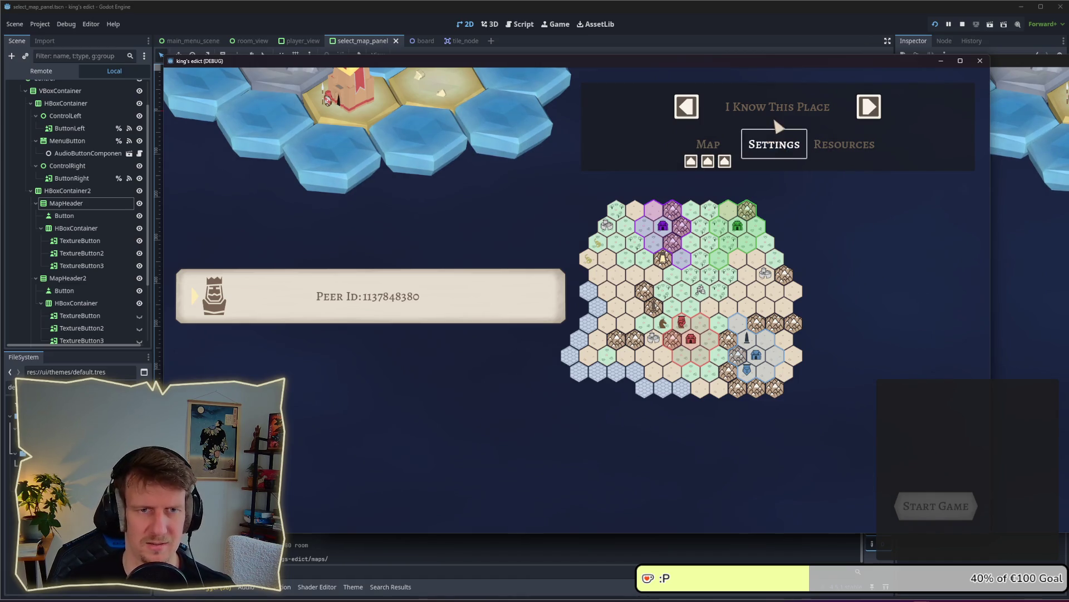
click(775, 114)
click(775, 114)
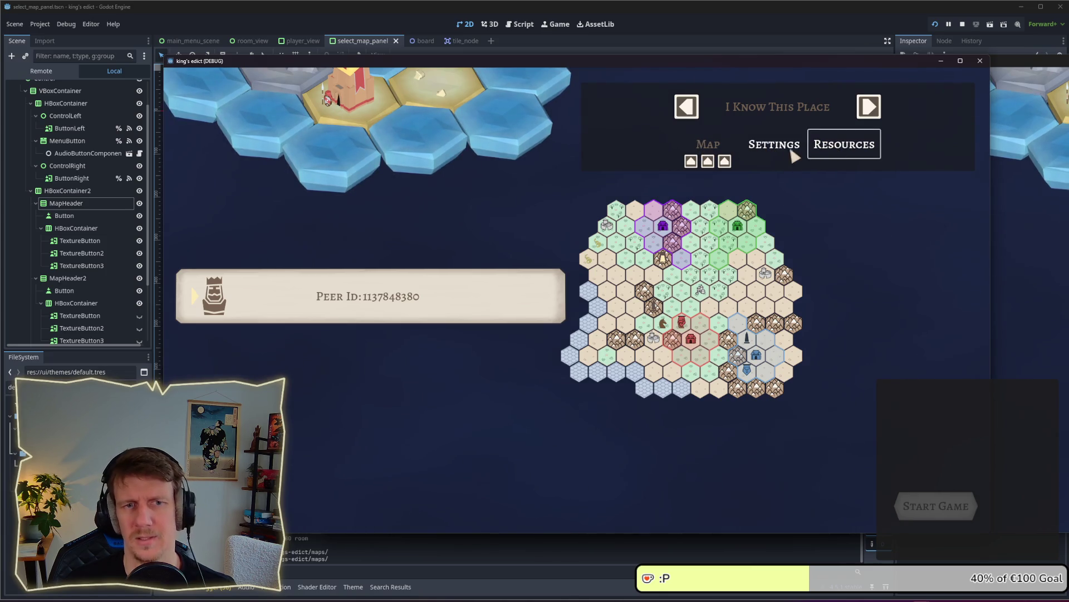
key(Right)
key(Right)
key(Right)
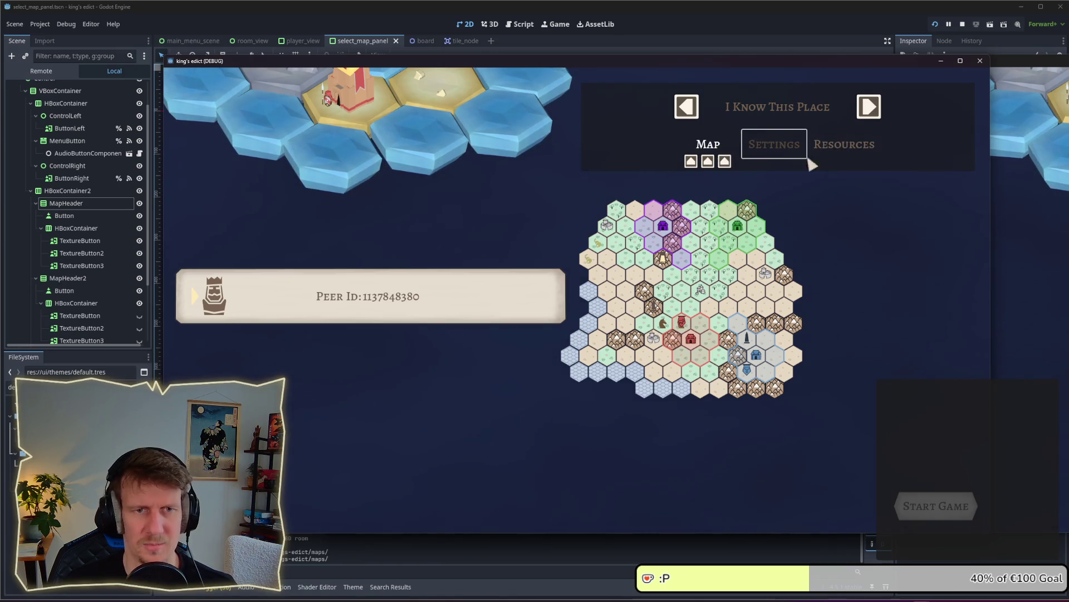
Stop the game and mark the Settings and Resources header buttons Disabled.
click(964, 27)
click(64, 275)
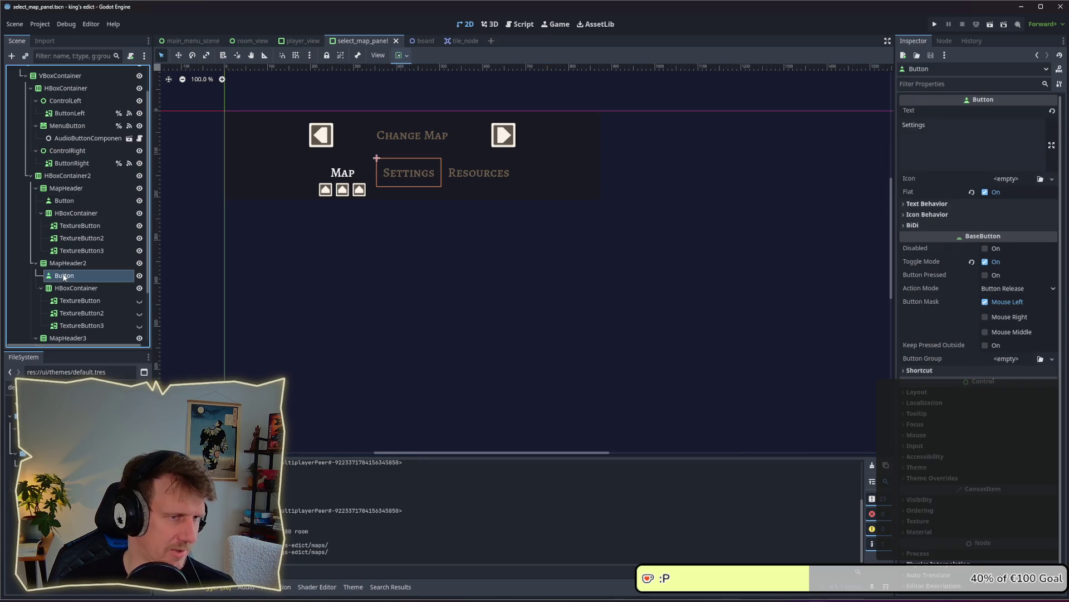
click(985, 249)
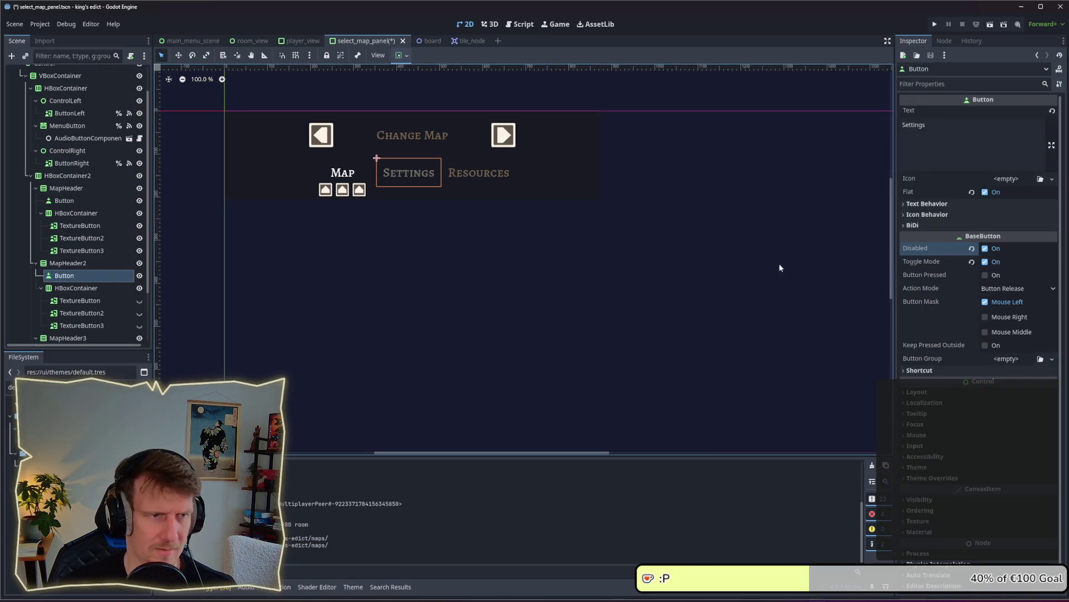
scroll(72, 300, down, 2)
click(62, 284)
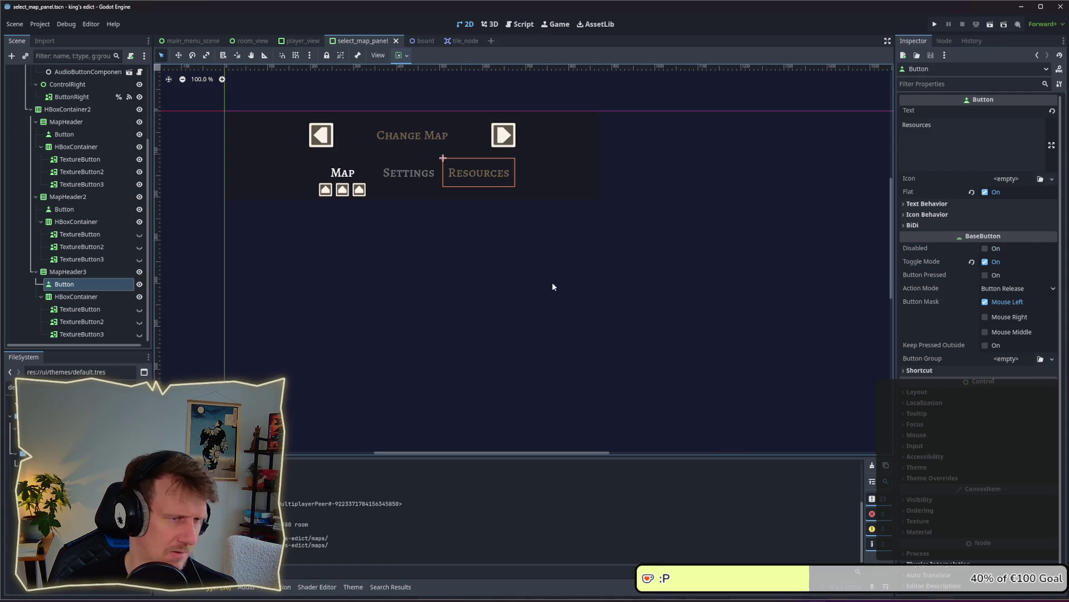
click(984, 248)
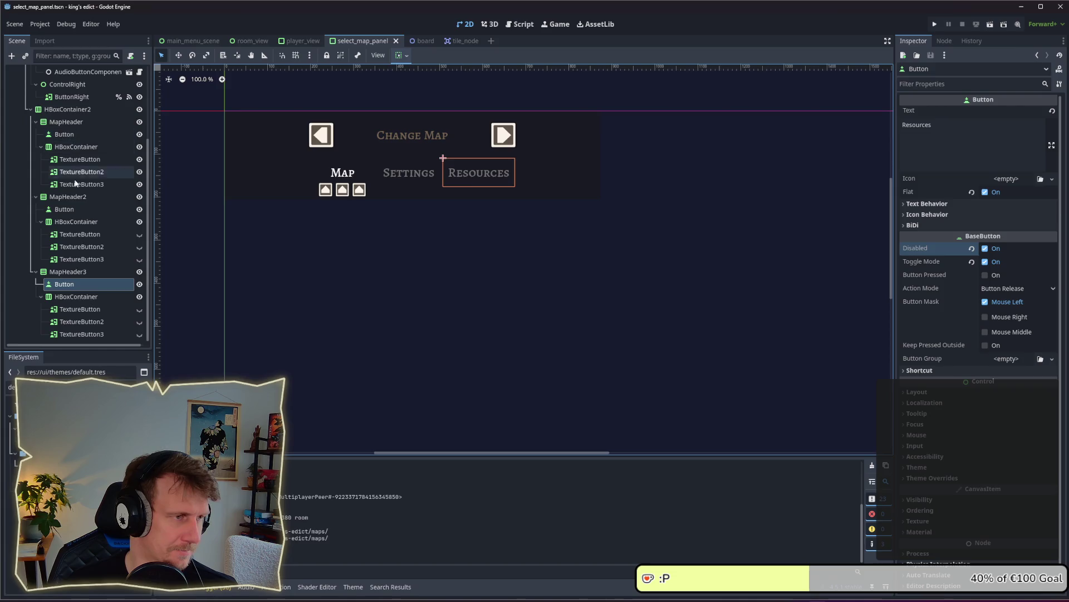
scroll(78, 192, up, 1)
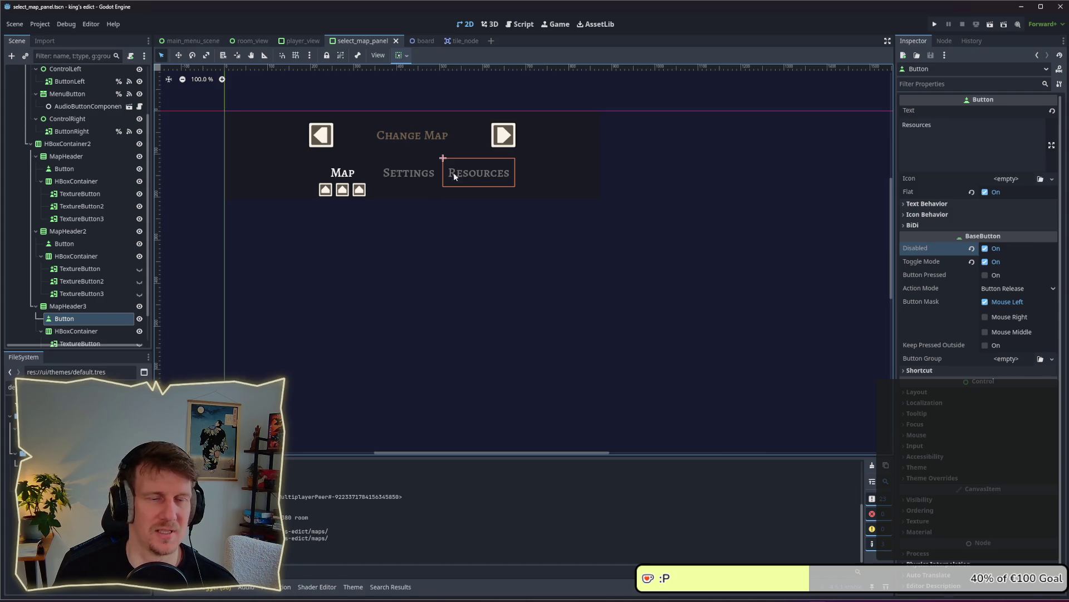
key(alt+Tab)
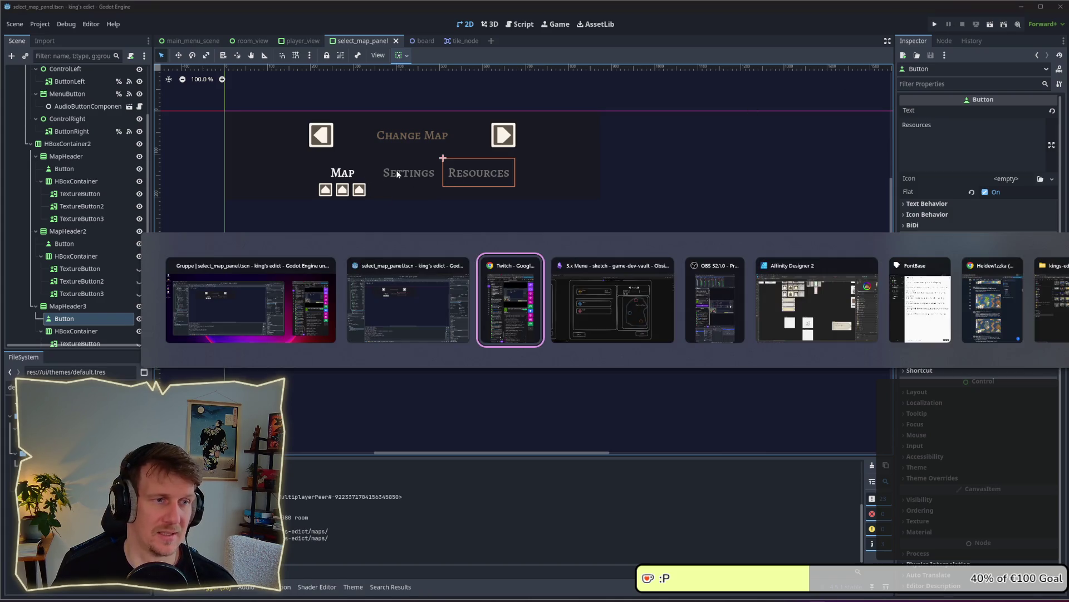
Run the project again and create a multiplayer game to reach map selection.
click(435, 257)
click(931, 26)
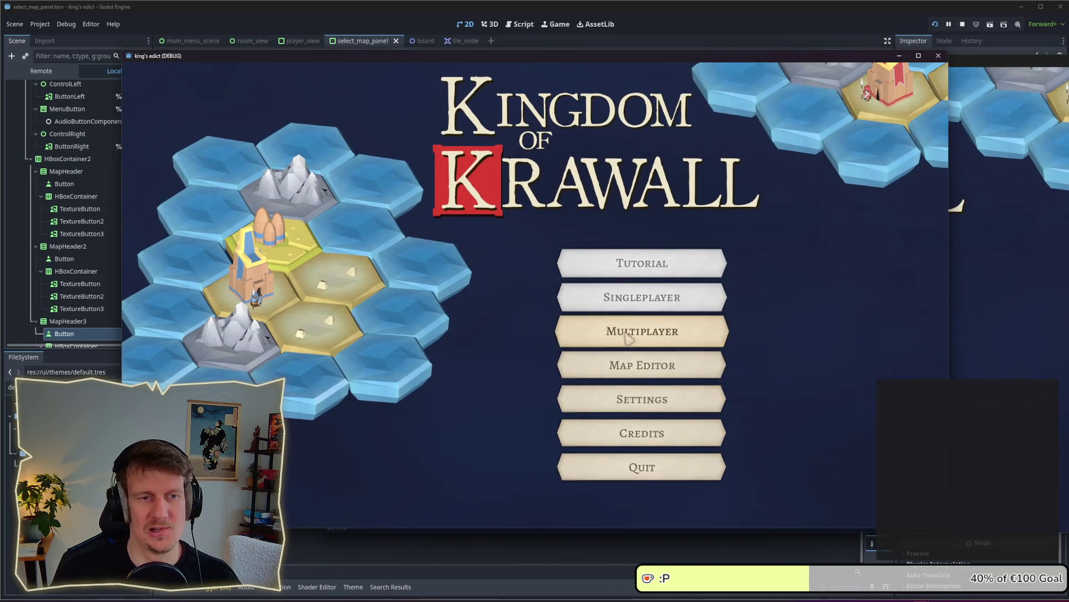
click(613, 331)
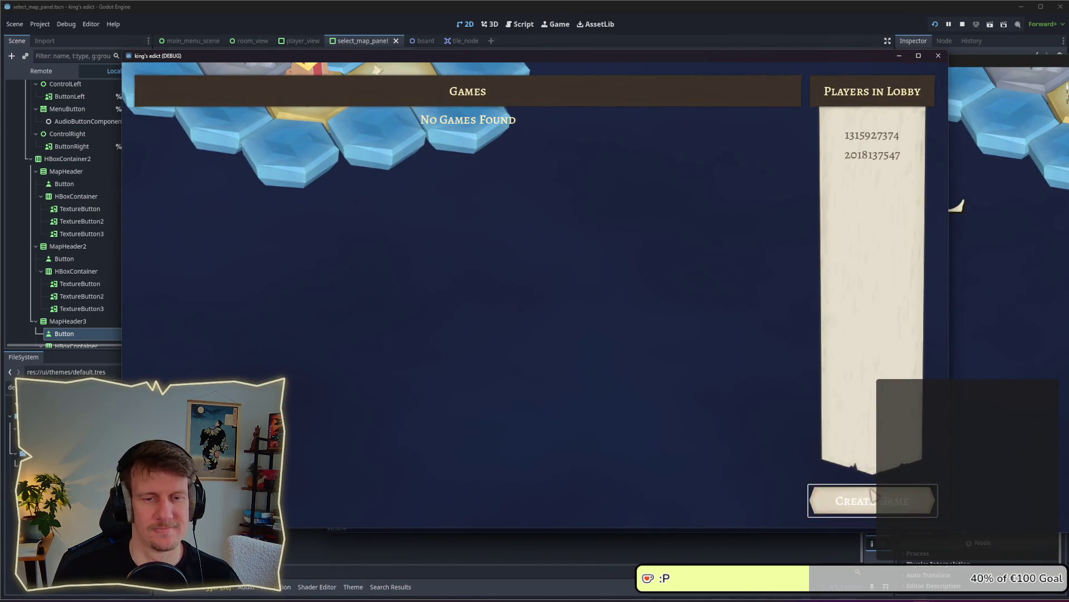
click(852, 500)
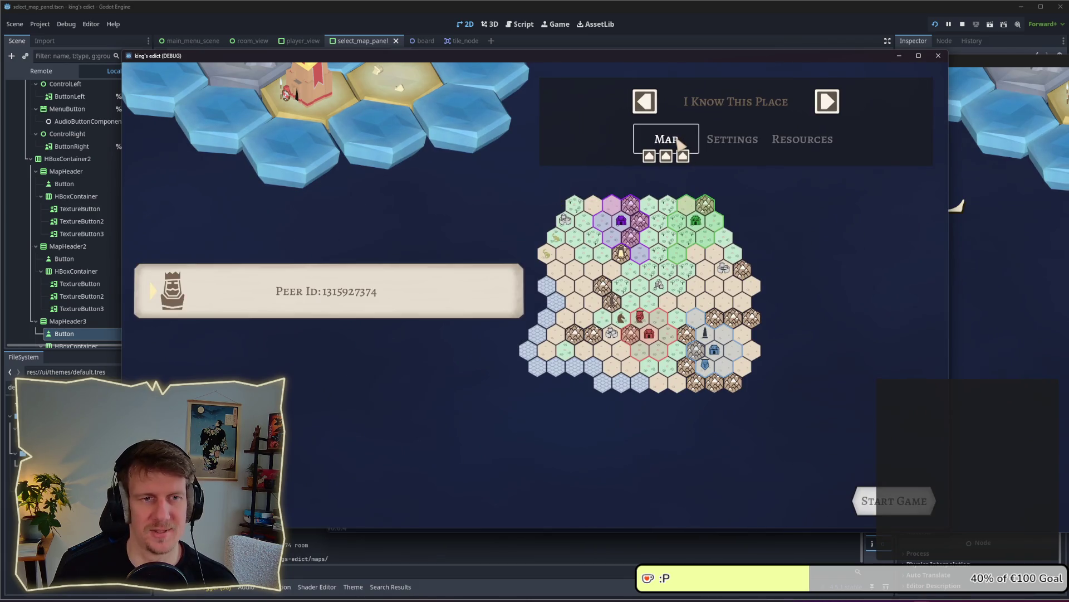
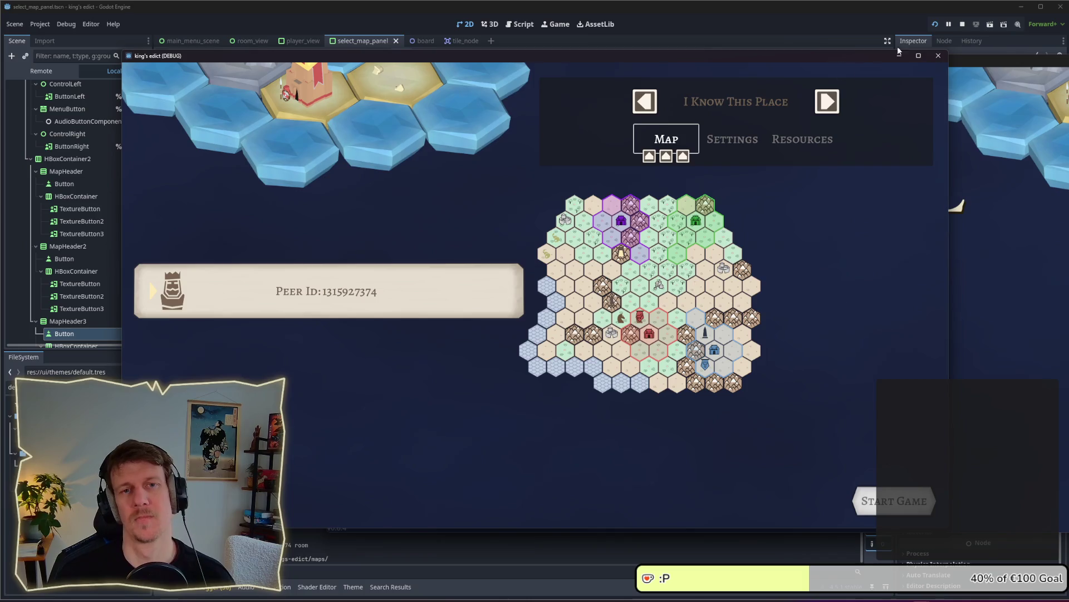
Stop the debug game run from the top-right toolbar.
click(965, 25)
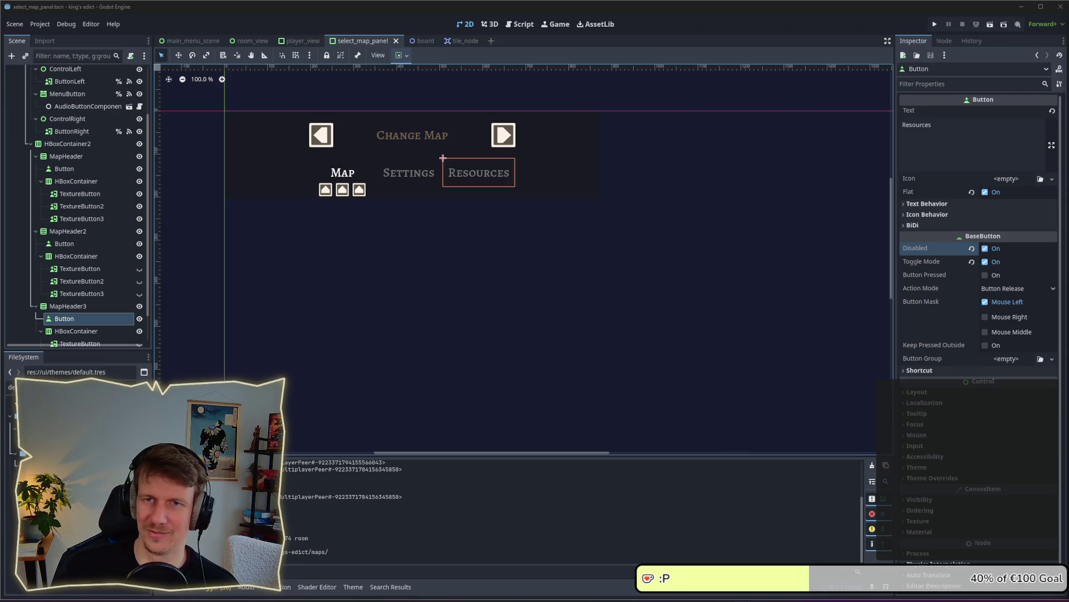
Move aside and close the stream poll window, then clear the node selection.
key(alt+Tab)
drag(460, 104, 381, 72)
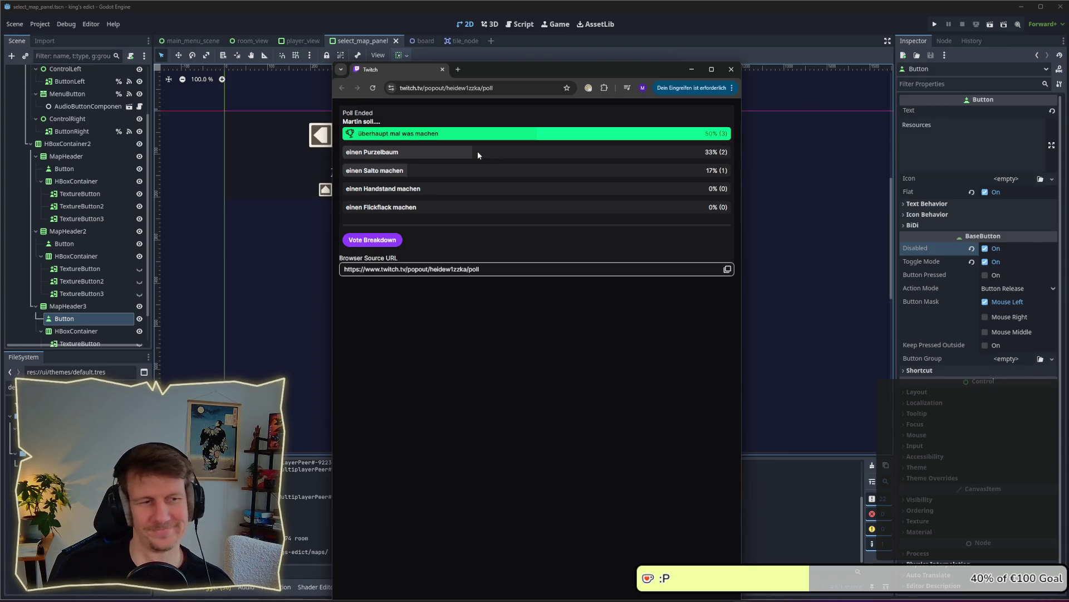
click(442, 70)
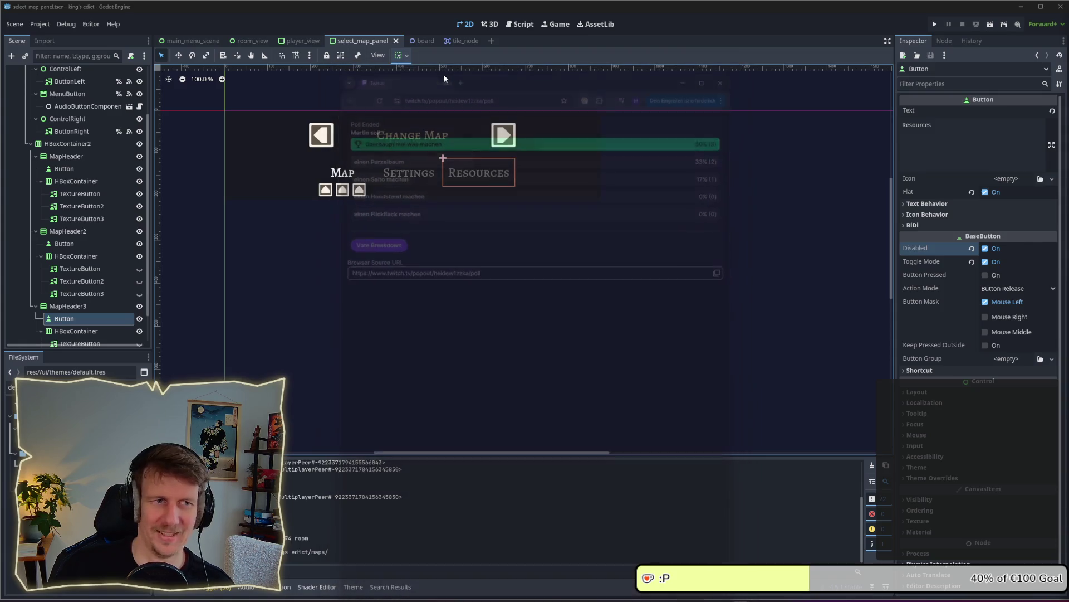
click(510, 205)
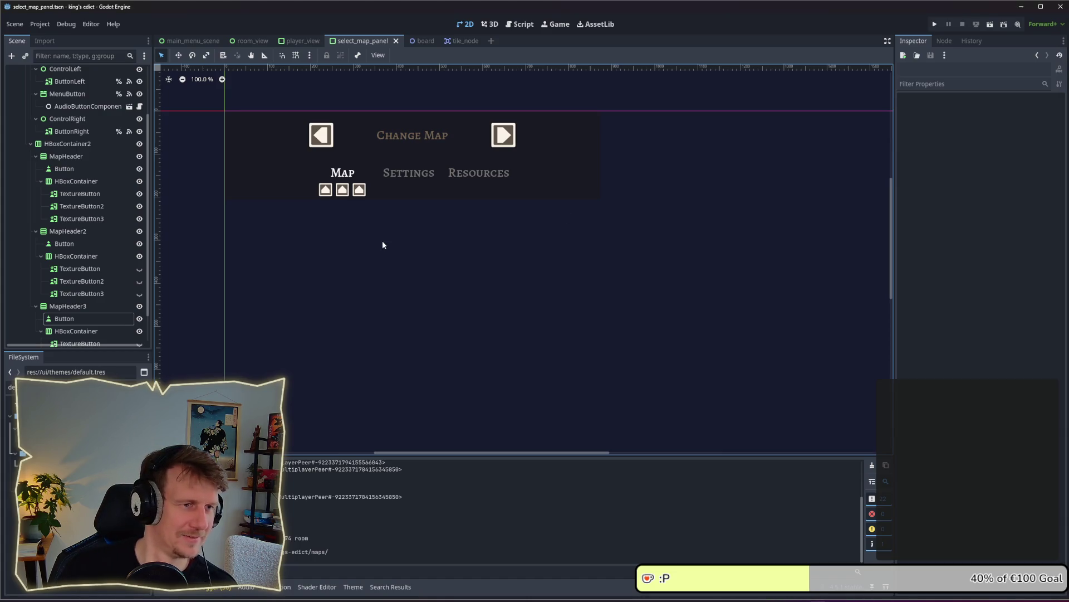
Inspect the TextureButton, HBoxContainer, Map and Settings button nodes in the Scene dock.
click(84, 206)
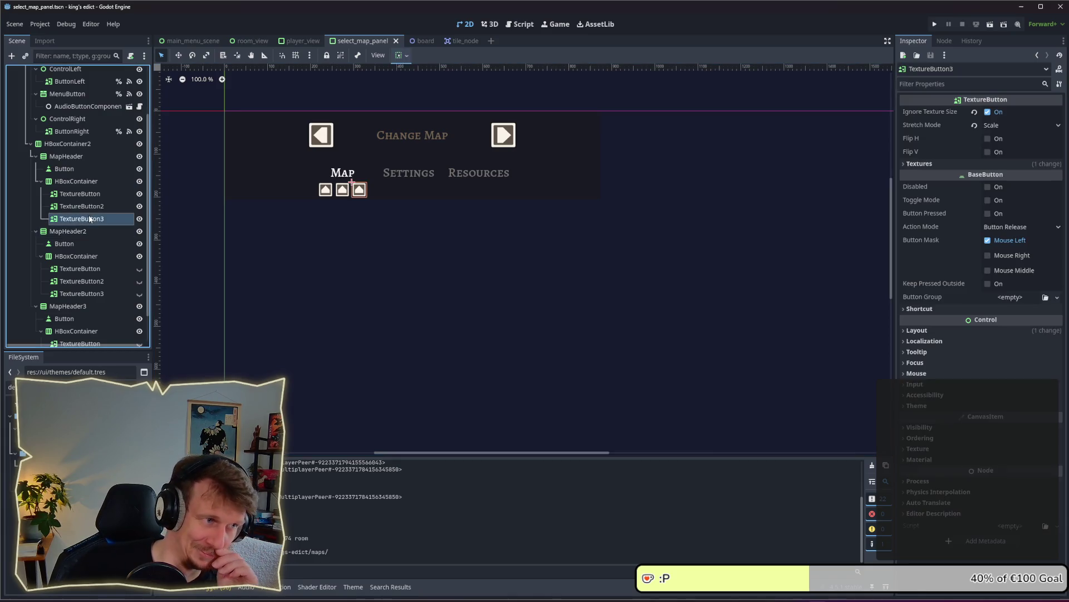
click(90, 195)
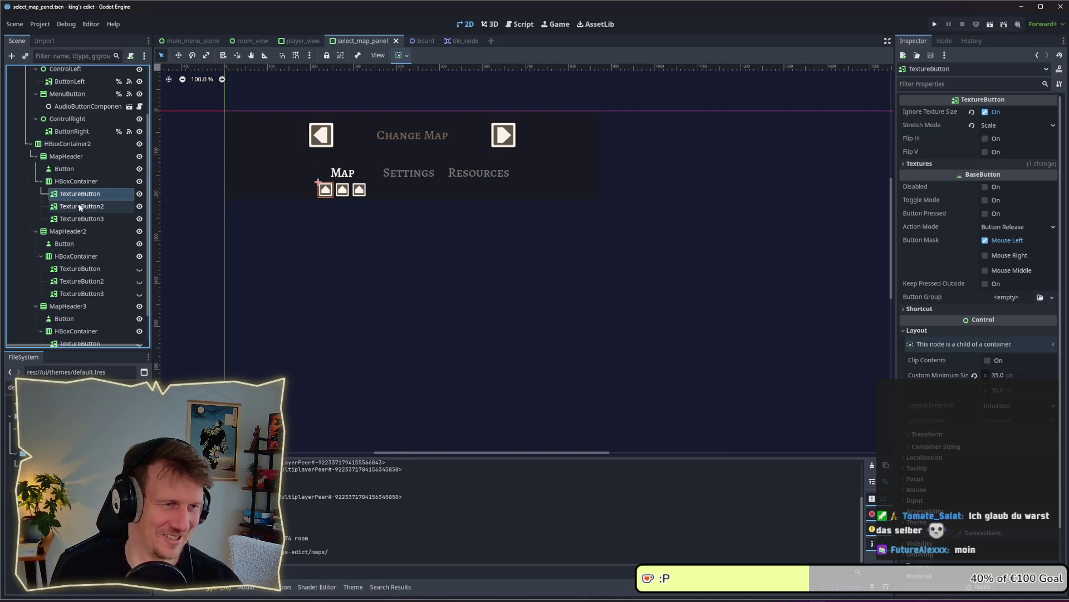
click(327, 256)
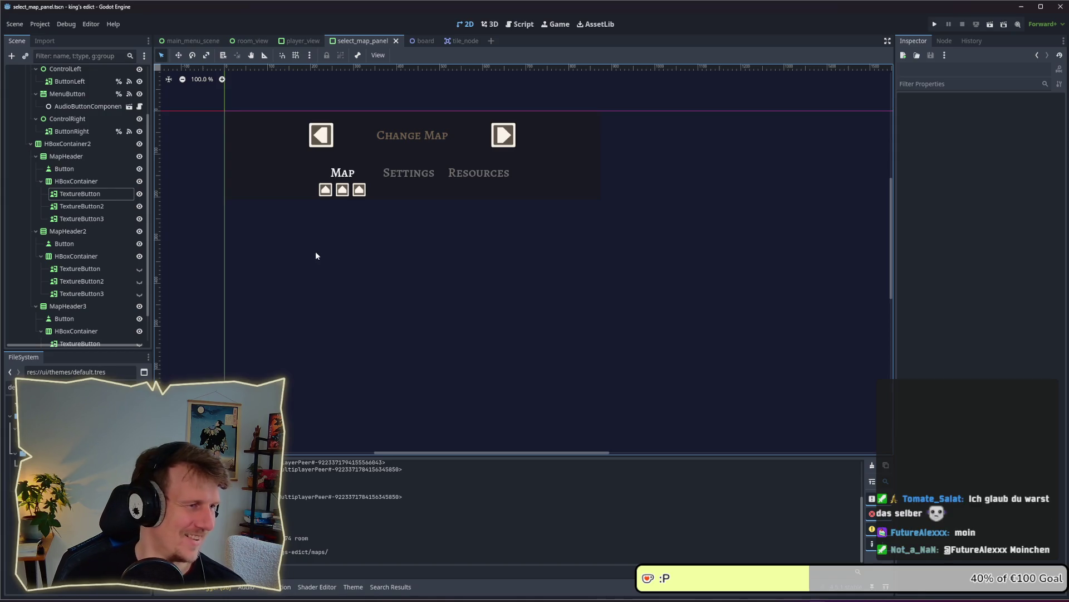
click(75, 181)
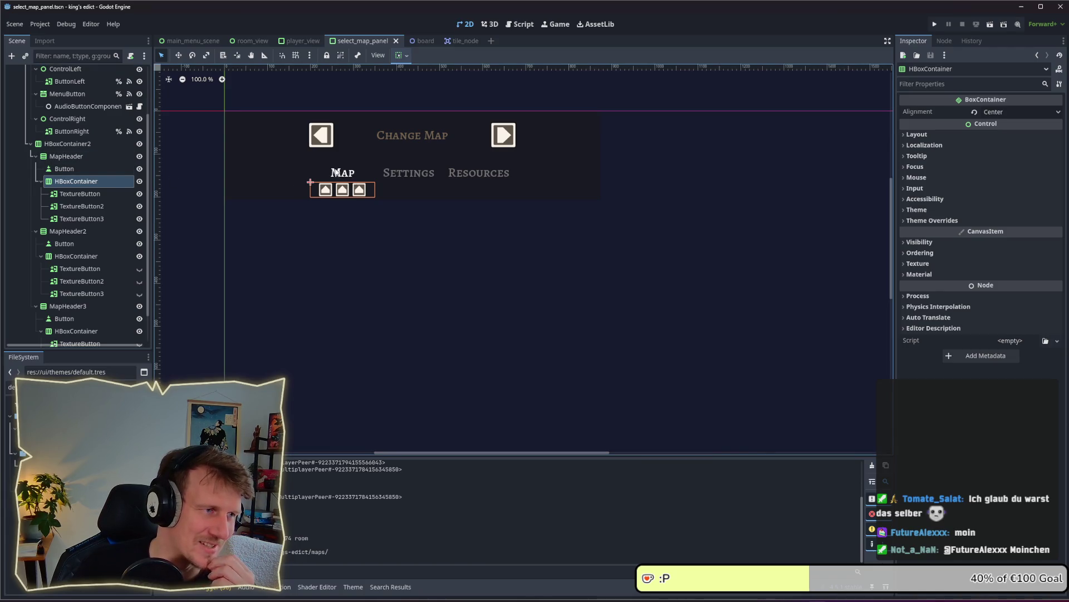
click(102, 168)
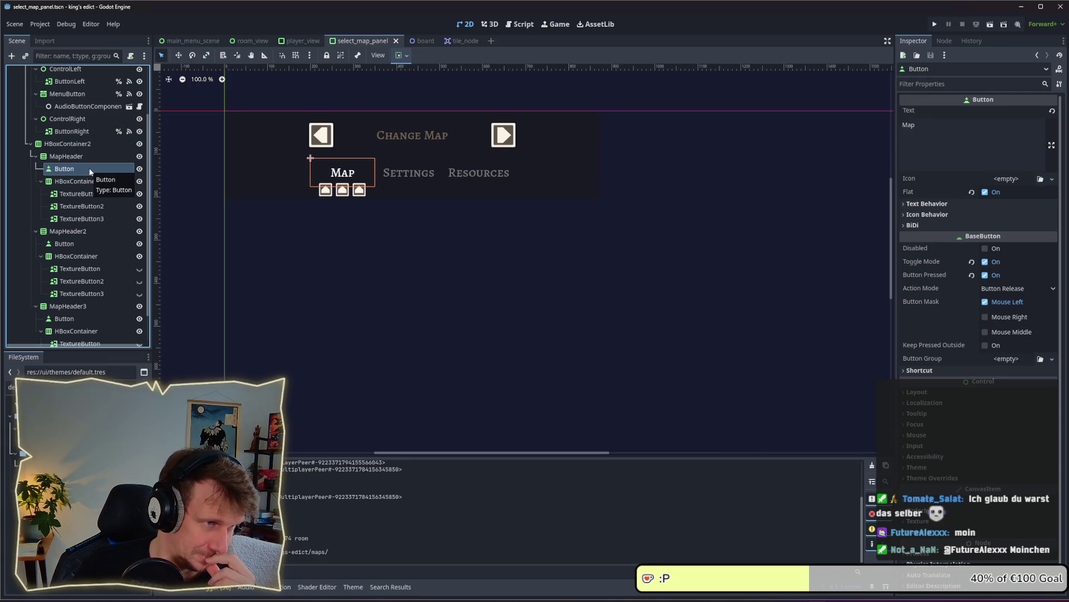
click(78, 242)
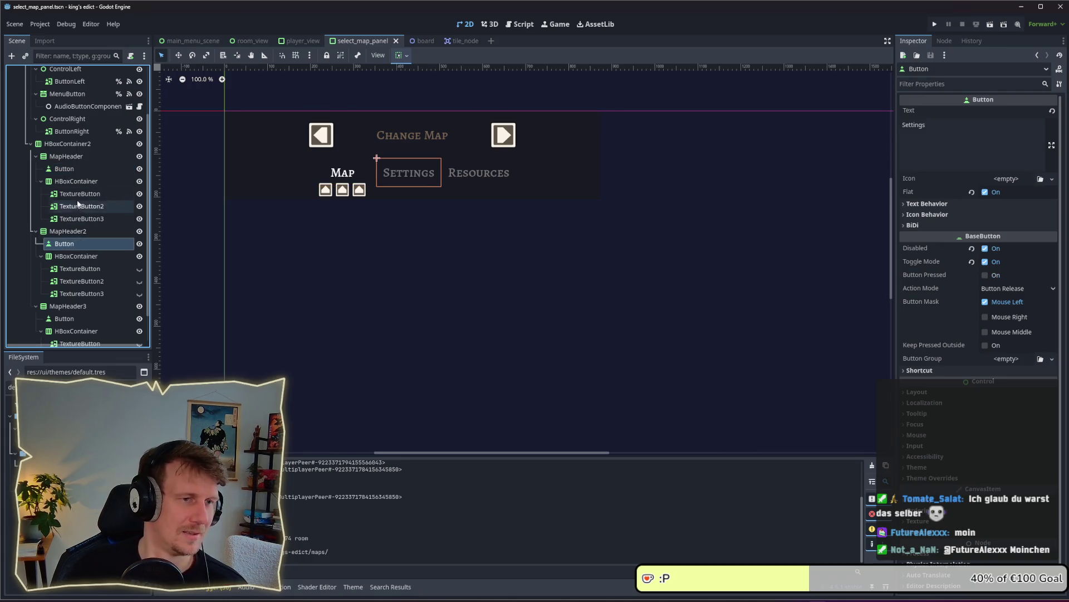
Rename the Map button node under MapHeader to MapButton.
click(73, 170)
double_click(73, 169)
key(BackSpace)
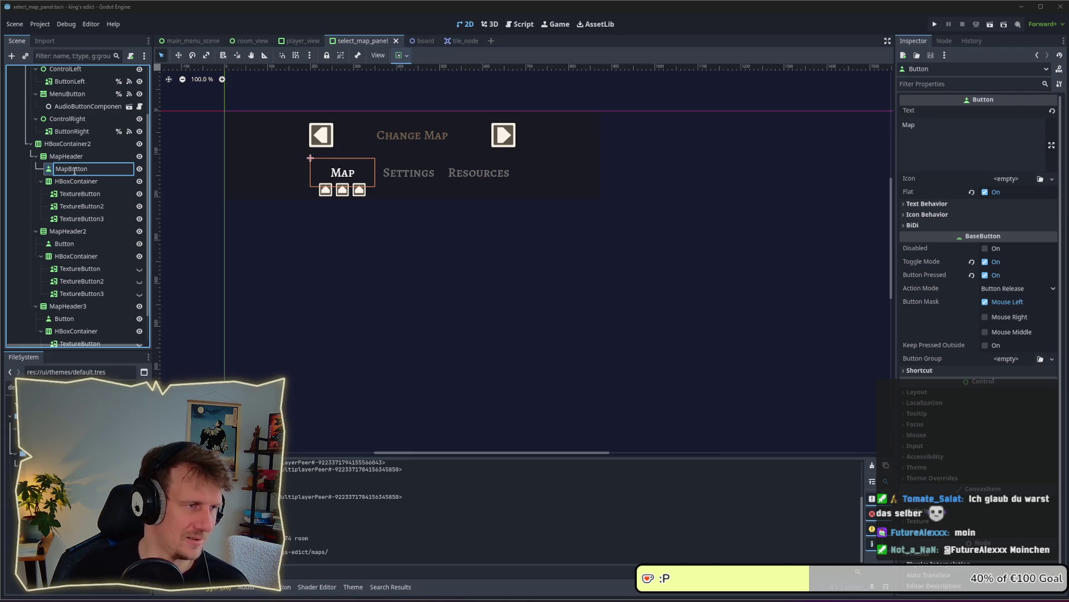
key(Return)
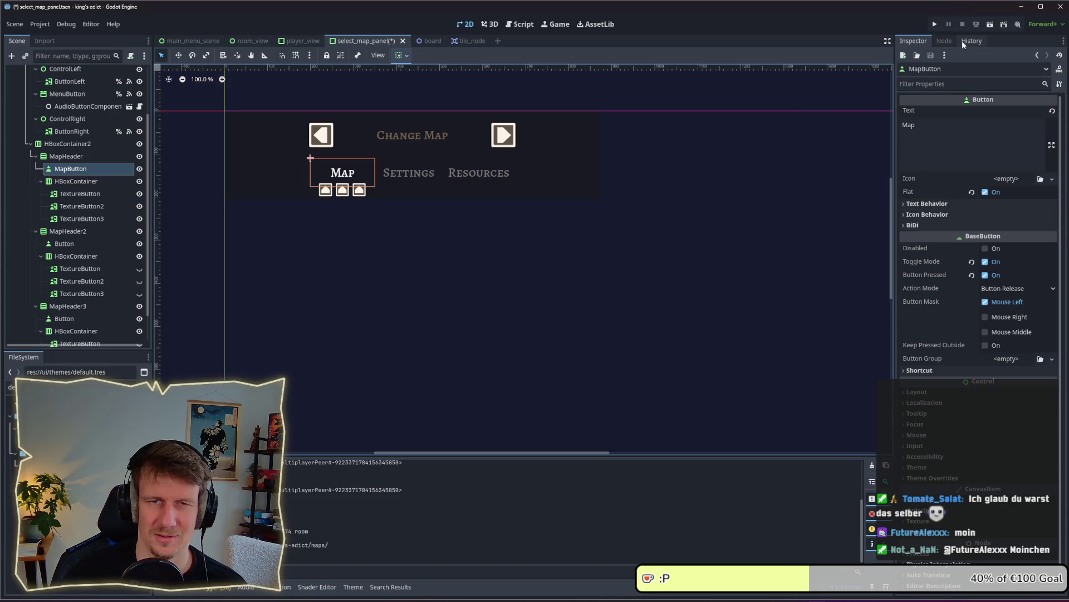
Connect MapButton's button_down signal to a new handler function in select_map_panel.gd.
click(944, 40)
double_click(939, 100)
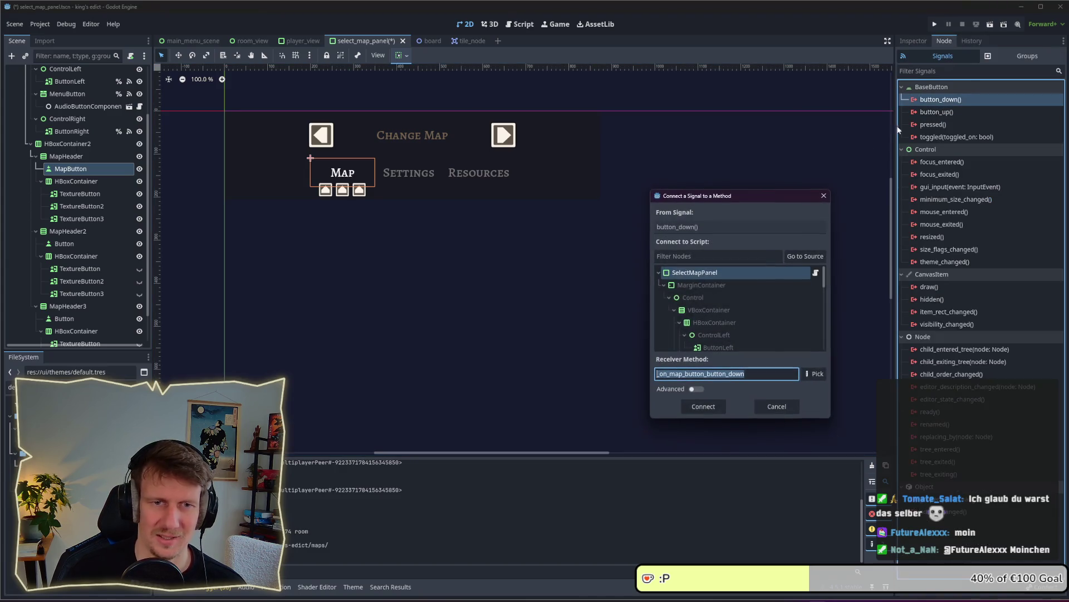
click(705, 409)
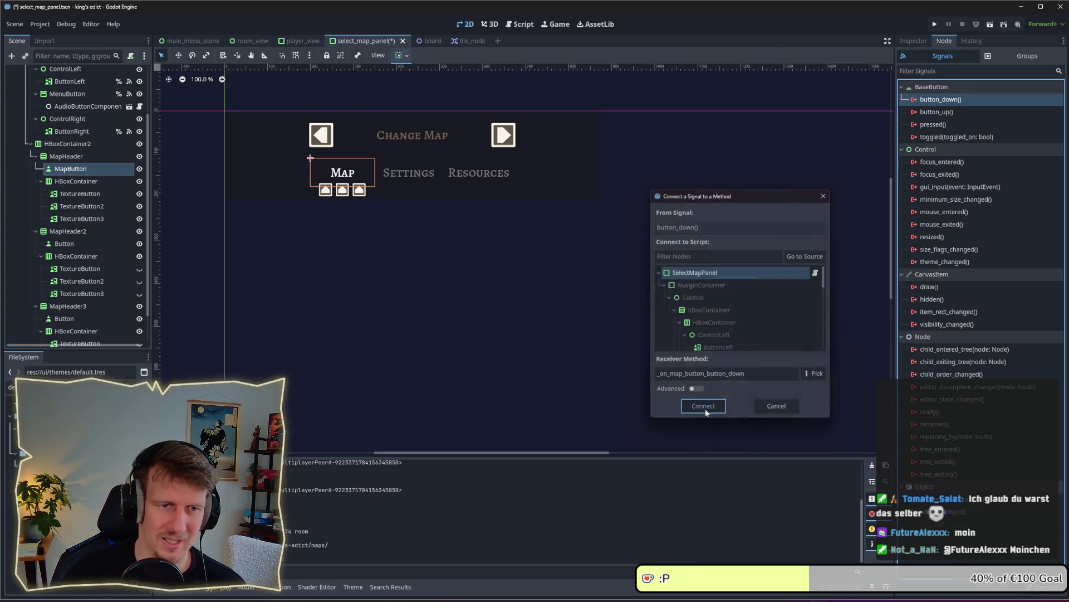
scroll(501, 251, down, 10)
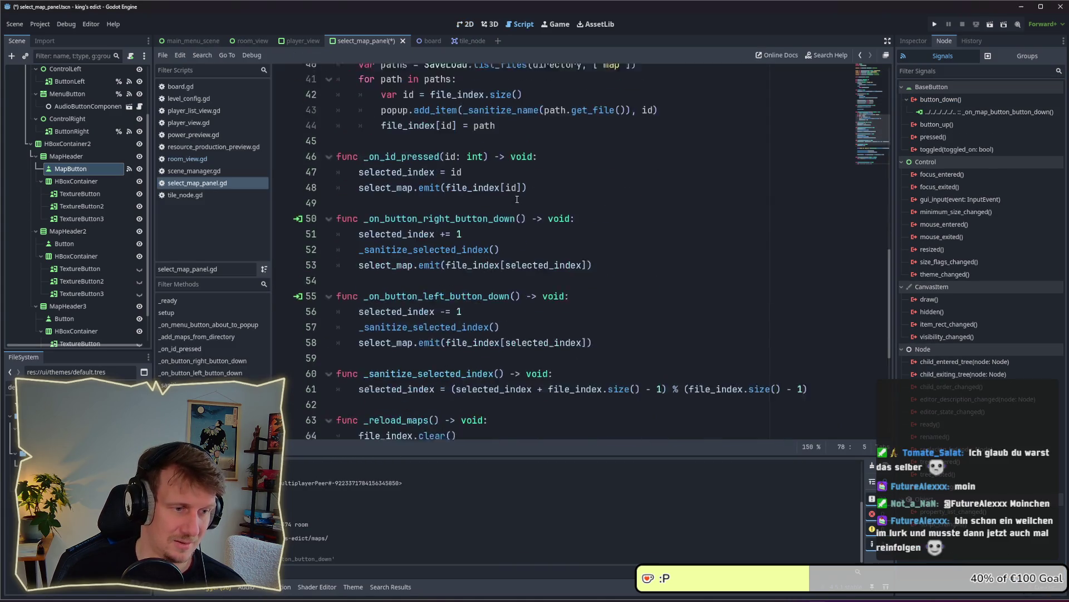
click(462, 376)
key(BackSpace)
drag(544, 383, 365, 386)
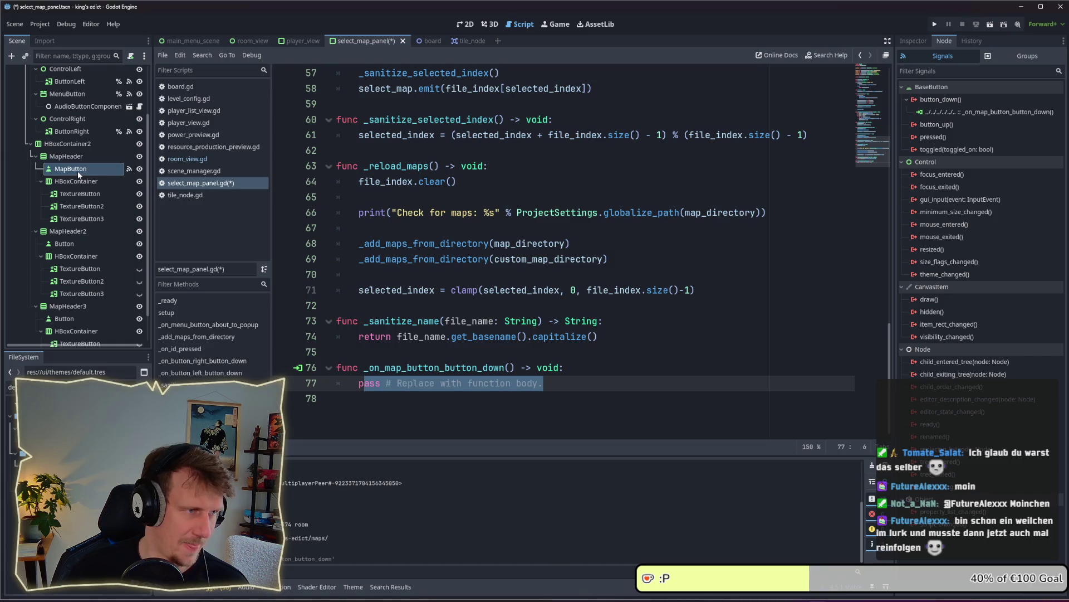
Make MapButton accessible by unique name, drag its reference into the script, and save.
right_click(77, 171)
click(139, 341)
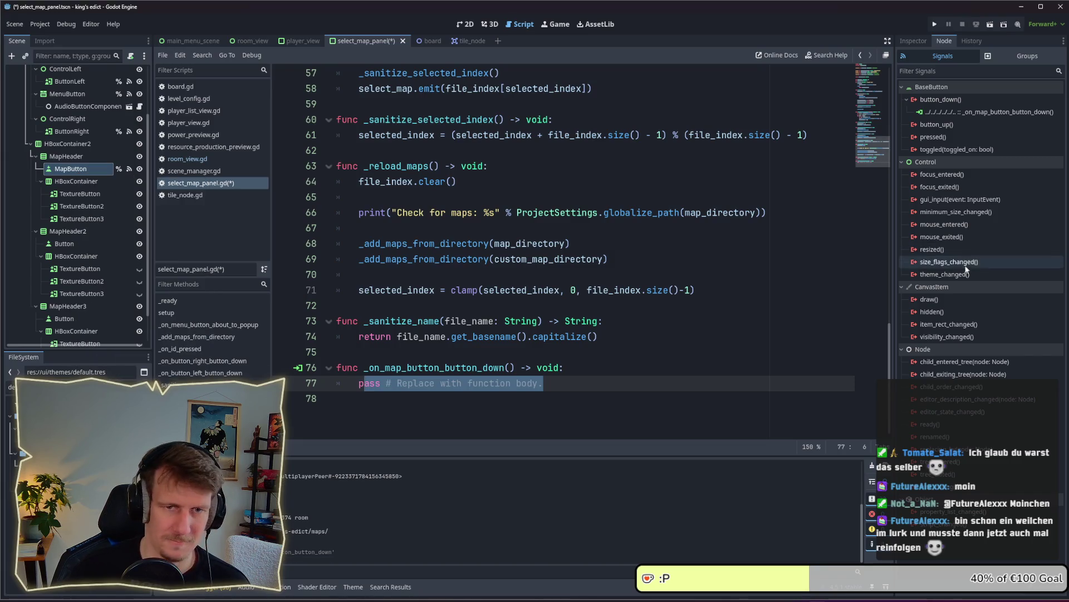
mouse_move(889, 390)
mouse_down()
mouse_move(891, 105)
mouse_move(881, 81)
mouse_up()
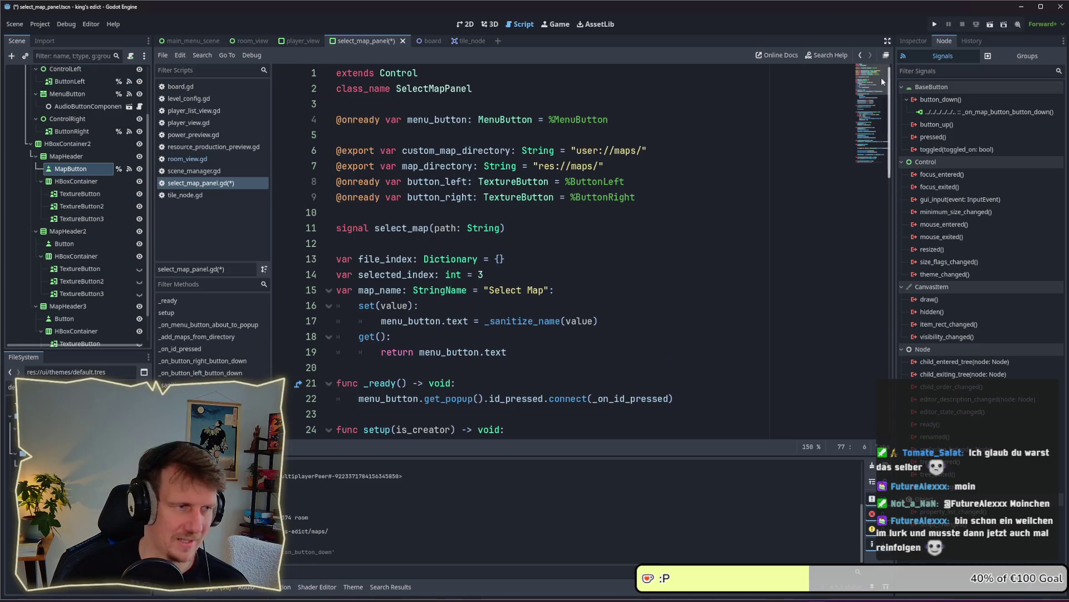
mouse_move(70, 168)
mouse_down()
mouse_move(390, 232)
mouse_move(354, 236)
mouse_move(357, 212)
mouse_up()
key(ctrl+s)
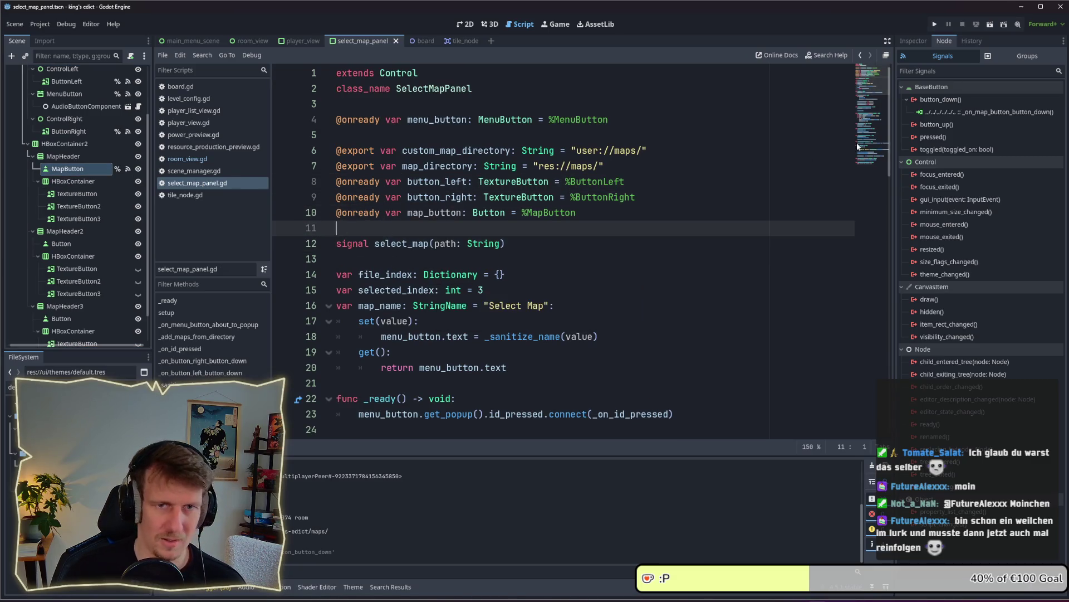
Replace the handler's placeholder body, starting a map_button property assignment.
click(872, 164)
drag(544, 399, 352, 397)
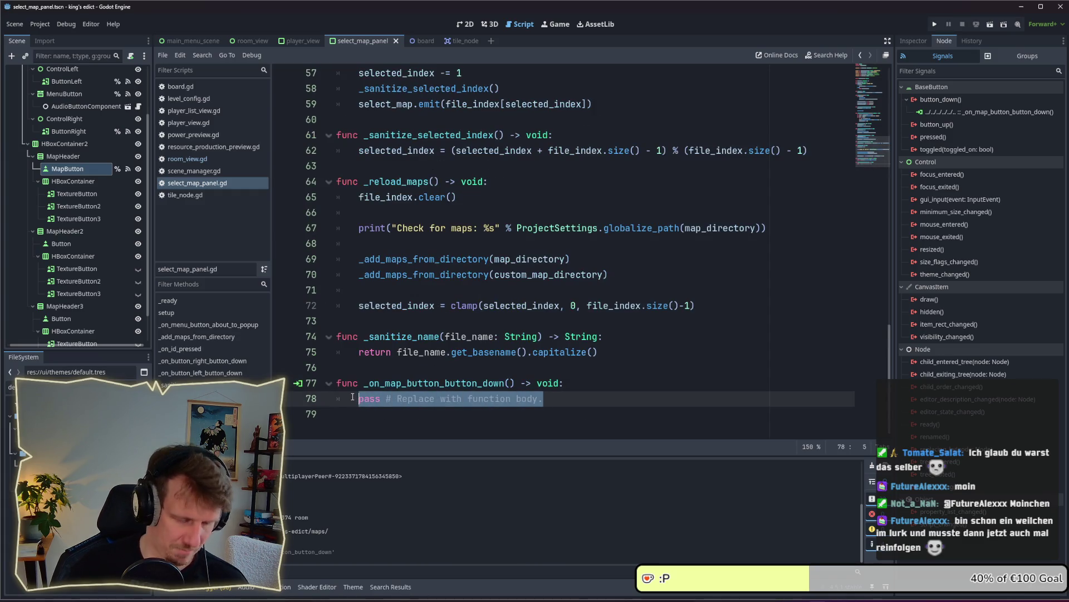
key(BackSpace)
text(map)
key(Return)
text(.pre)
key(BackSpace)
key(BackSpace)
key(BackSpace)
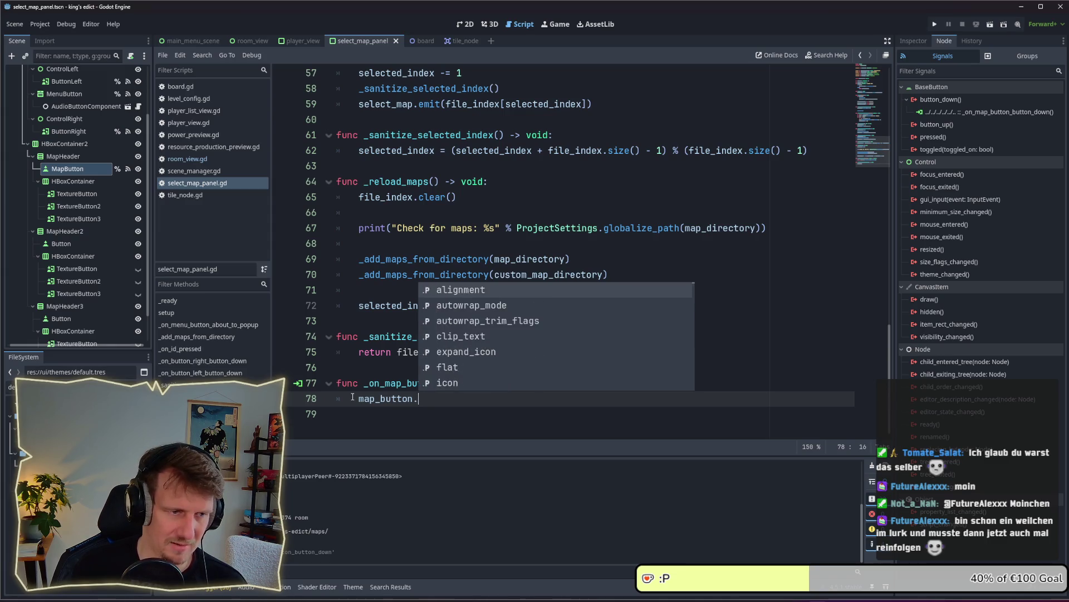
text(is_pr)
key(BackSpace)
key(BackSpace)
key(BackSpace)
text(b)
key(Return)
Complete the line as map_button.button_pressed = true and run the project.
key(ctrl+BackSpace)
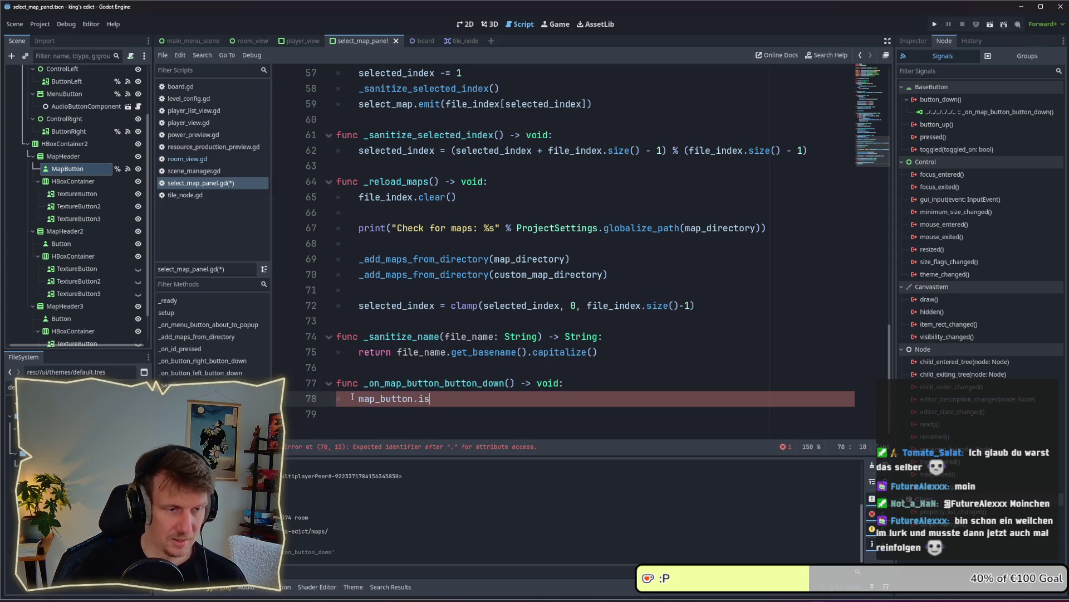
key(BackSpace)
key(BackSpace)
key(BackSpace)
text(button)
key(Down)
key(Down)
key(Down)
key(Return)
text(true)
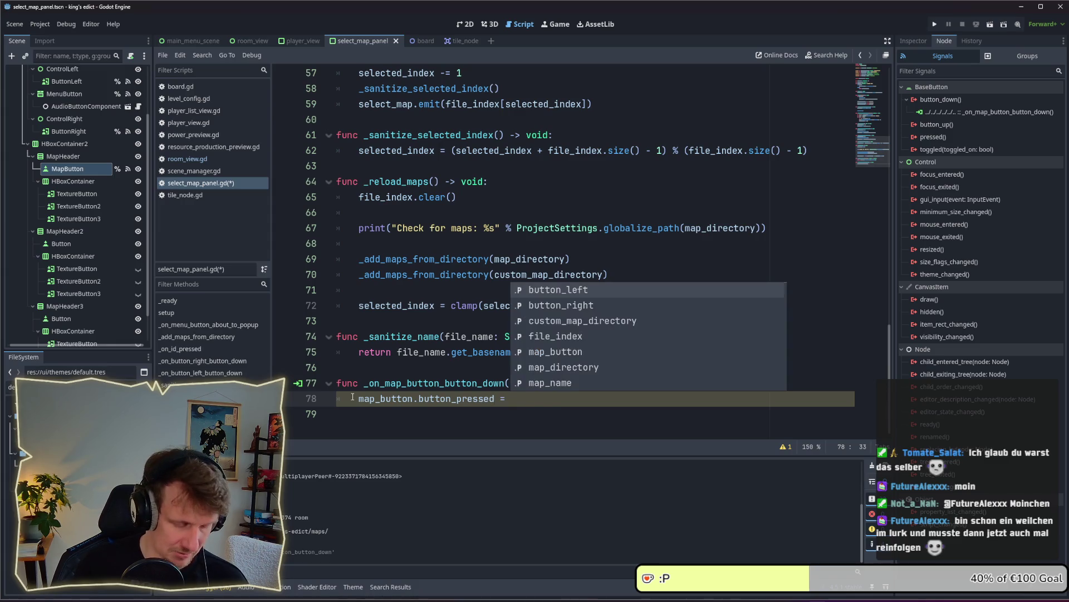
key(Escape)
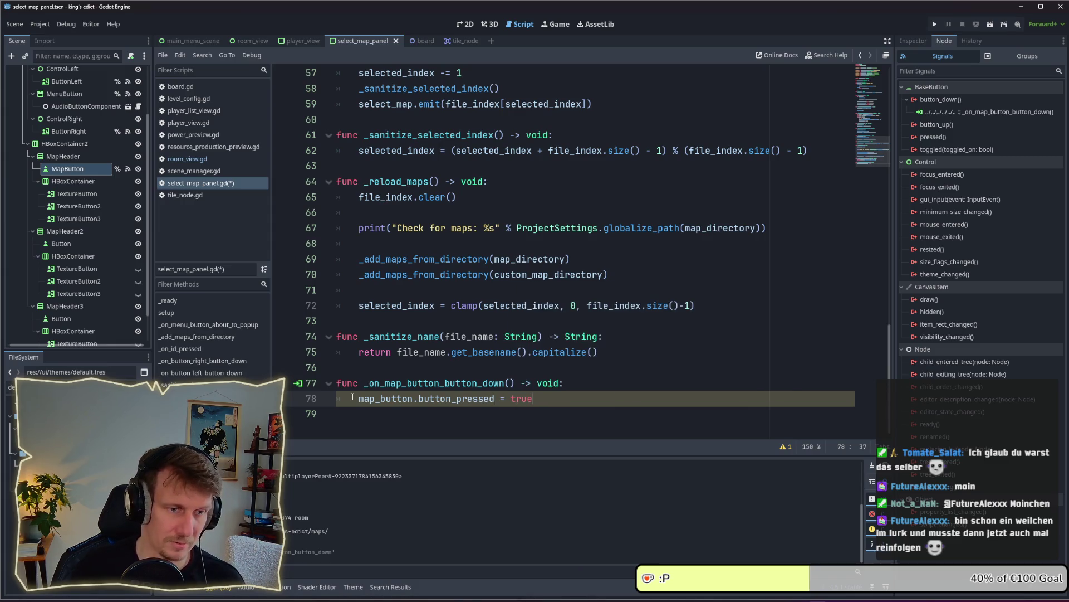
click(566, 389)
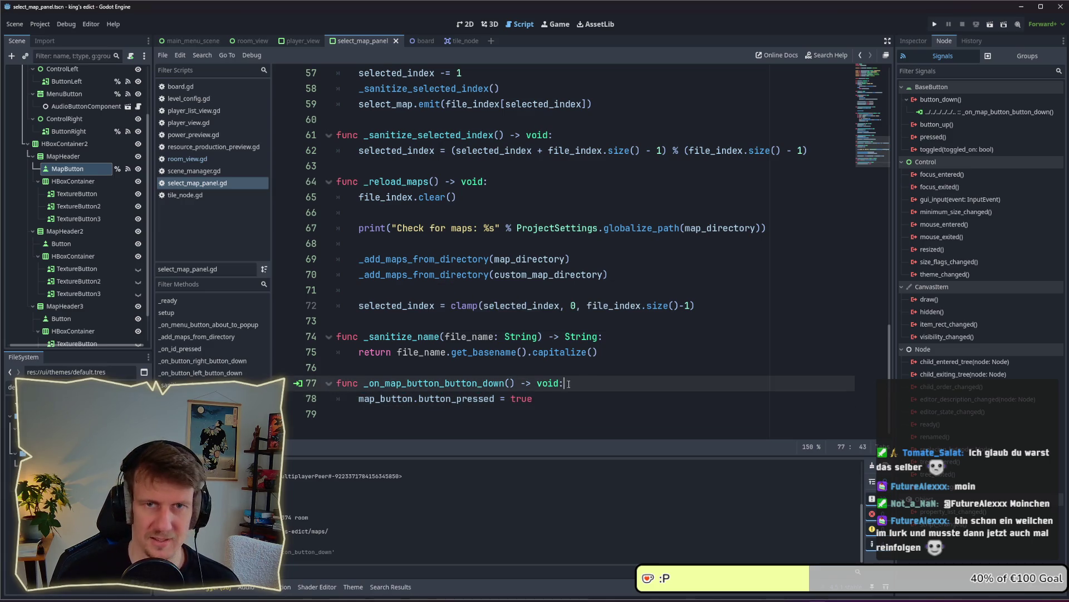
click(935, 25)
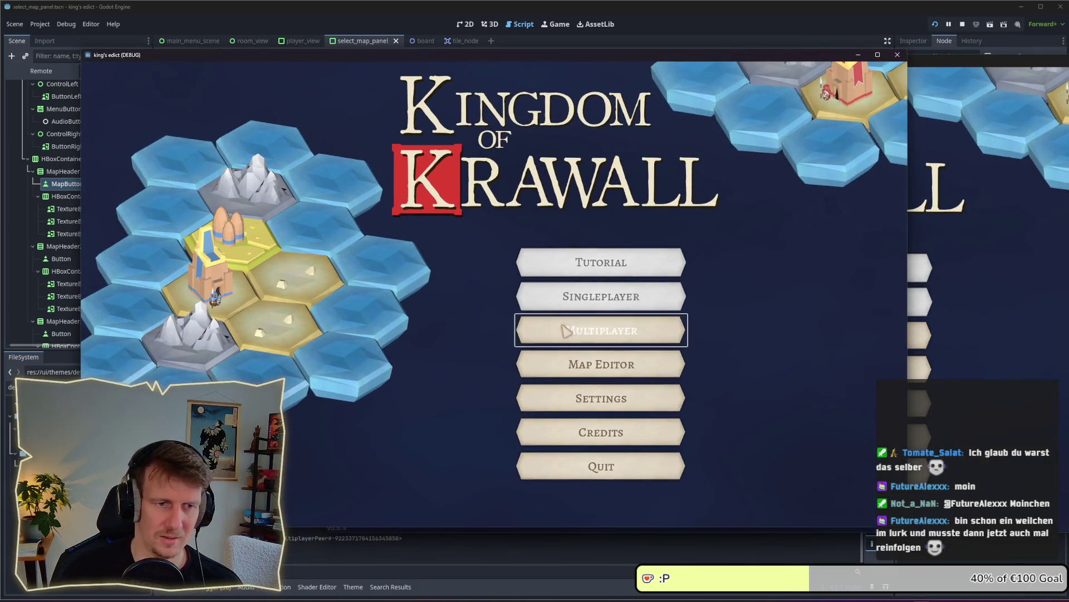
In the running game, create a multiplayer game, toggle the Map and Settings tabs, then stop it.
click(564, 327)
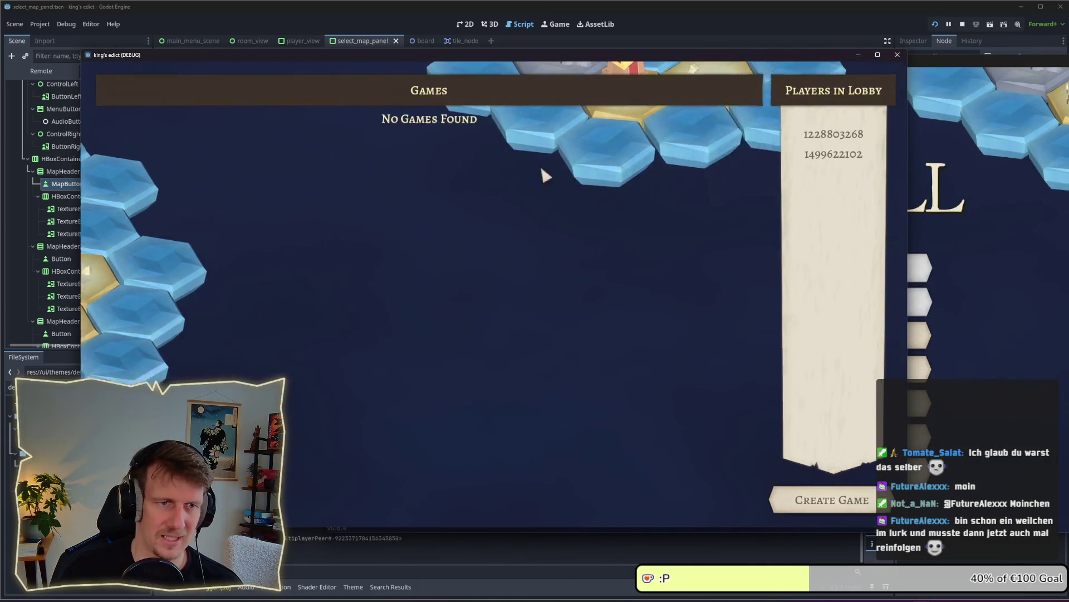
click(802, 499)
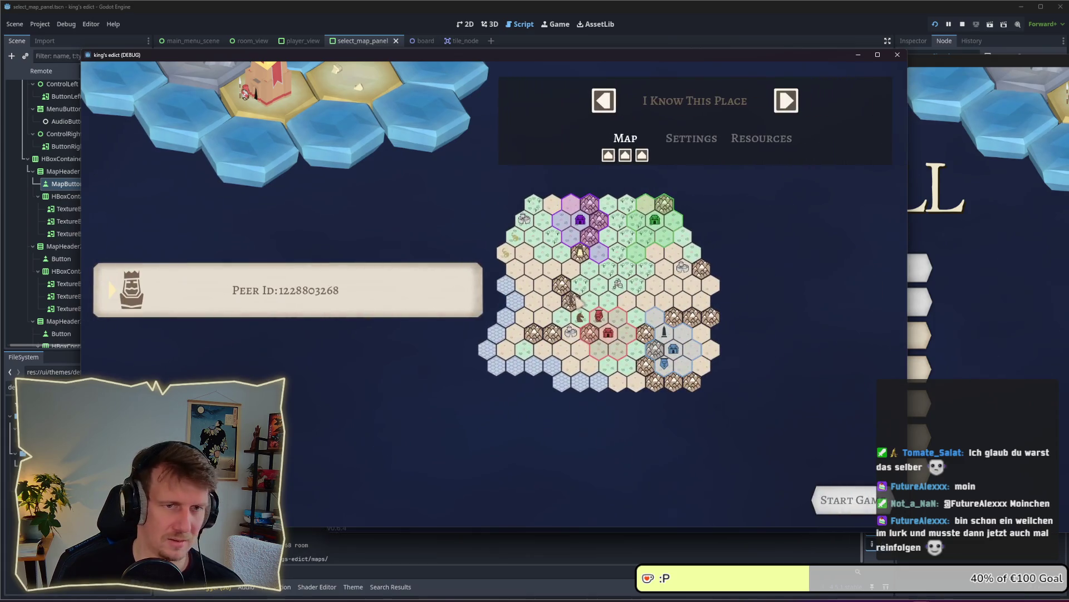
click(623, 139)
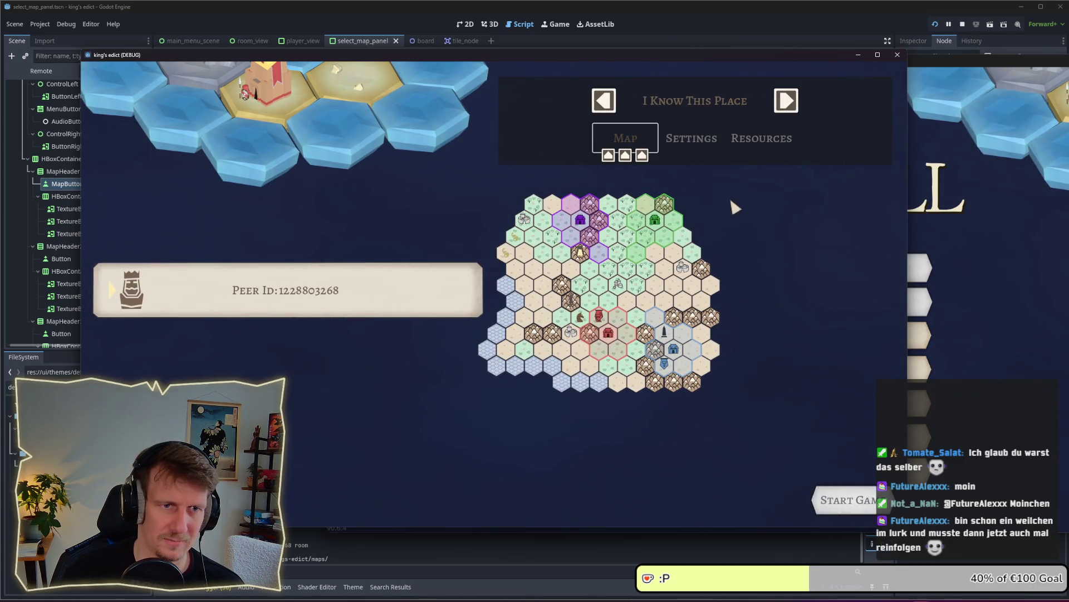
click(692, 143)
click(645, 143)
click(697, 142)
click(646, 146)
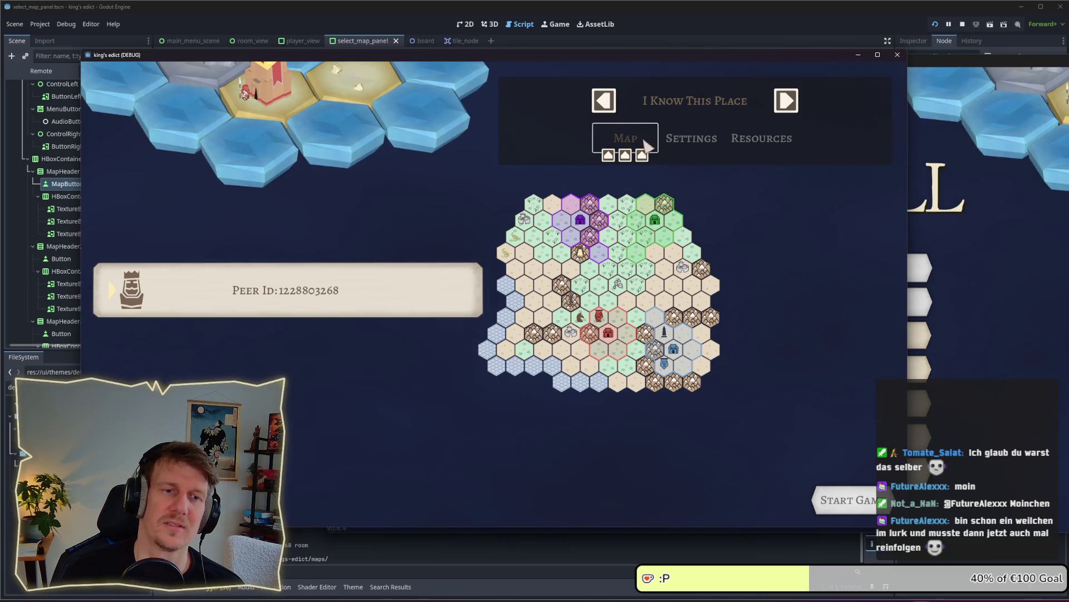
click(964, 25)
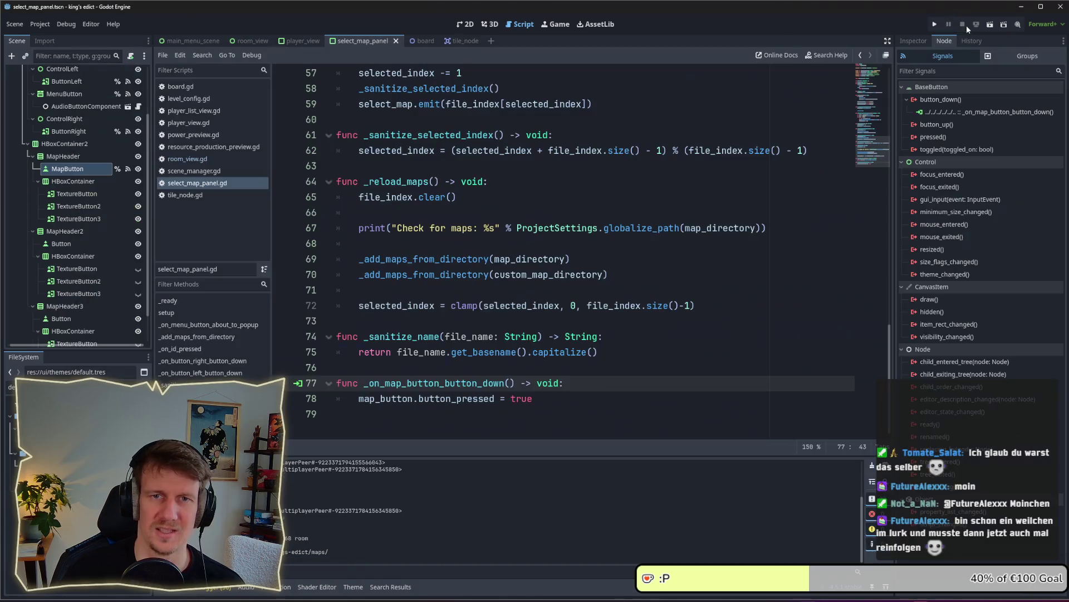
Change true to false on line 78 and run the project again with F5.
double_click(532, 398)
text(fals)
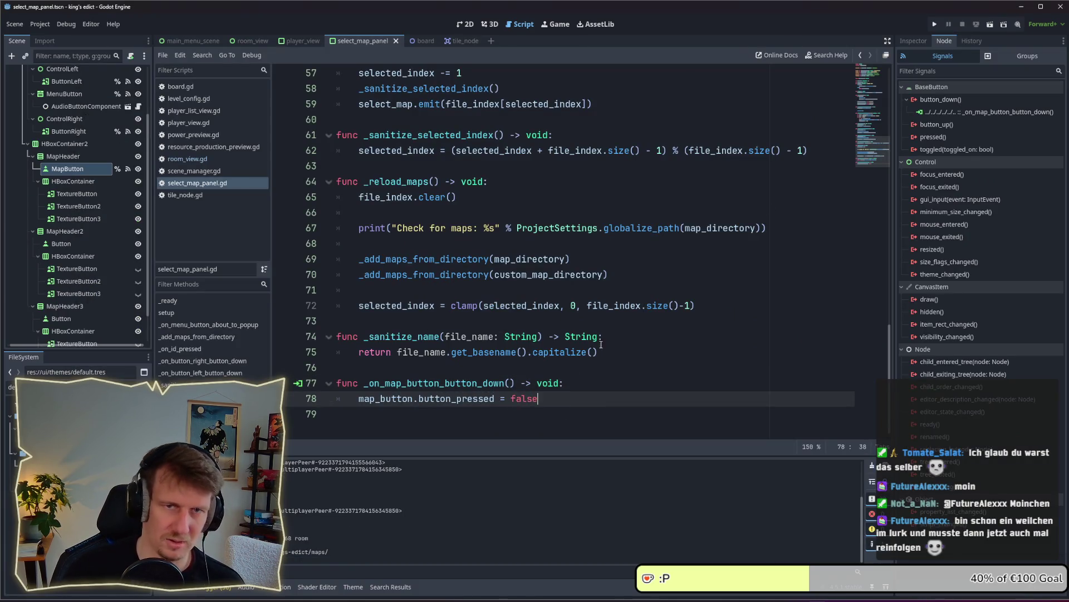
key(F5)
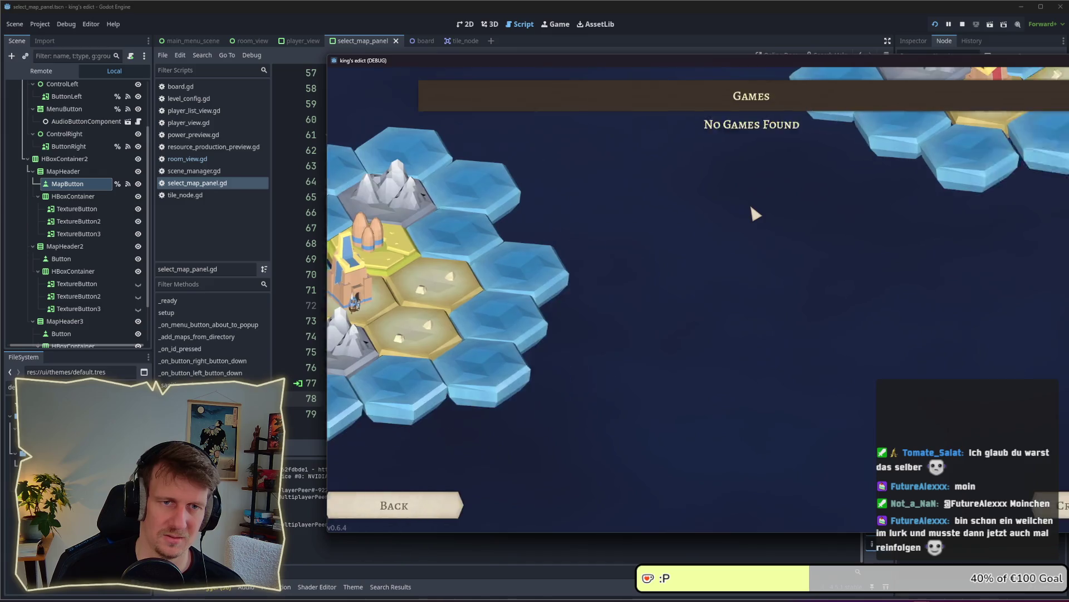
Move the game window left and toggle repeatedly between the Map and Settings tabs.
drag(793, 62, 570, 59)
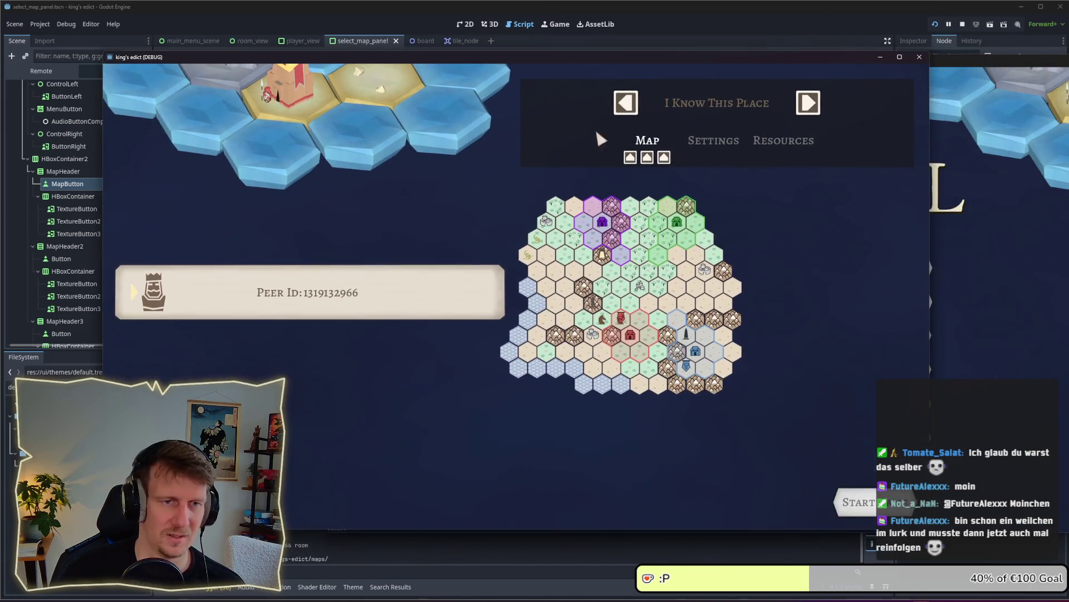
click(713, 140)
click(654, 143)
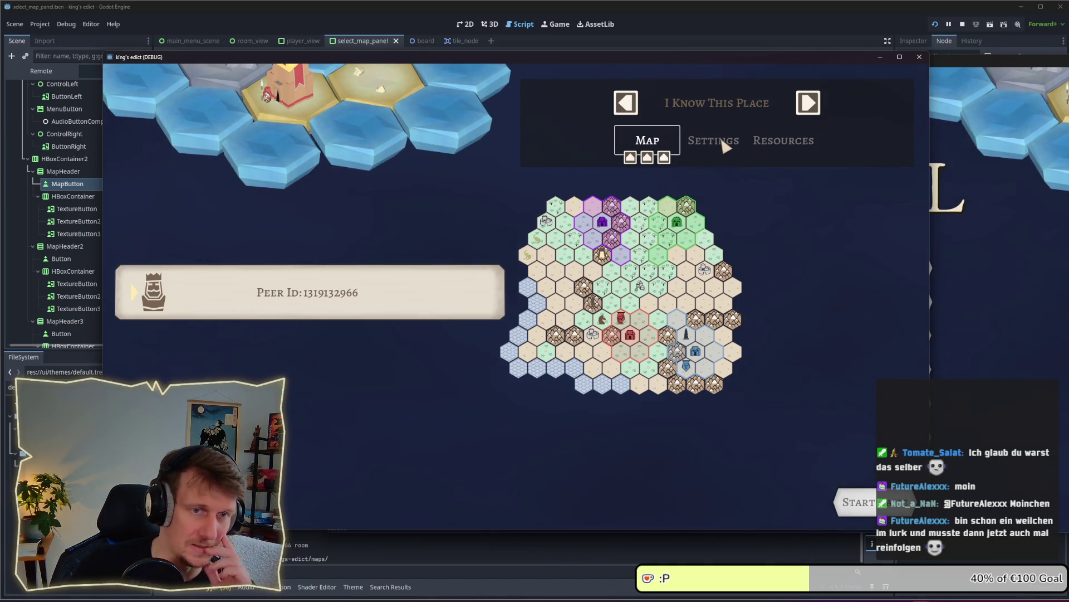
click(714, 144)
click(640, 159)
click(714, 146)
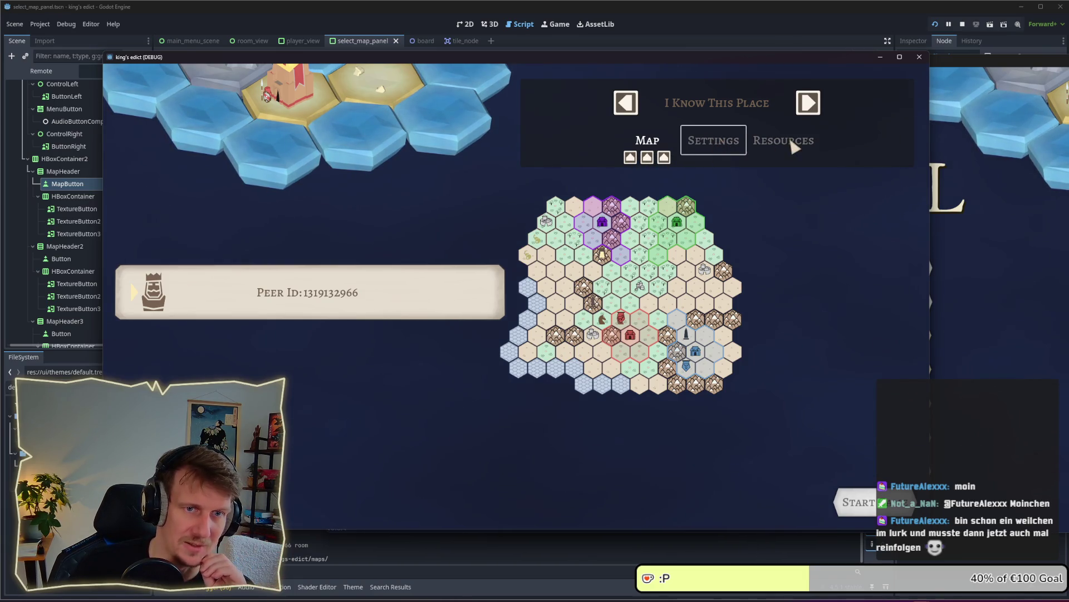
click(658, 142)
click(716, 142)
click(655, 144)
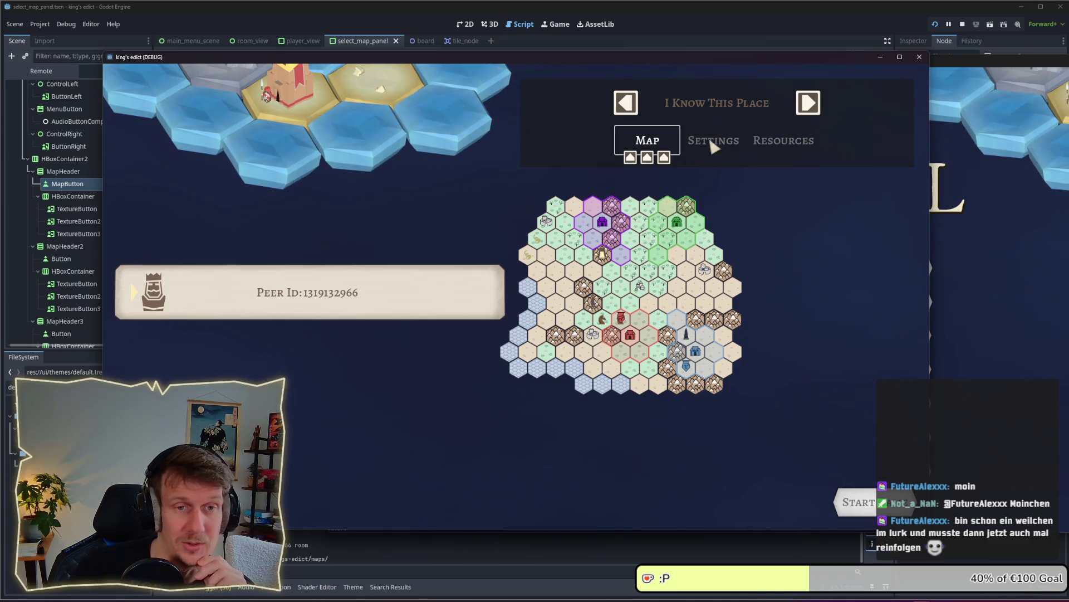
Browse maps with the arrow buttons, settling on Sacred Mountain, then stop the game.
drag(700, 302, 746, 306)
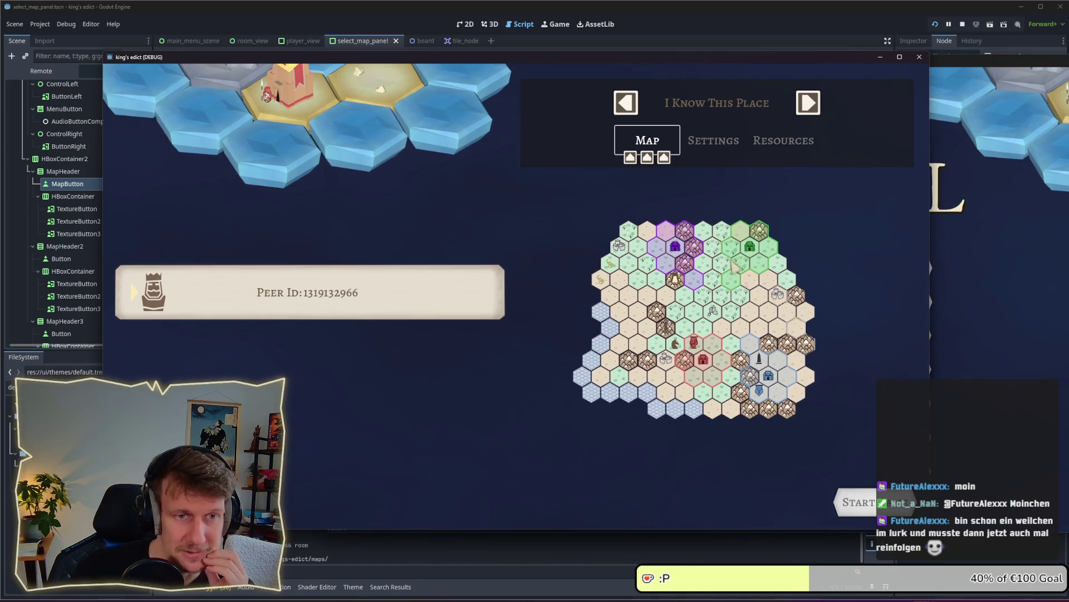
click(631, 158)
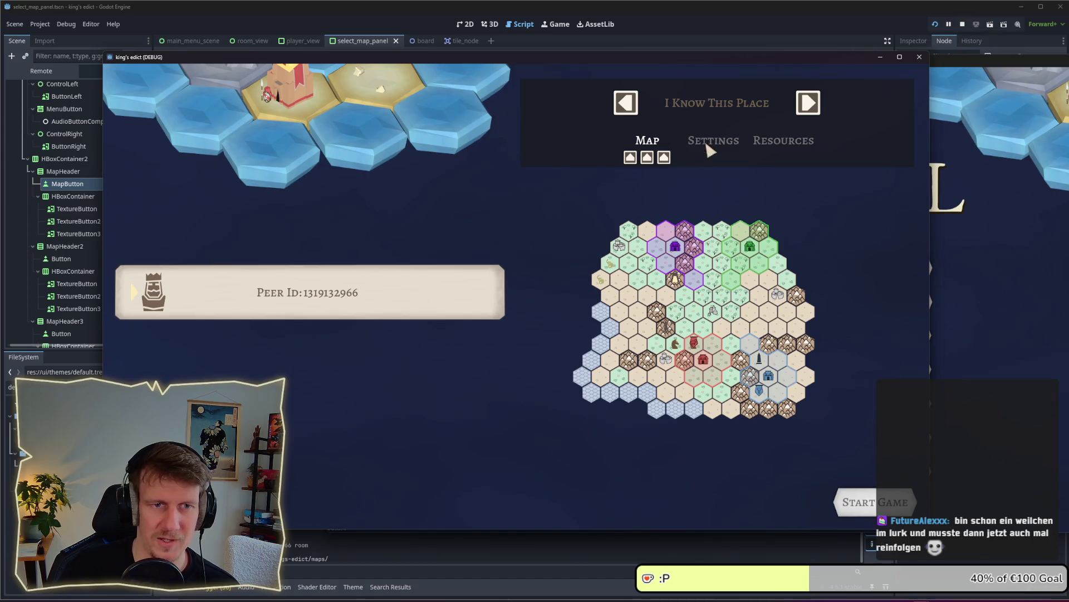
click(809, 103)
click(808, 103)
click(808, 103)
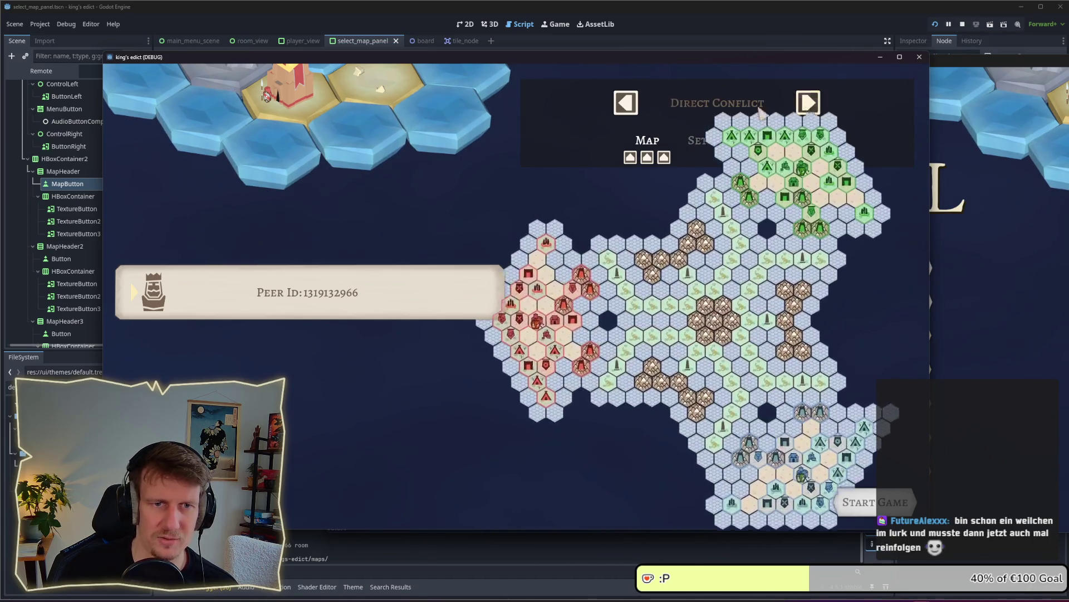
click(626, 103)
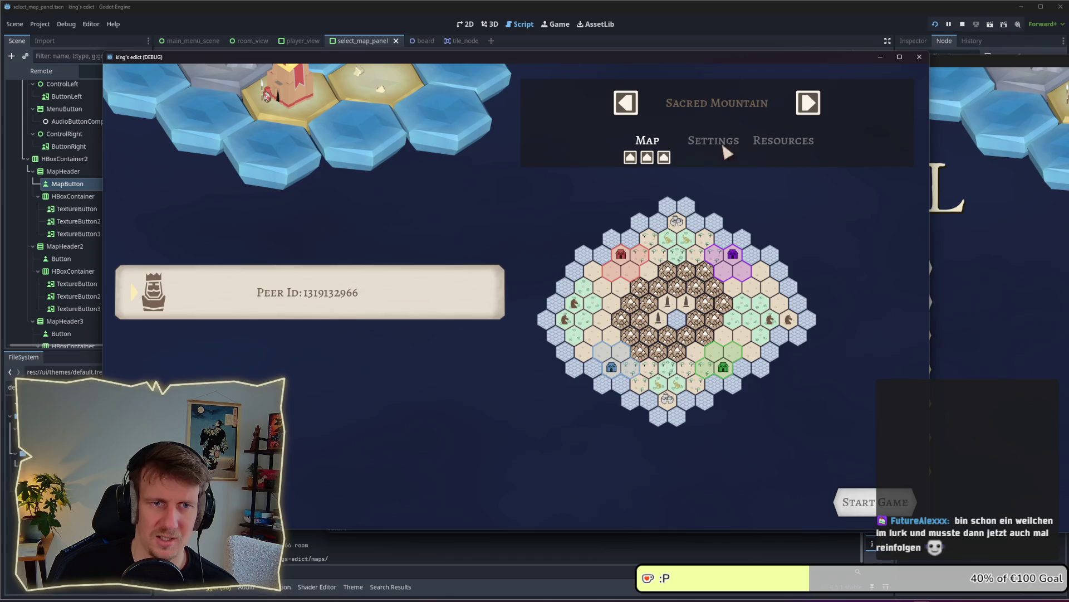
click(626, 103)
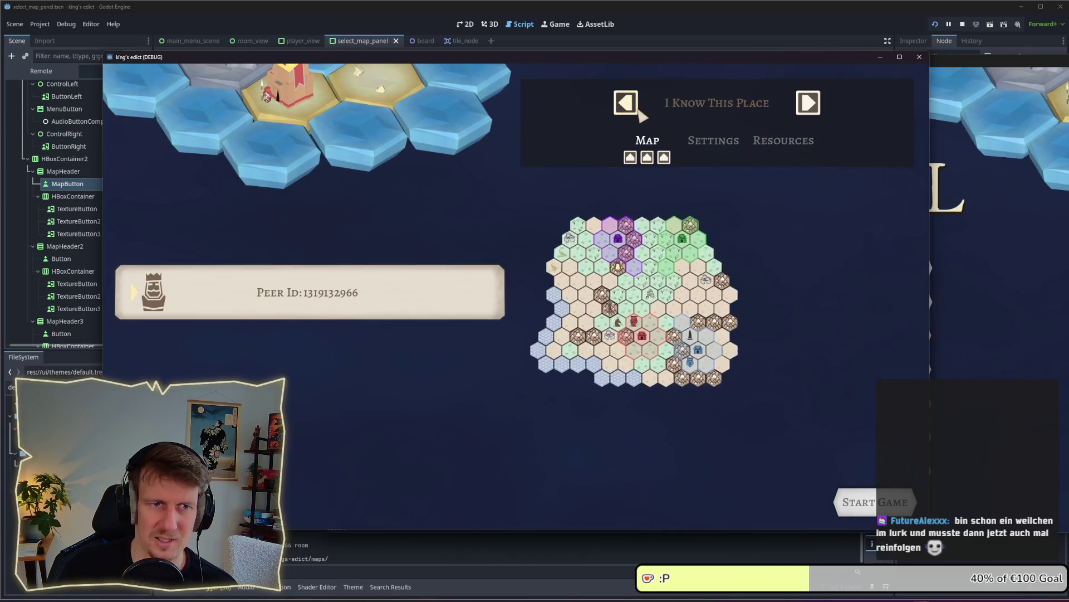
click(809, 103)
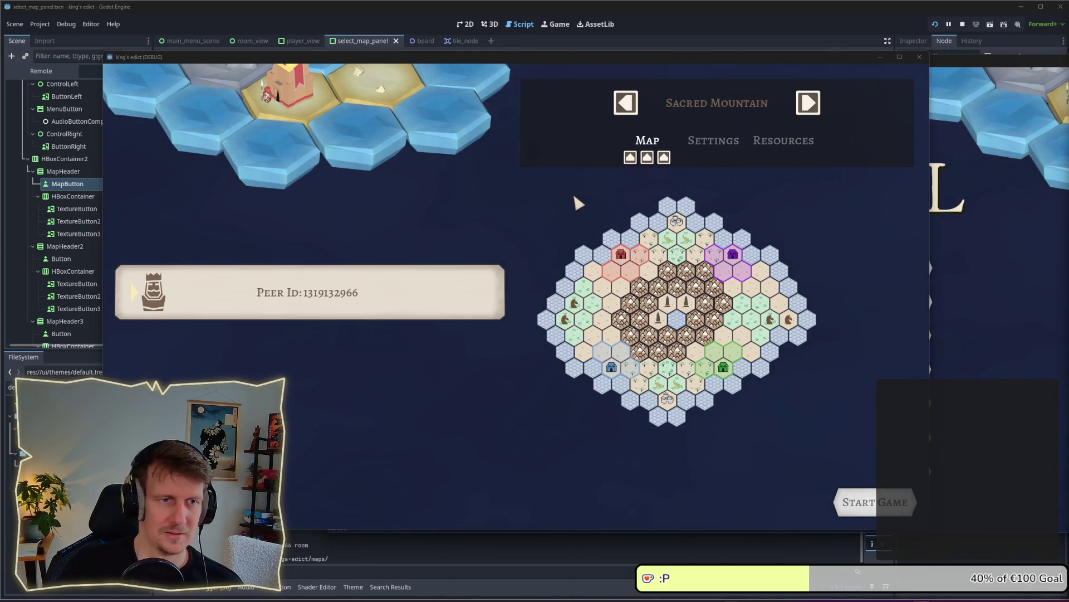
drag(737, 57, 708, 54)
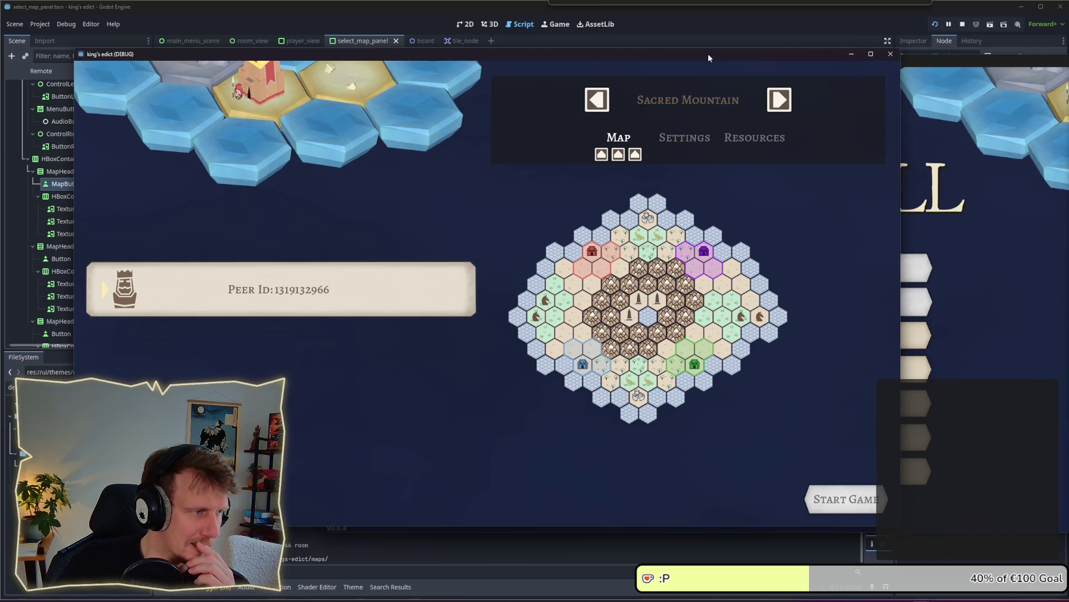
click(960, 25)
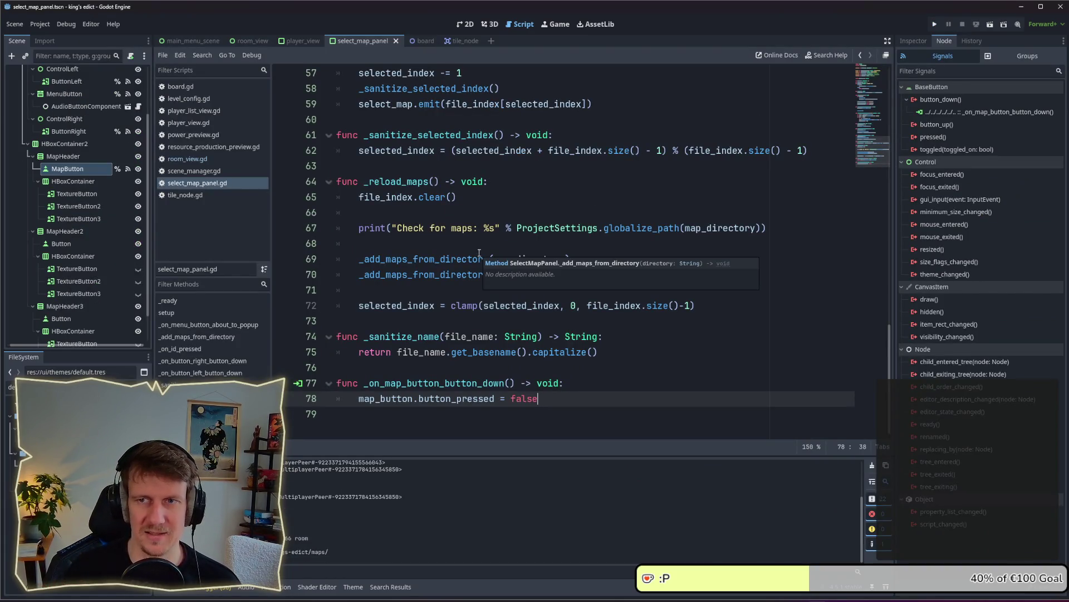
Return focus to the Godot editor showing select_map_panel.gd.
key(alt+Tab)
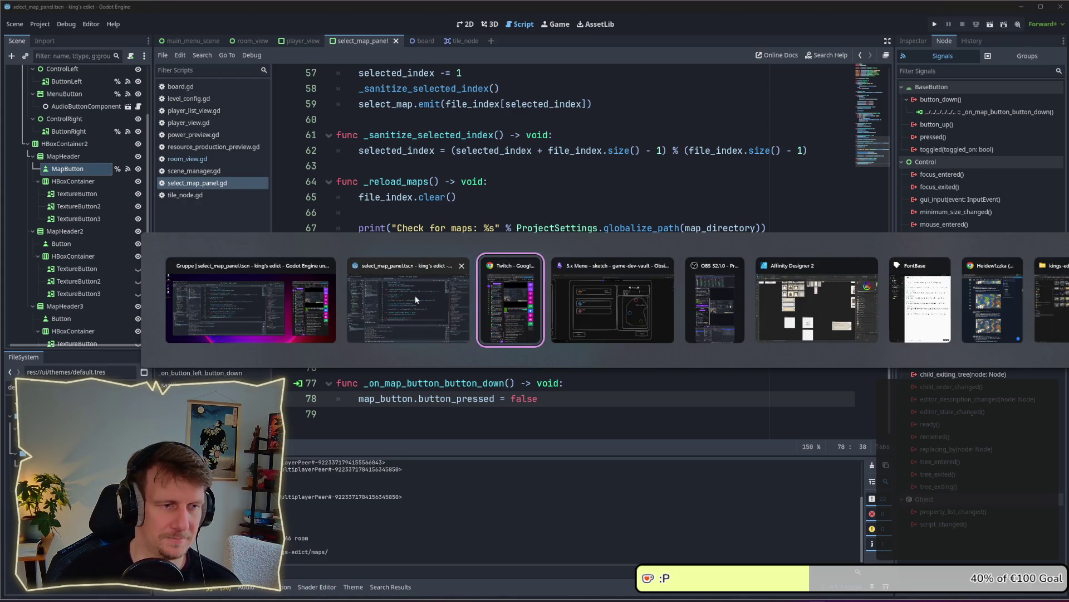
click(270, 302)
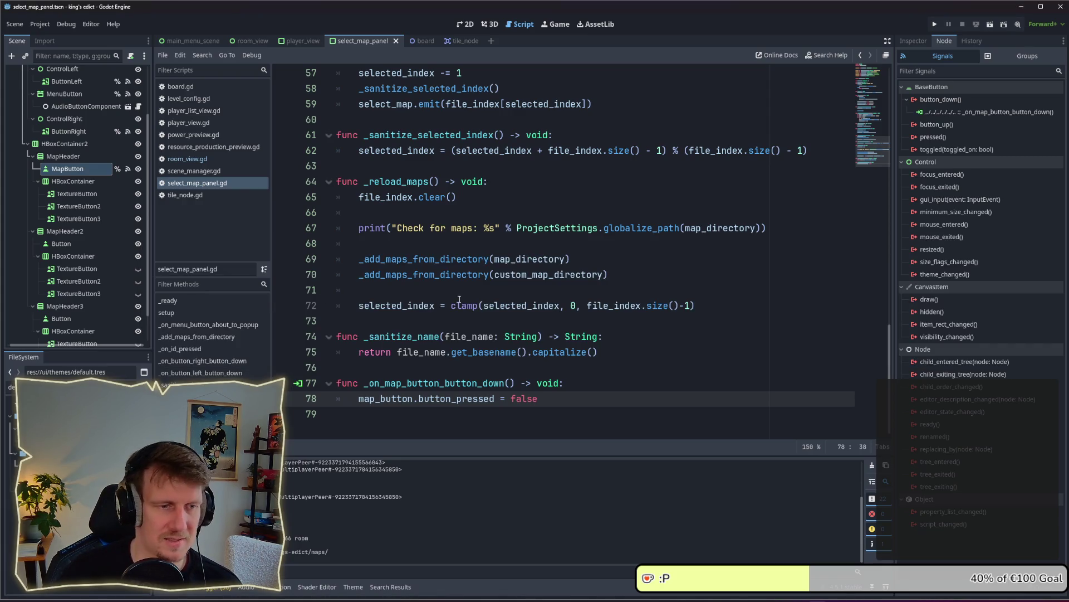
Run the project, create a multiplayer game with a red player colour, and launch a second instance.
click(933, 25)
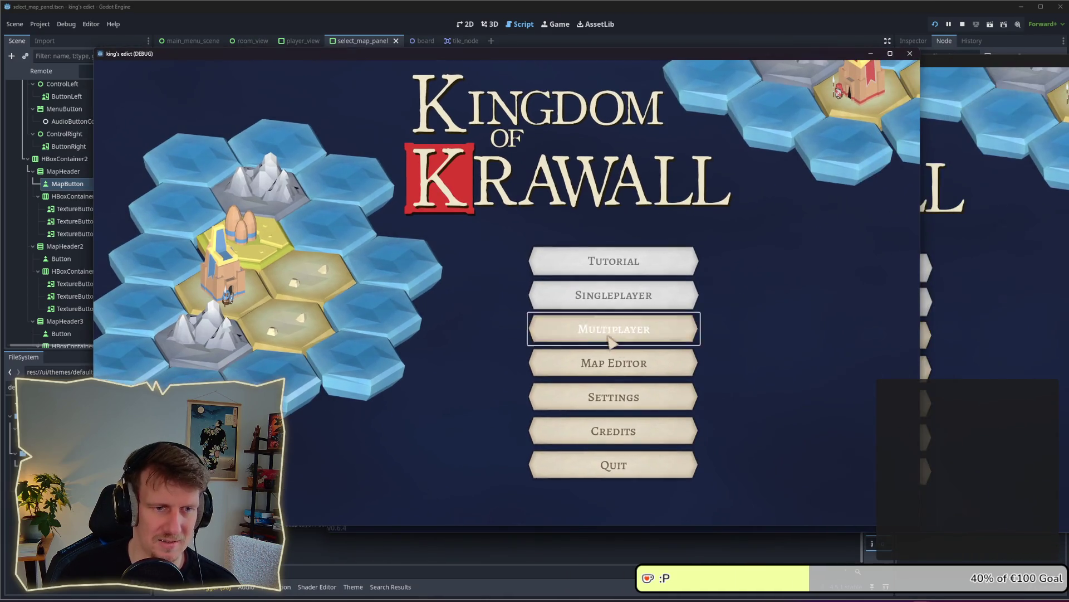
click(613, 328)
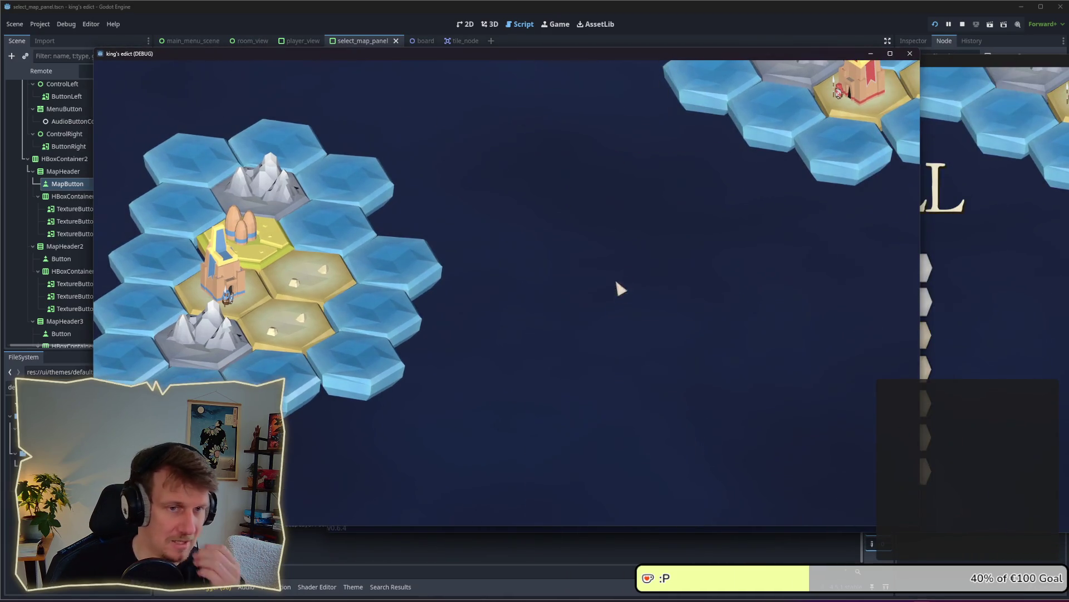
click(811, 503)
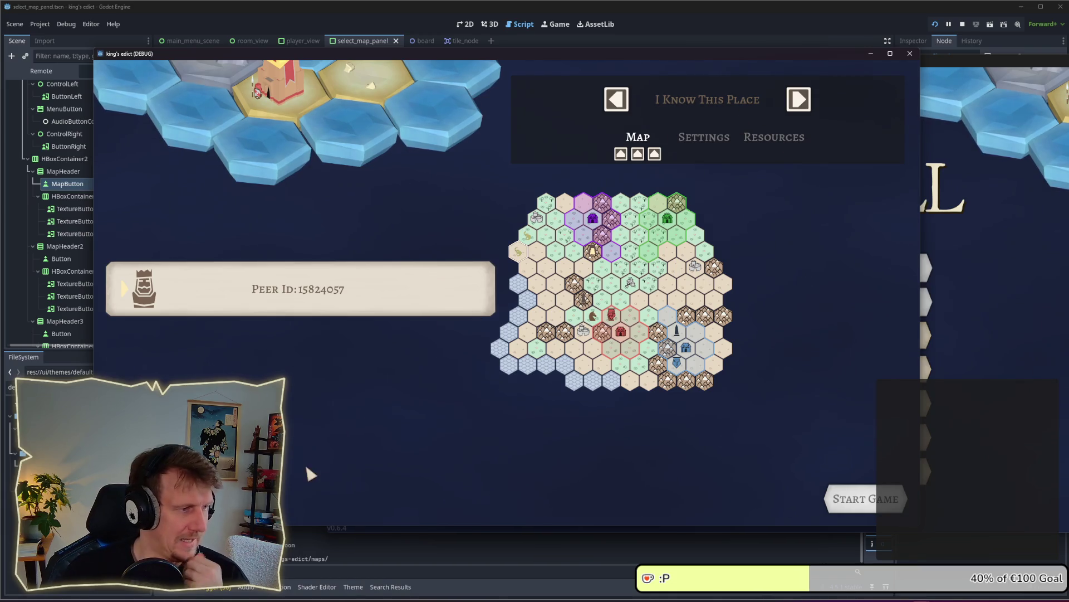
key(Escape)
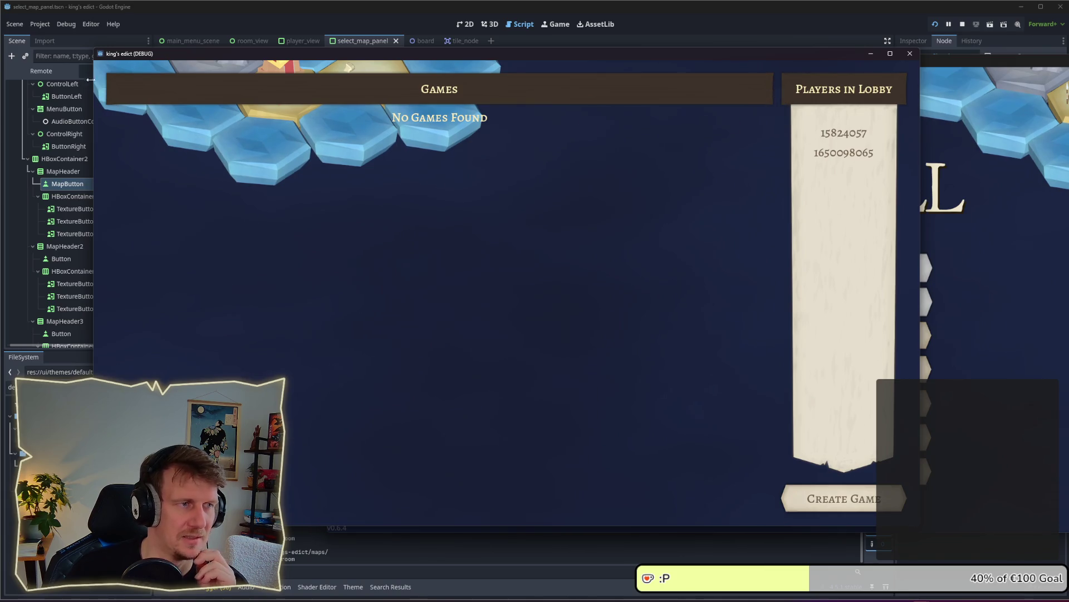
click(855, 497)
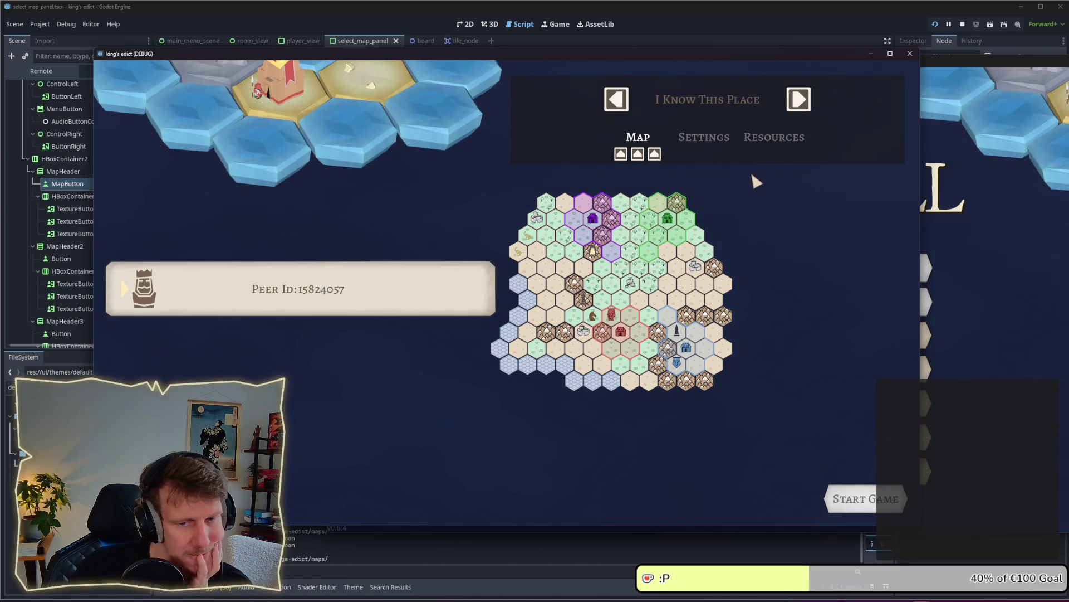
click(626, 351)
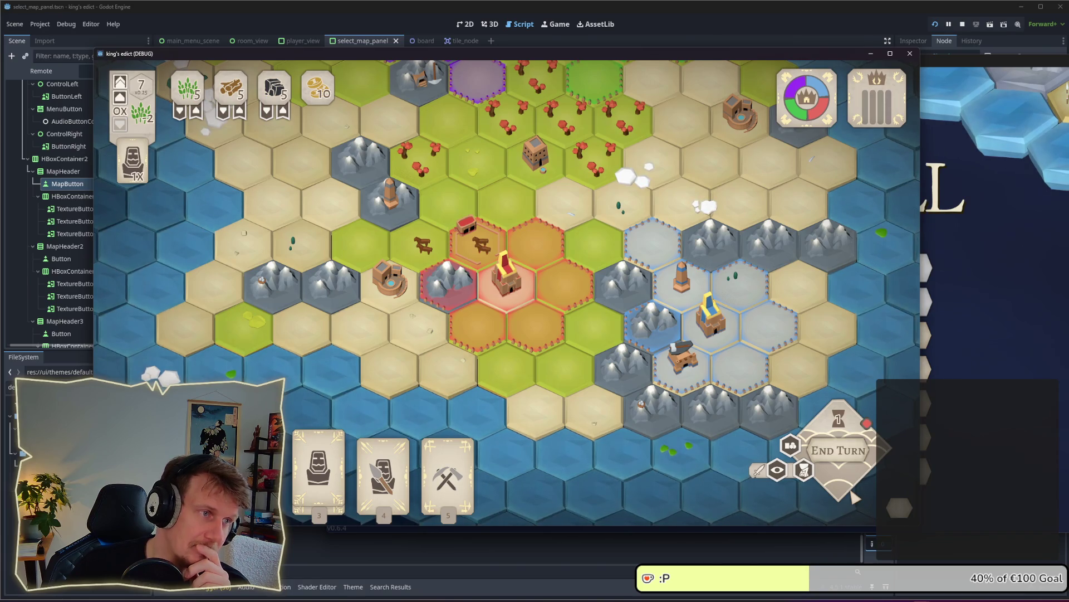
key(F5)
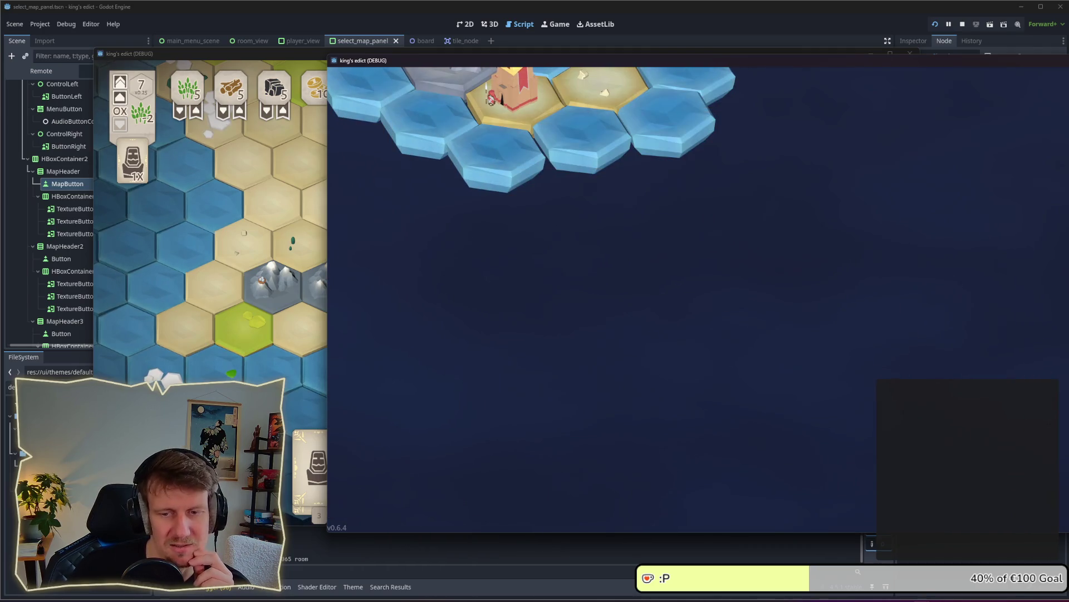
Narrow and move the second game window to the left.
mouse_move(1067, 266)
mouse_down()
mouse_move(853, 244)
mouse_move(637, 248)
mouse_move(1068, 245)
mouse_up()
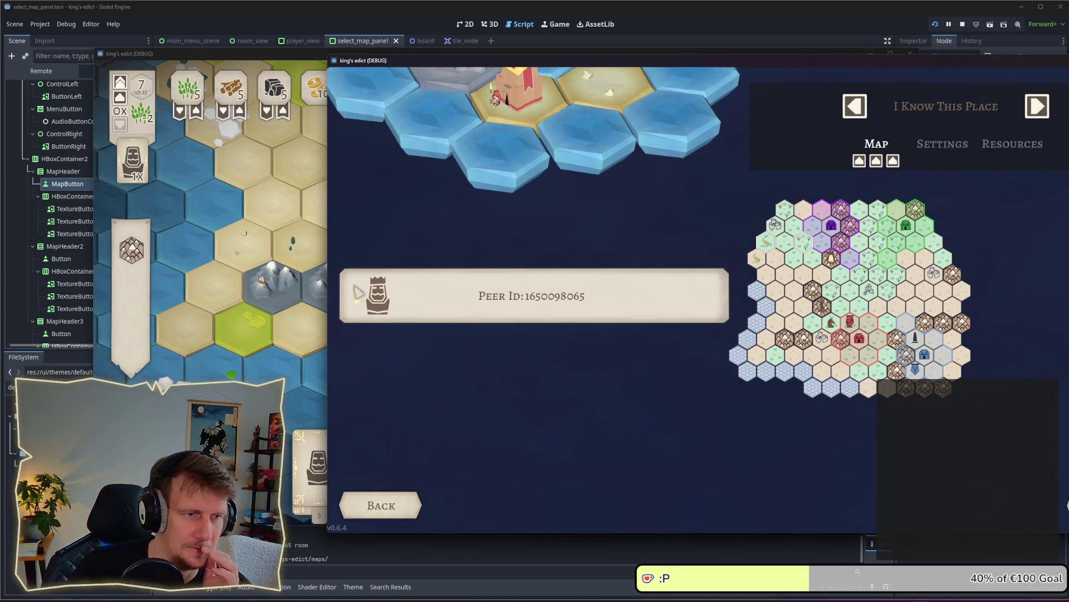
drag(552, 64, 317, 67)
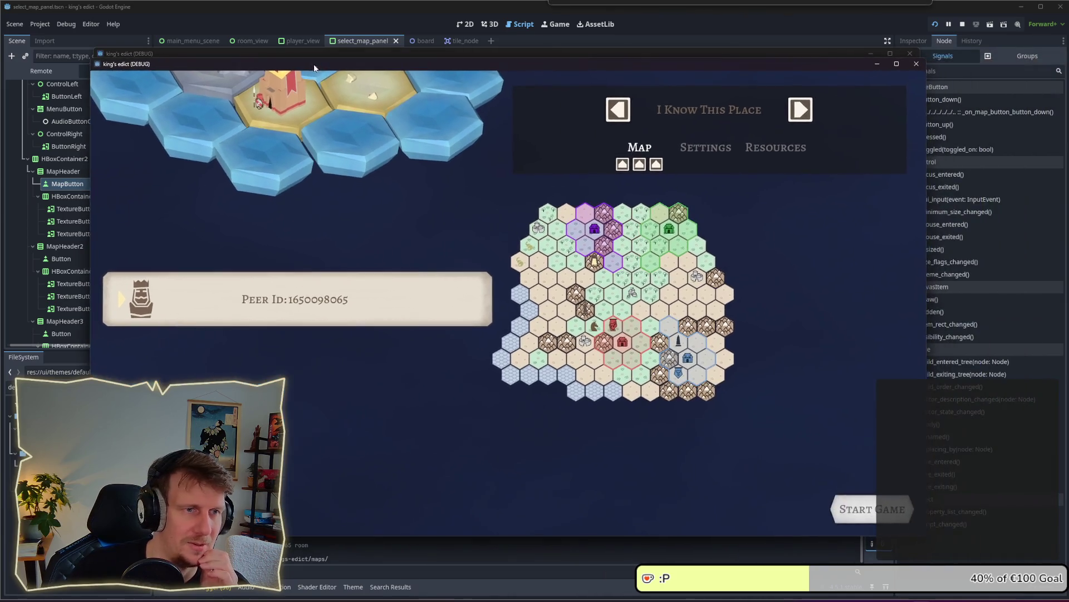
drag(923, 207, 916, 207)
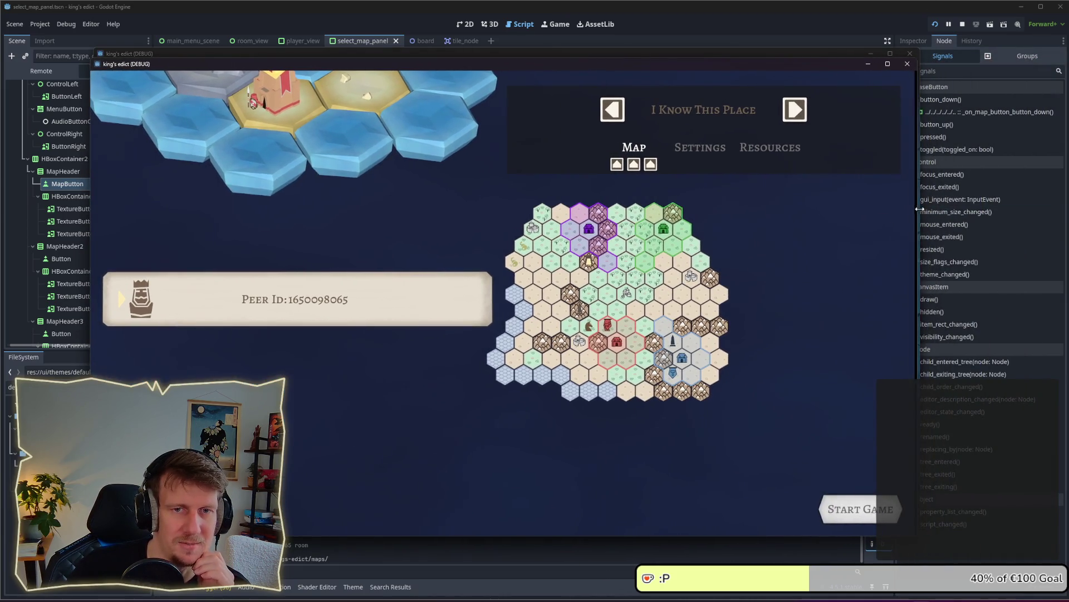
drag(663, 327, 751, 358)
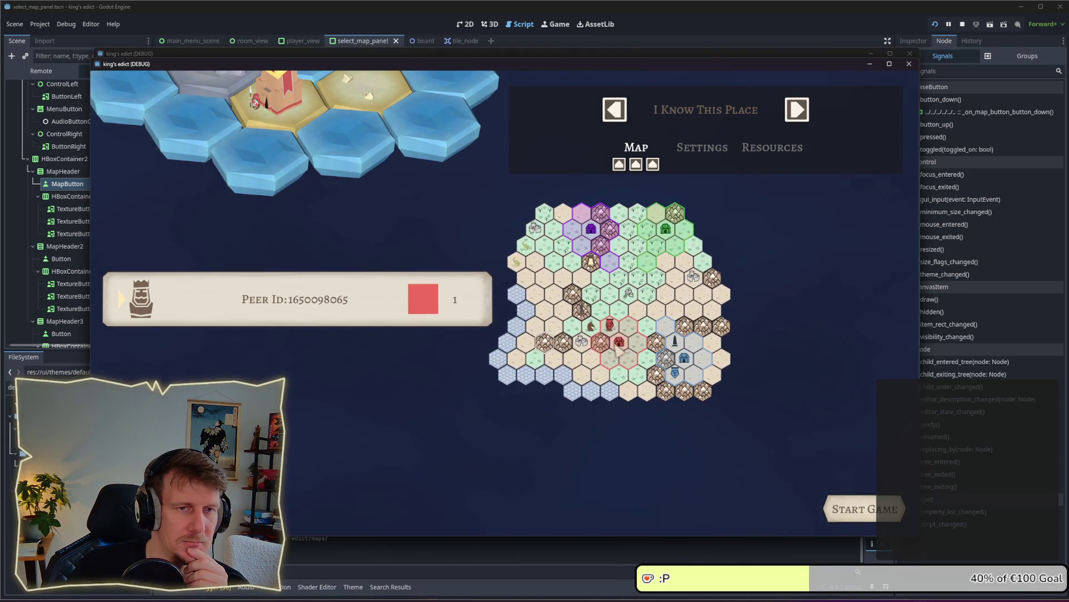
Cycle through the maps and back to Ochis Home, then stop the game with F8.
click(798, 112)
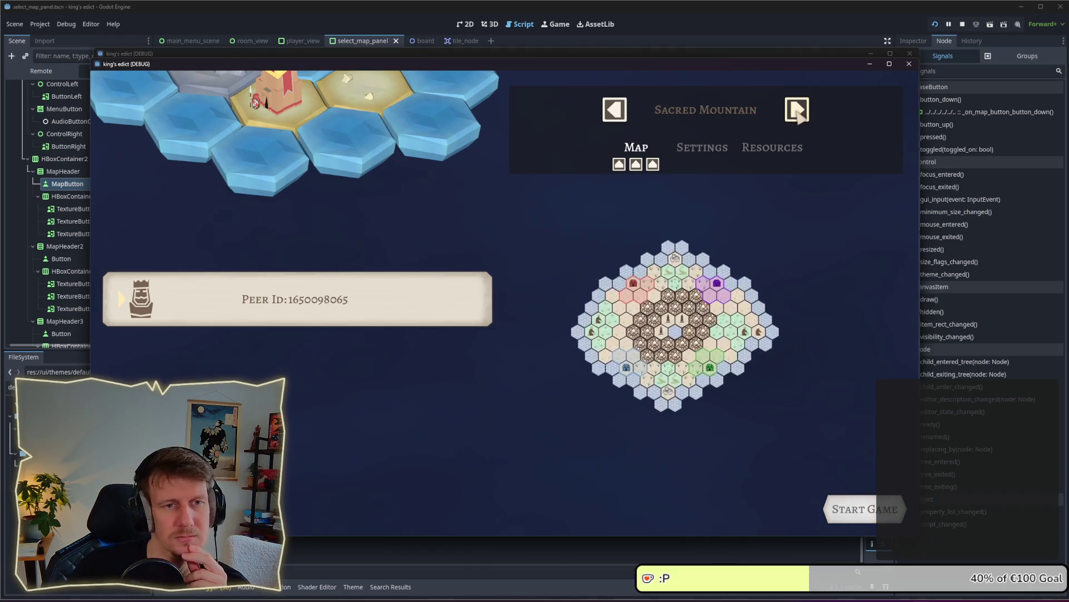
click(798, 112)
click(798, 111)
click(797, 111)
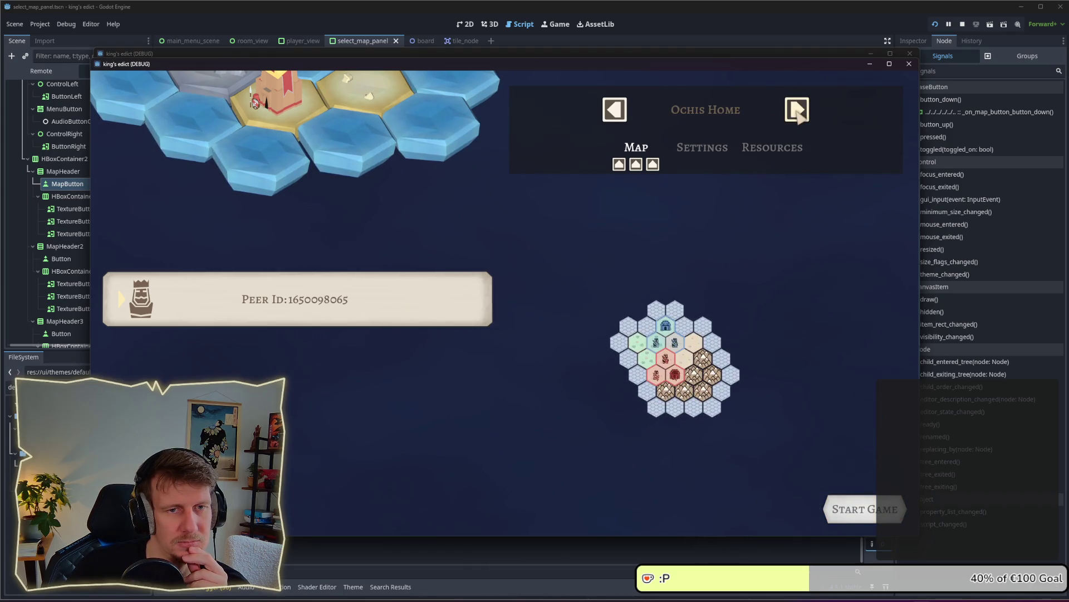
click(797, 112)
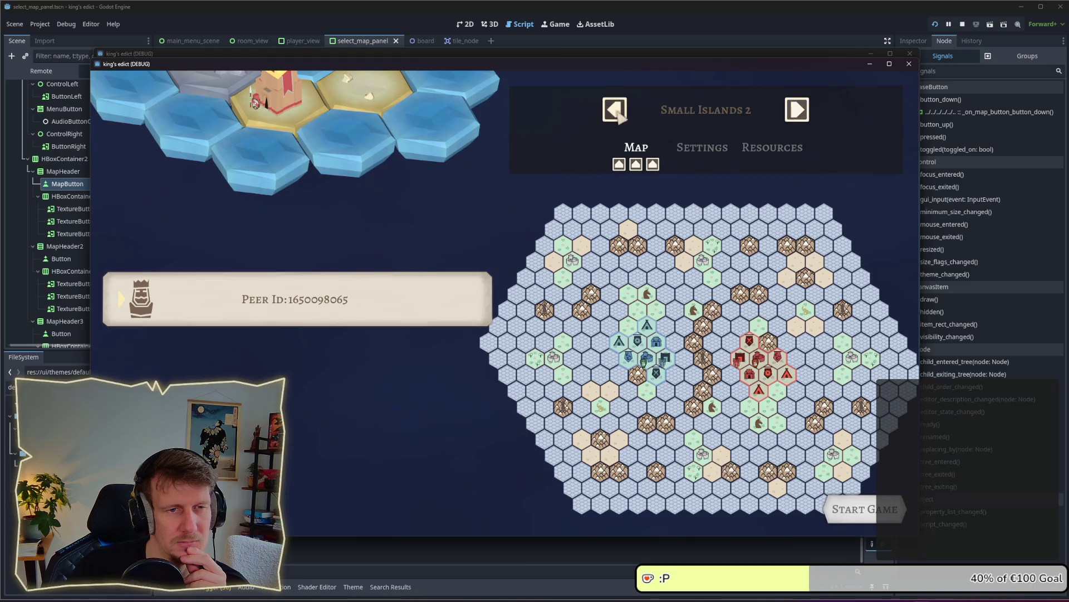
click(614, 109)
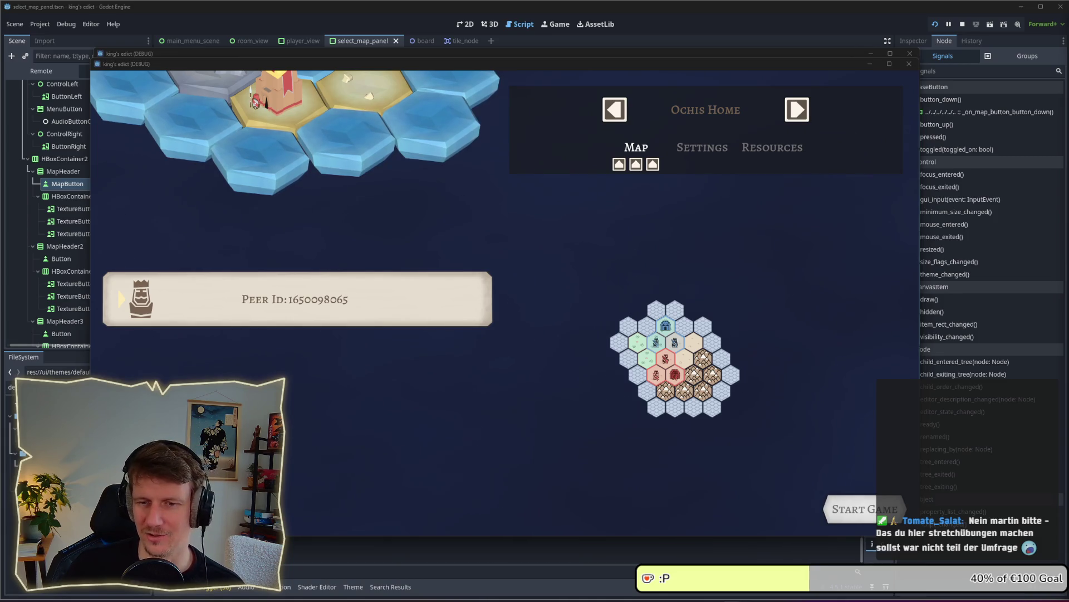
click(691, 212)
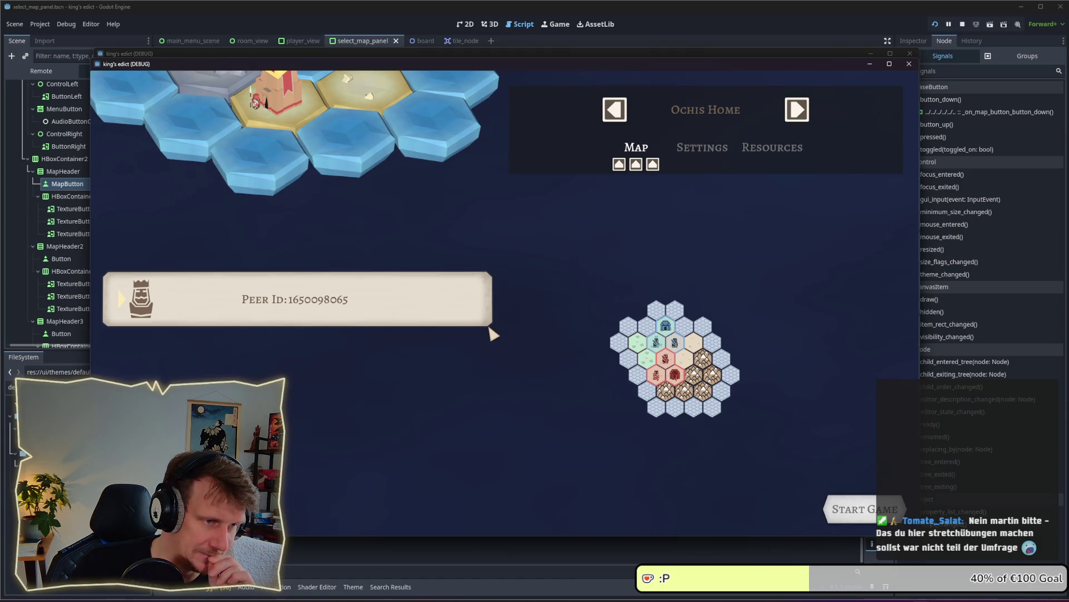
key(F8)
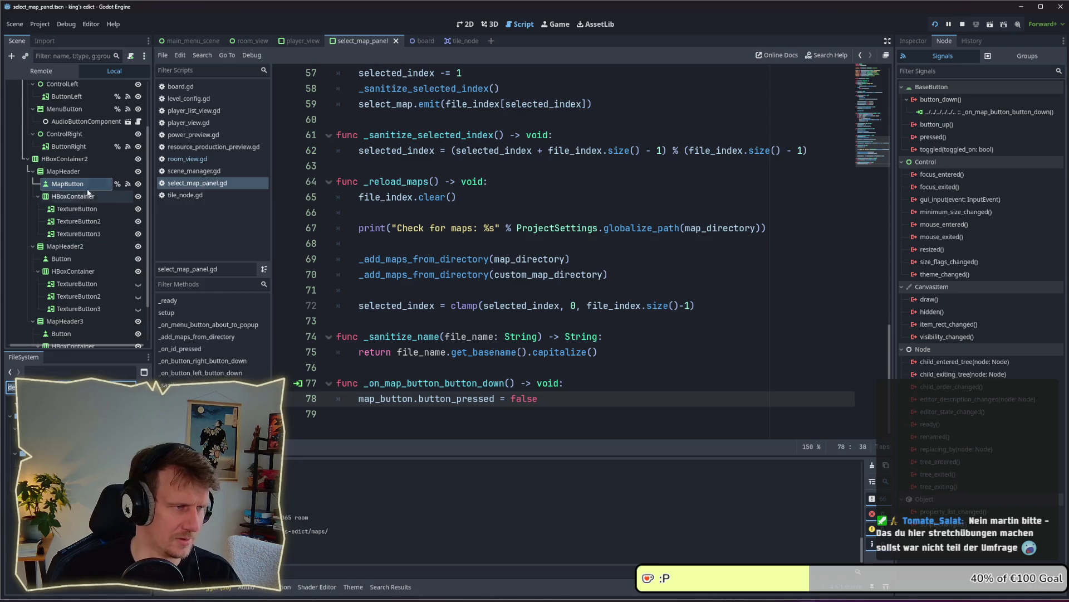
Set SelectMapPanel's theme type variation to PlayerEntryPanel and save the scene.
scroll(91, 160, up, 5)
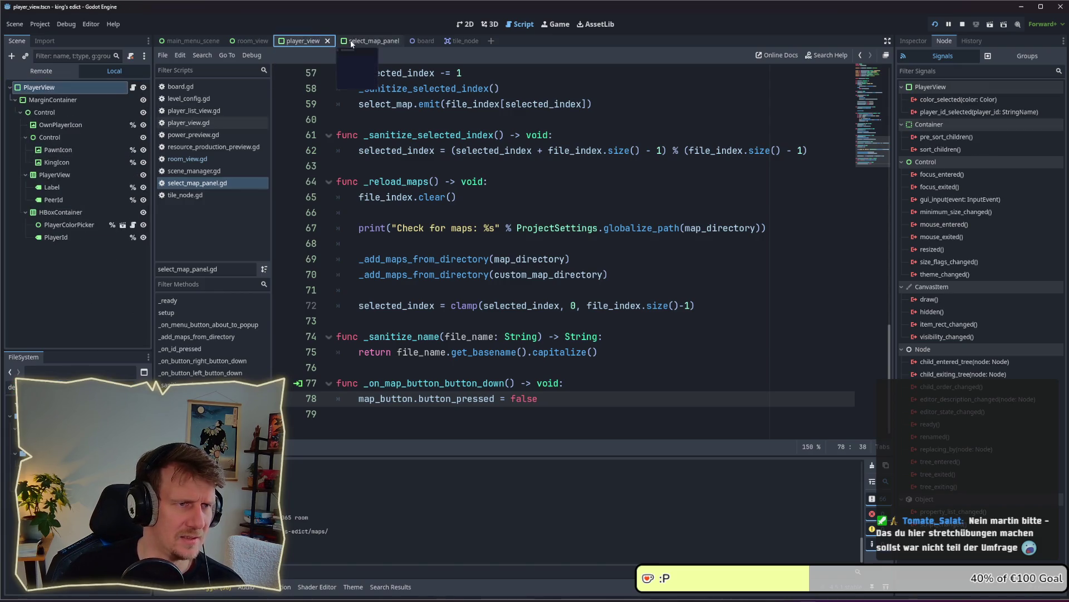
click(46, 88)
click(914, 41)
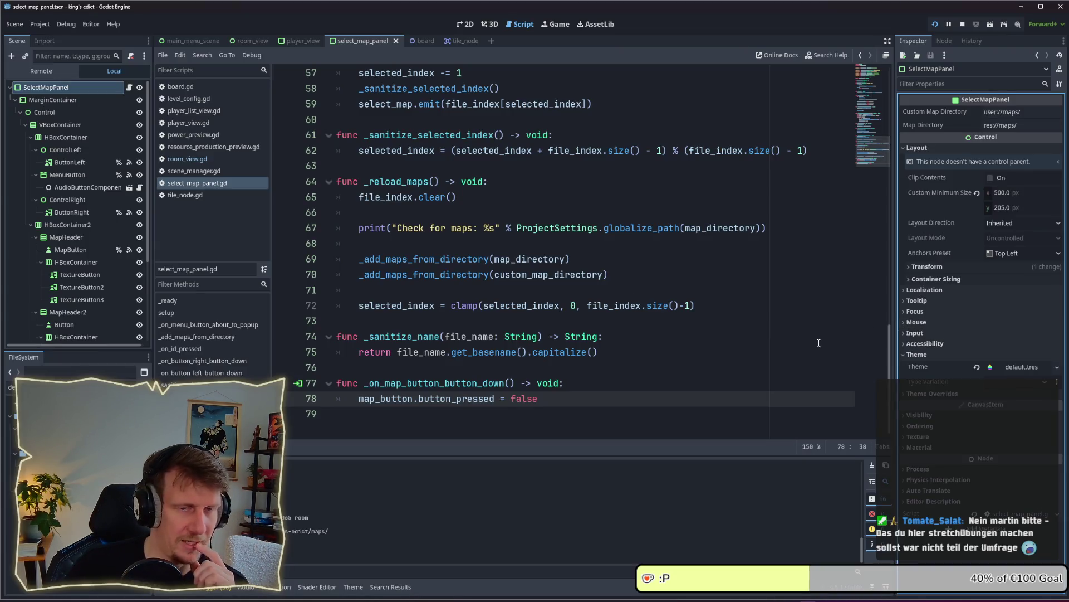
click(1030, 384)
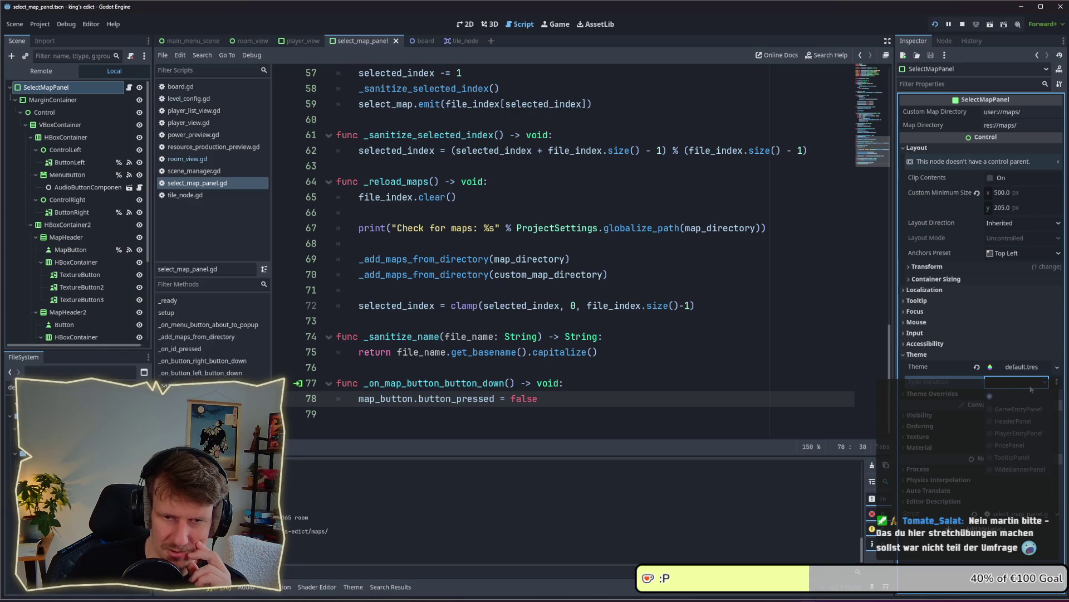
click(1027, 430)
key(ctrl+s)
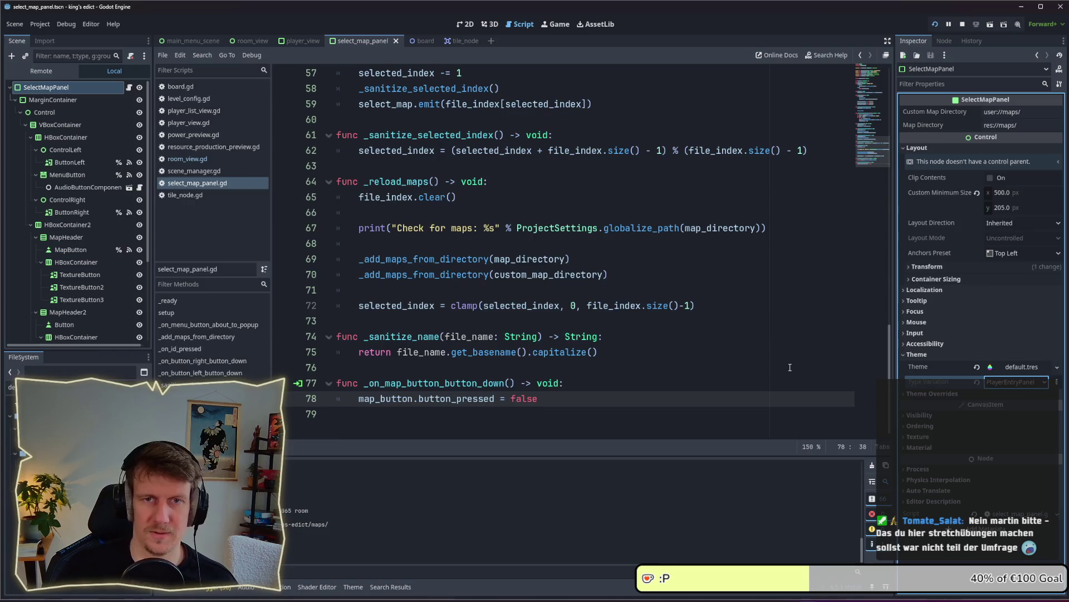
key(alt+Tab)
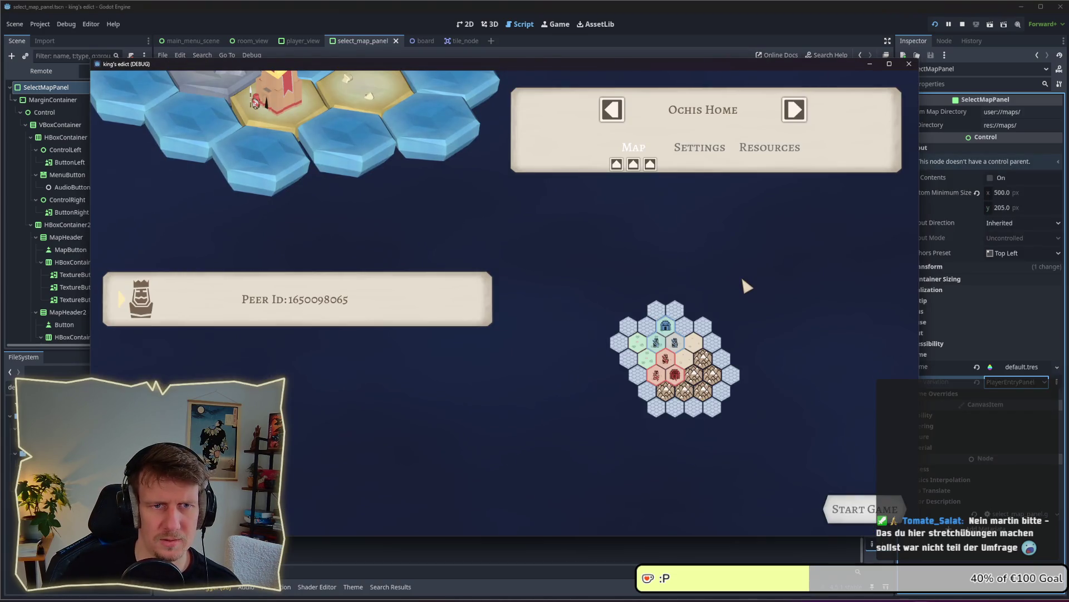
Cycle the maps forward past Sacred Mountain to Green Island.
click(616, 110)
click(615, 111)
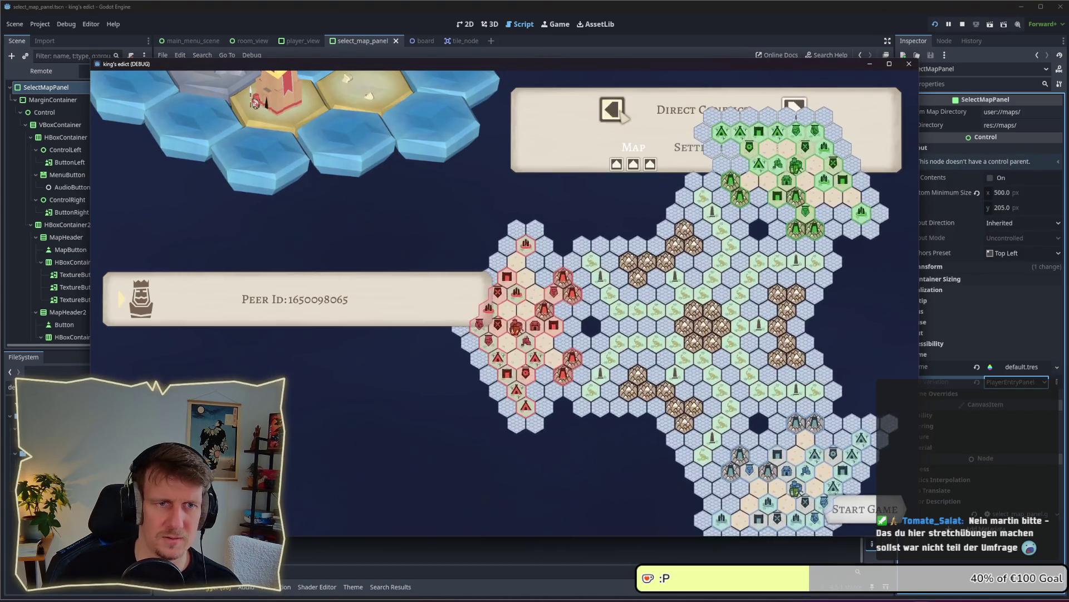
click(617, 111)
click(620, 112)
click(620, 111)
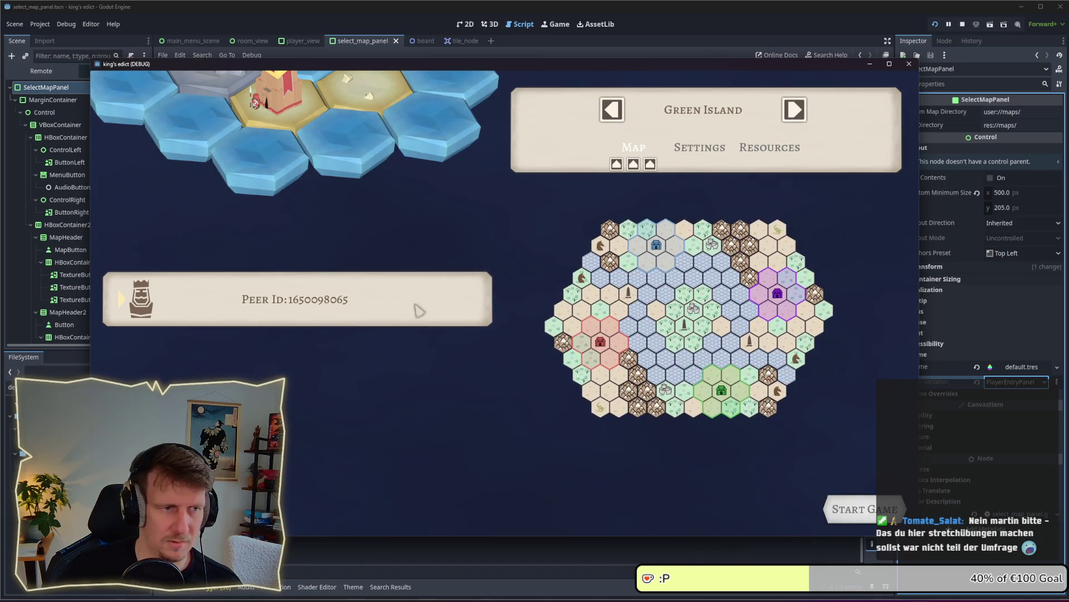
Quit the other window's match, reach map selection again, then stop and relaunch the project.
key(alt+Tab)
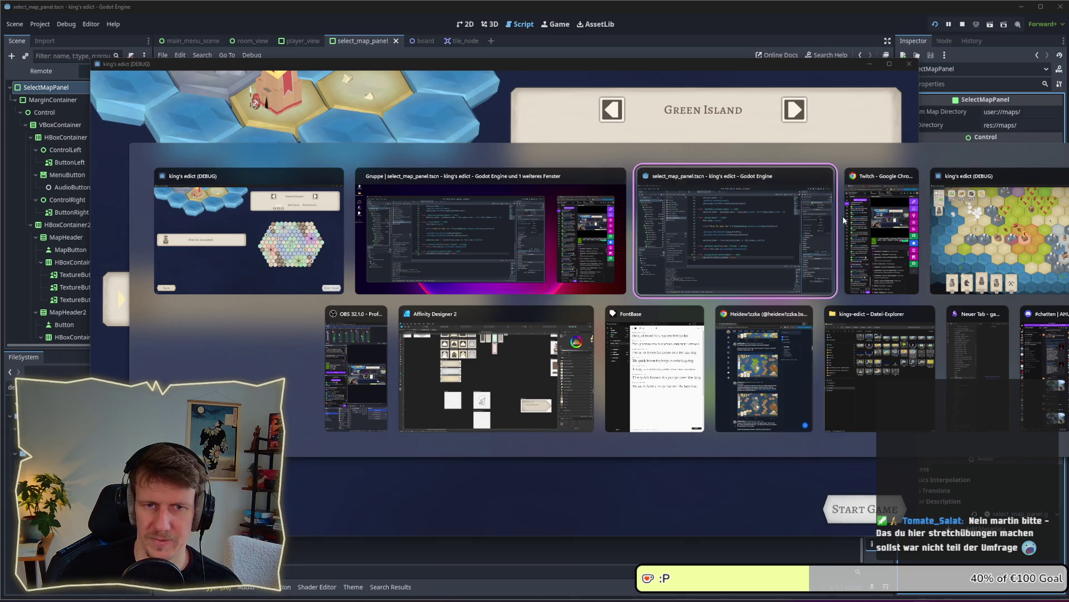
click(1001, 239)
key(Escape)
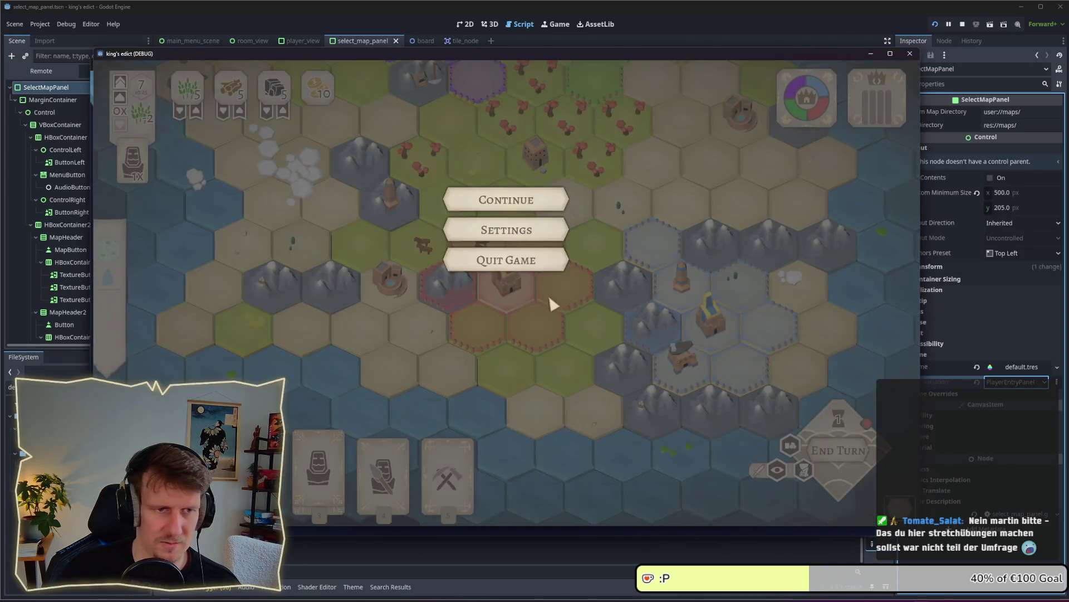
click(523, 259)
click(563, 329)
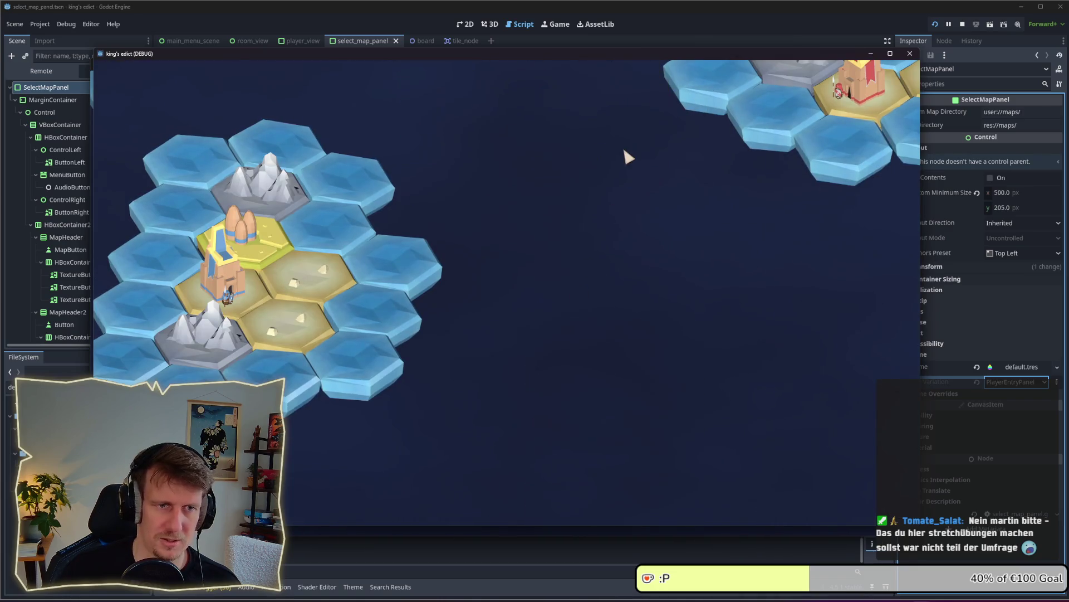
click(626, 149)
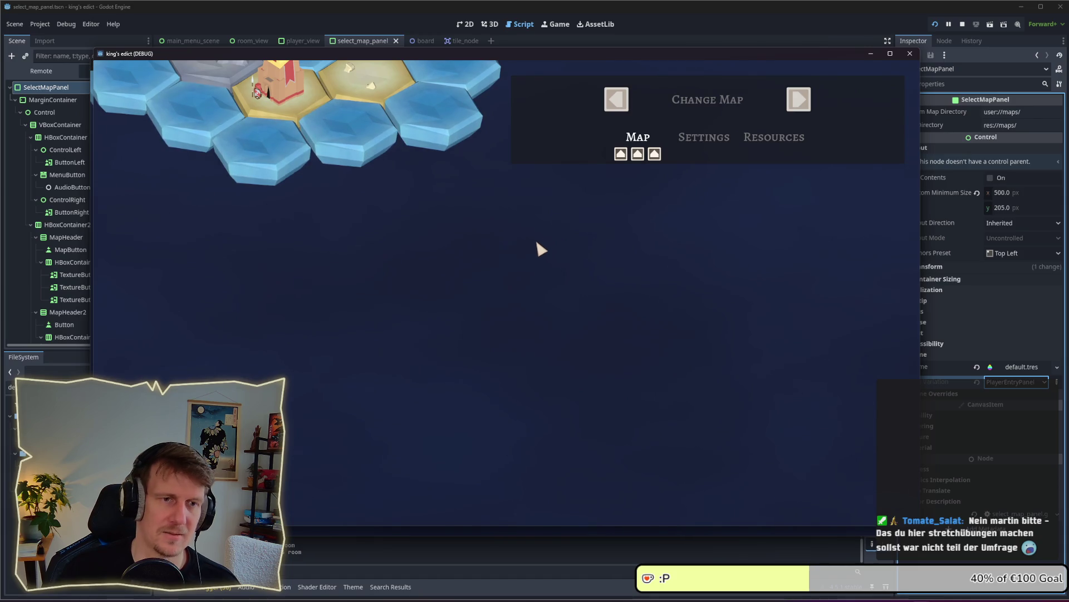
key(alt+Tab)
click(962, 24)
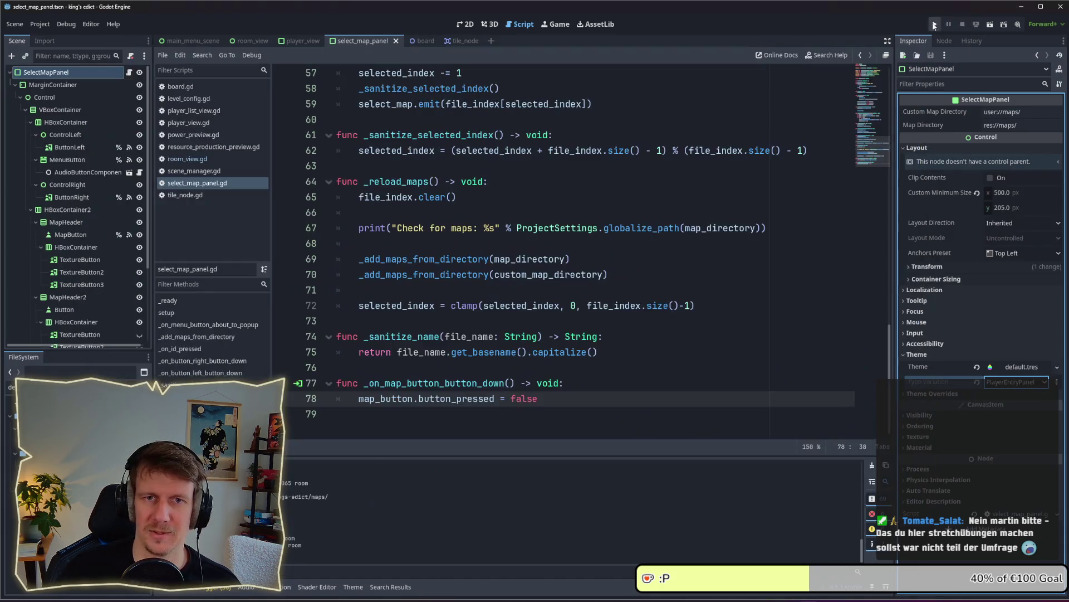
click(935, 24)
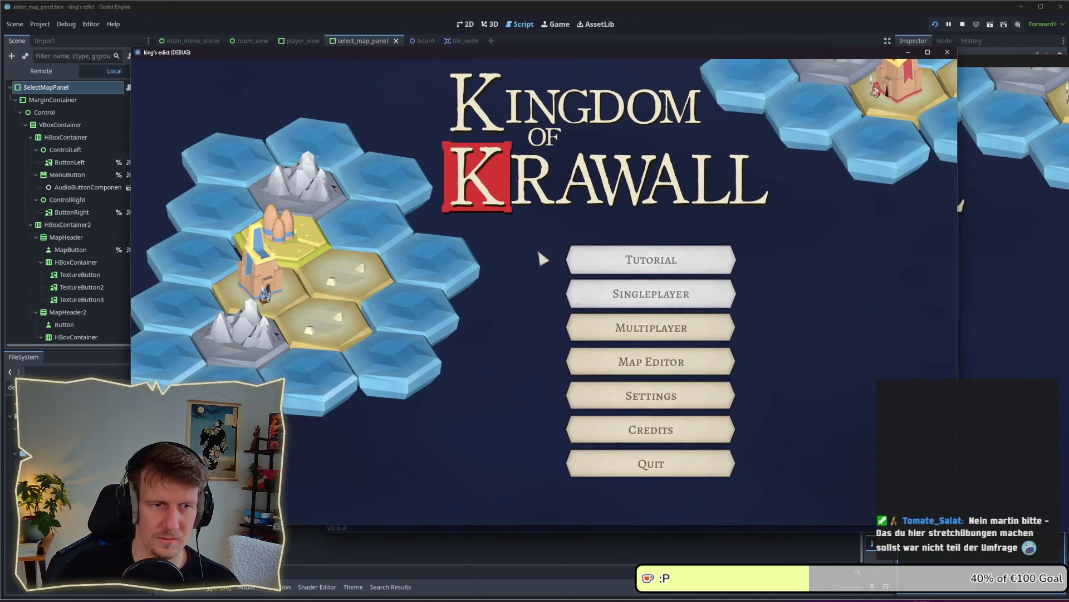
Create a multiplayer room in one window, join from the second, and assign red to the first player.
click(646, 336)
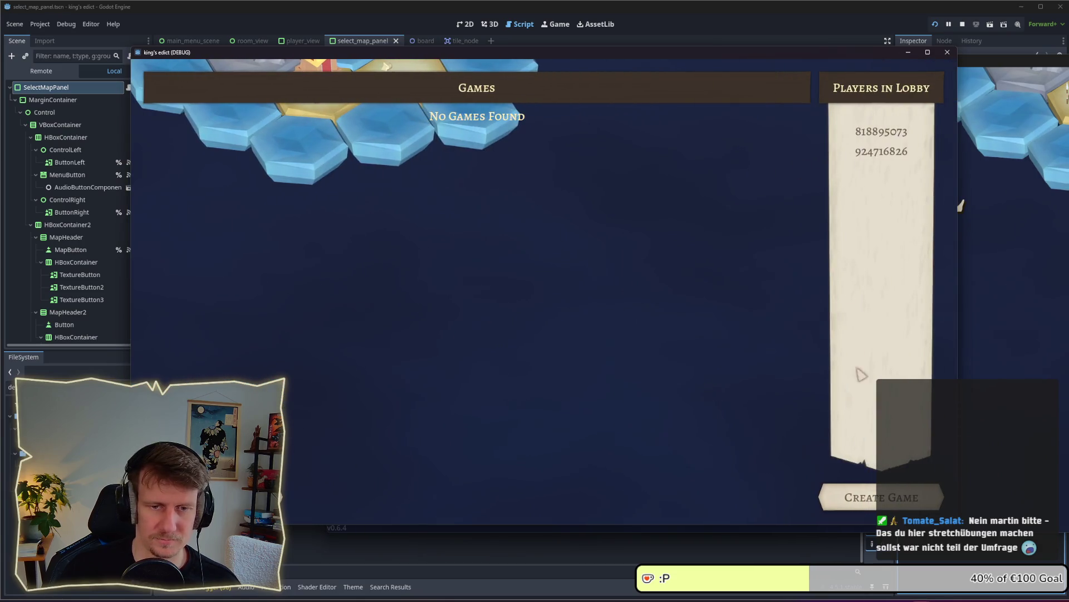
click(869, 497)
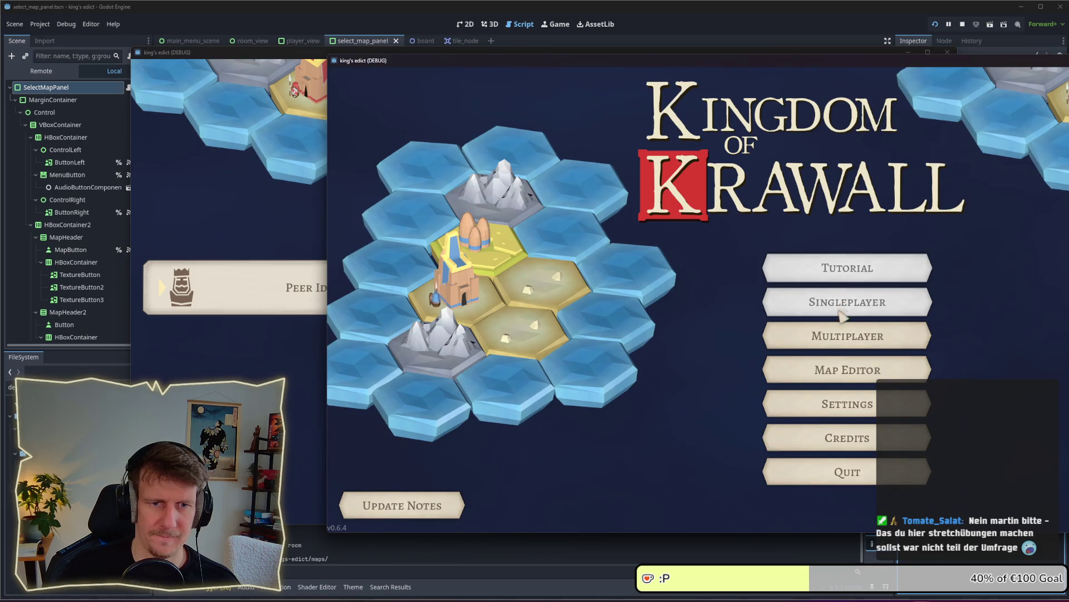
click(844, 335)
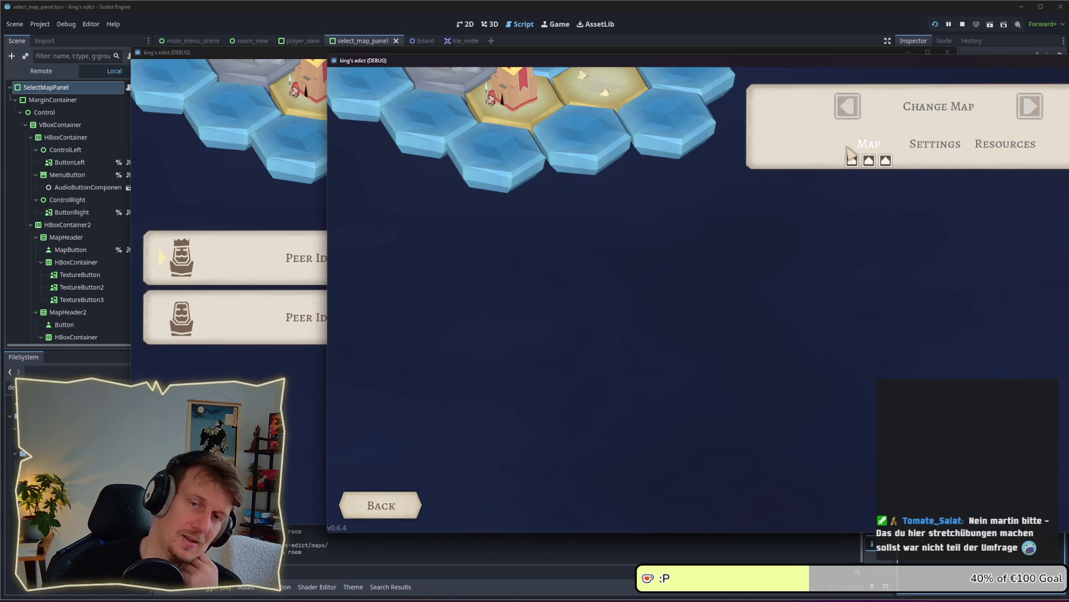
click(322, 409)
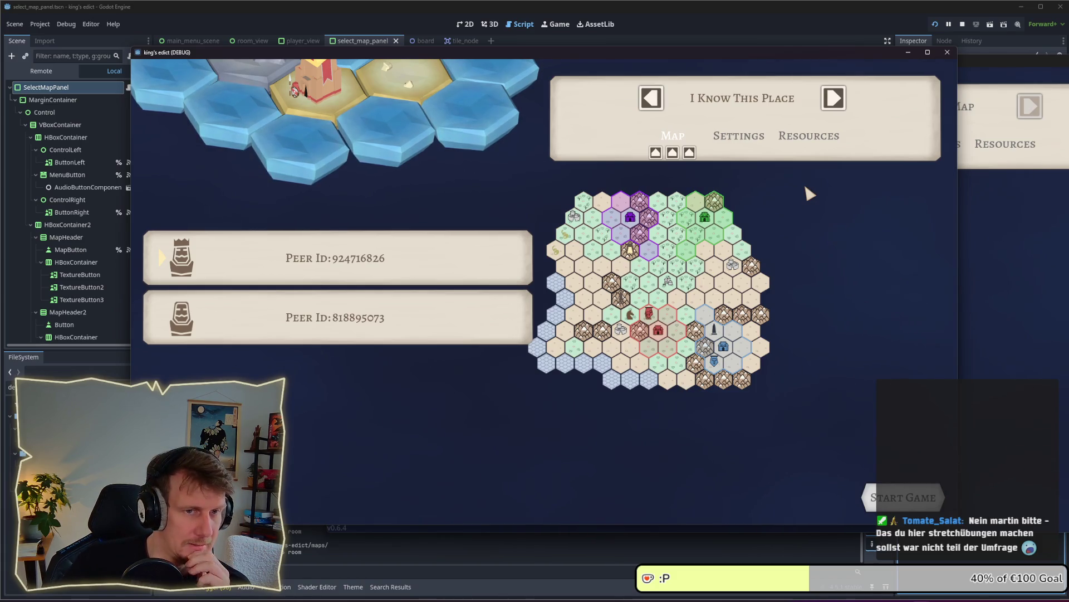
click(1027, 226)
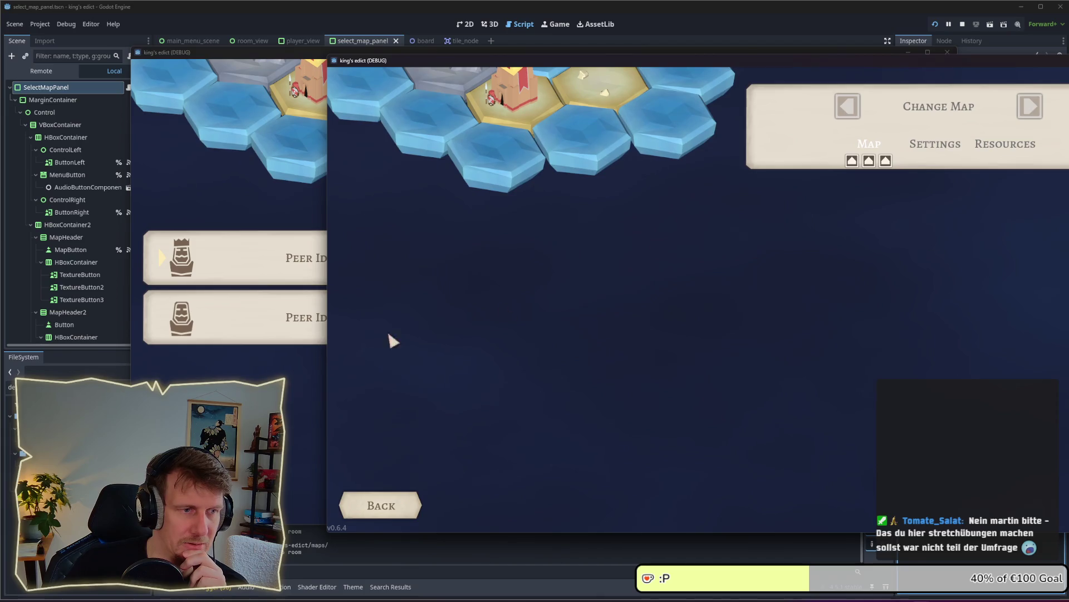
click(256, 376)
click(659, 329)
click(979, 253)
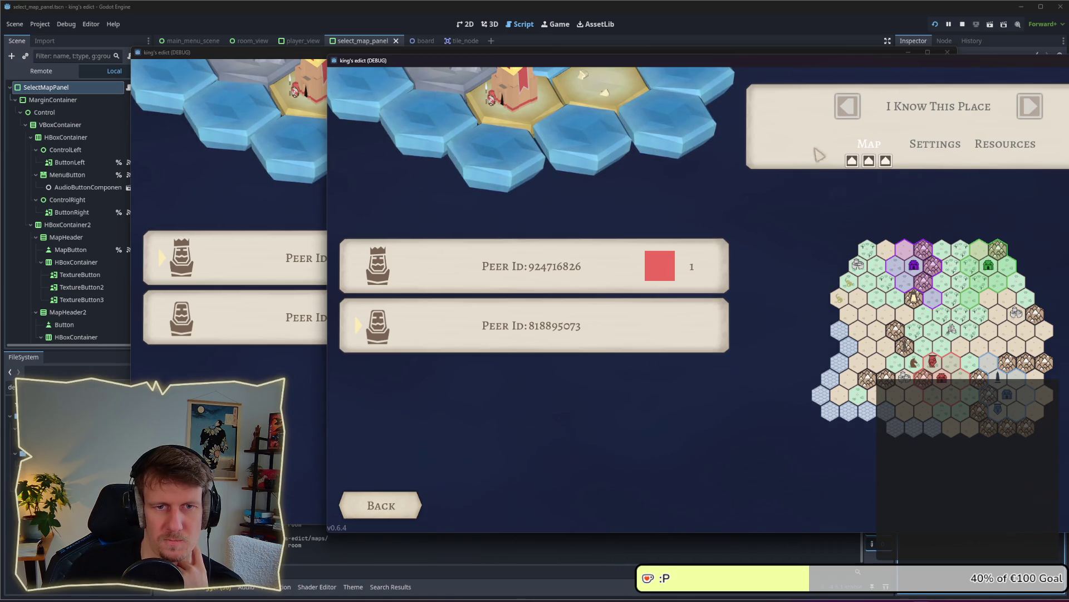
Cycle the host's maps to The Line, press the Map button, then select TextureButton3.
click(218, 185)
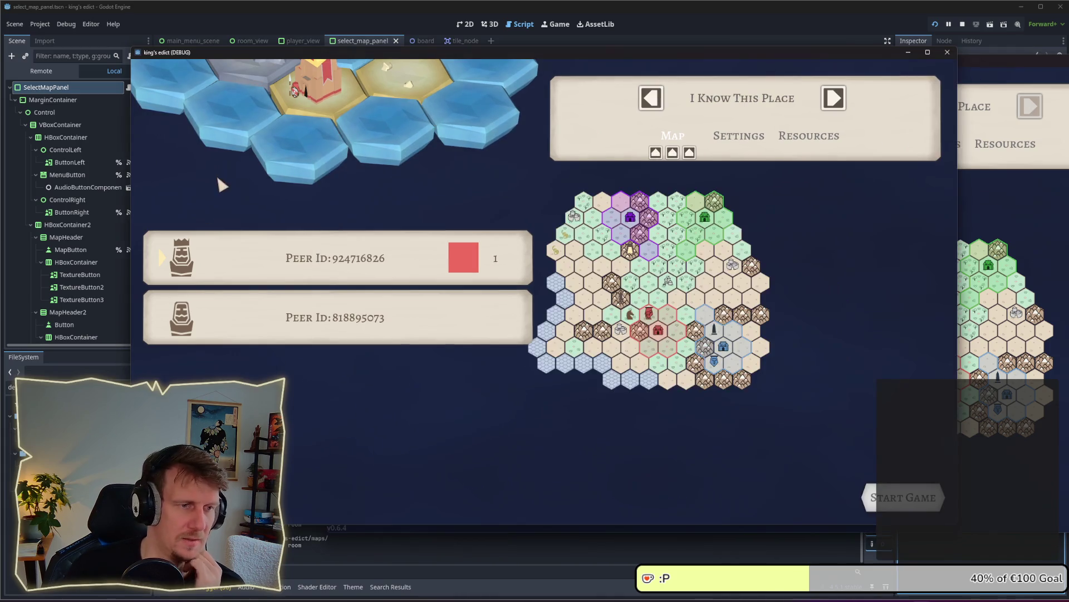
click(652, 98)
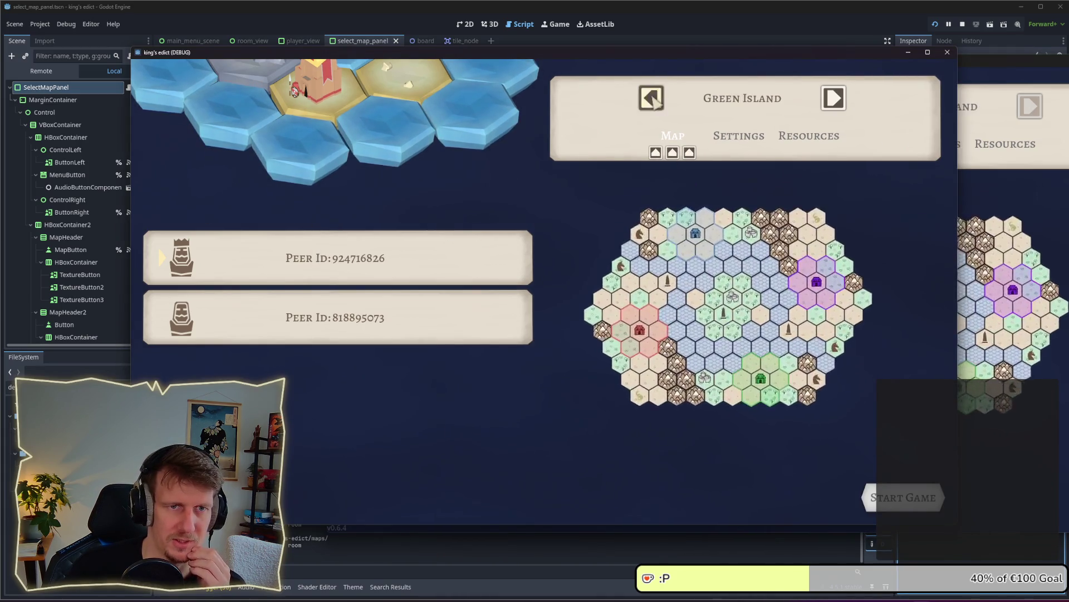
click(652, 99)
click(652, 98)
click(652, 99)
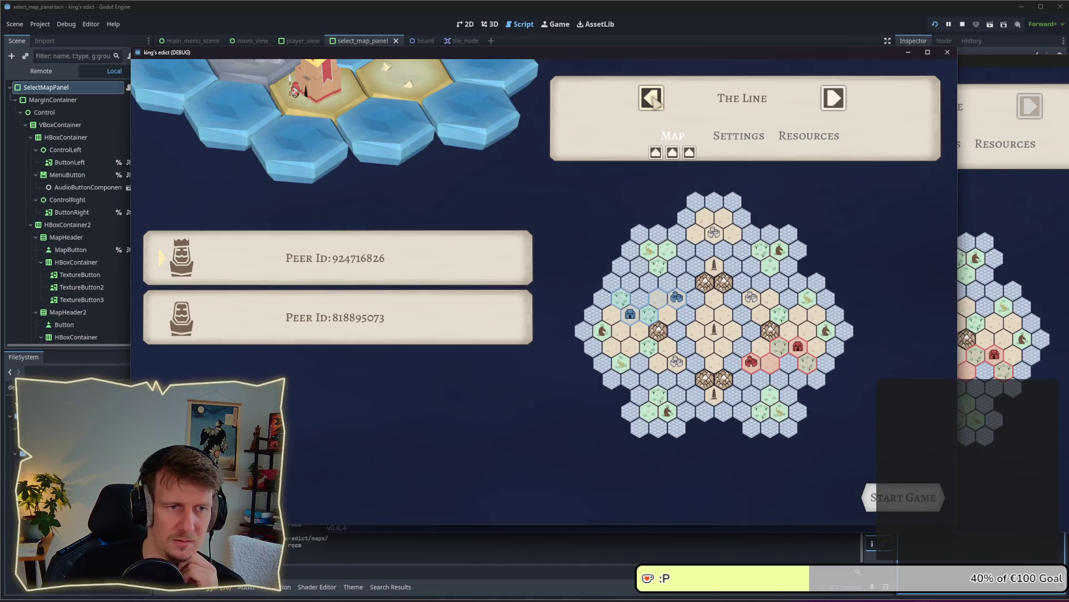
click(657, 153)
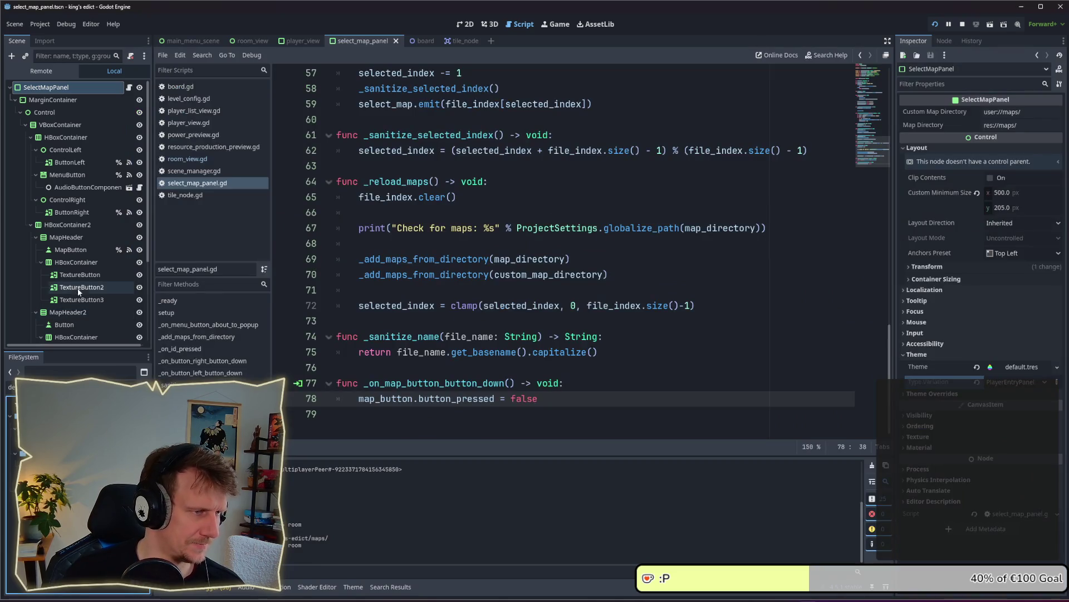
click(80, 275)
click(83, 299)
Delete the TextureButton3 node and rename the first TextureButton to RandomMapButton.
key(Delete)
key(Return)
double_click(84, 274)
text(RTa)
key(BackSpace)
key(BackSpace)
key(BackSpace)
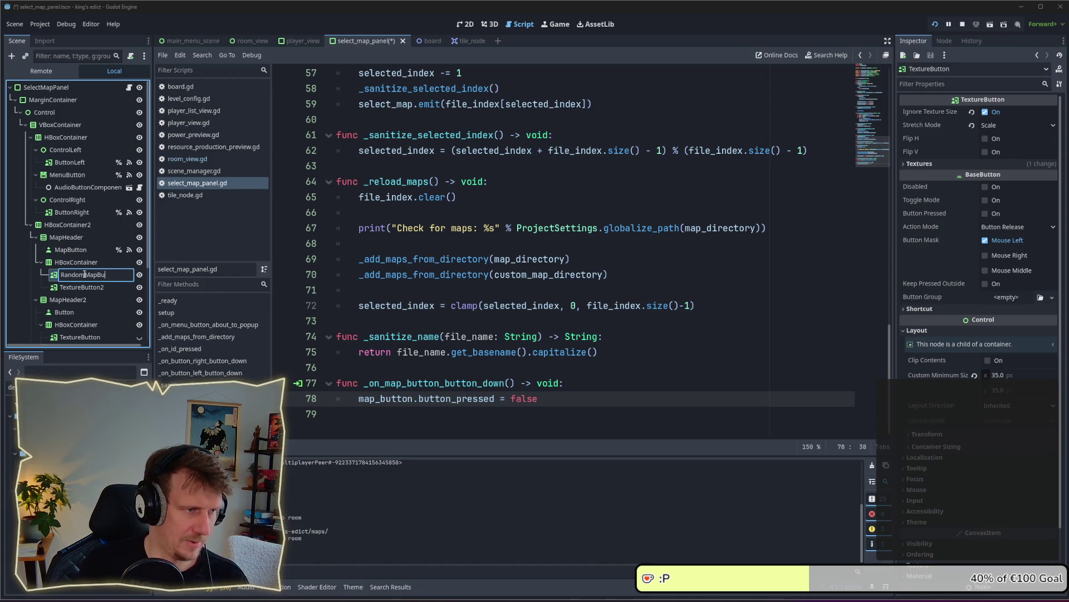
text(n)
key(Return)
Rename the TextureButton2 node to HideMapButton.
click(82, 286)
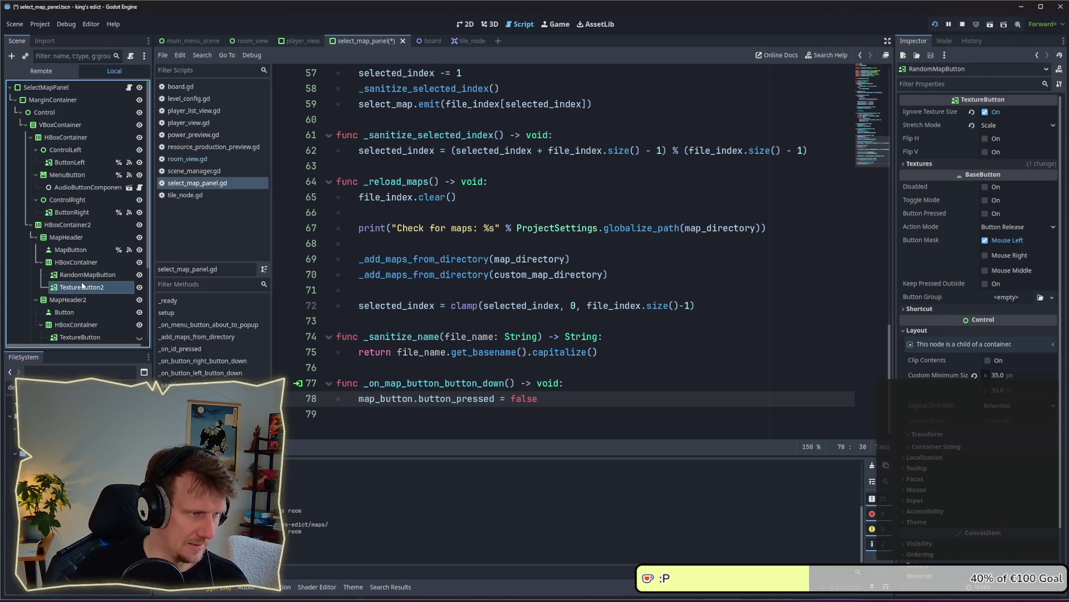
double_click(83, 287)
text(R)
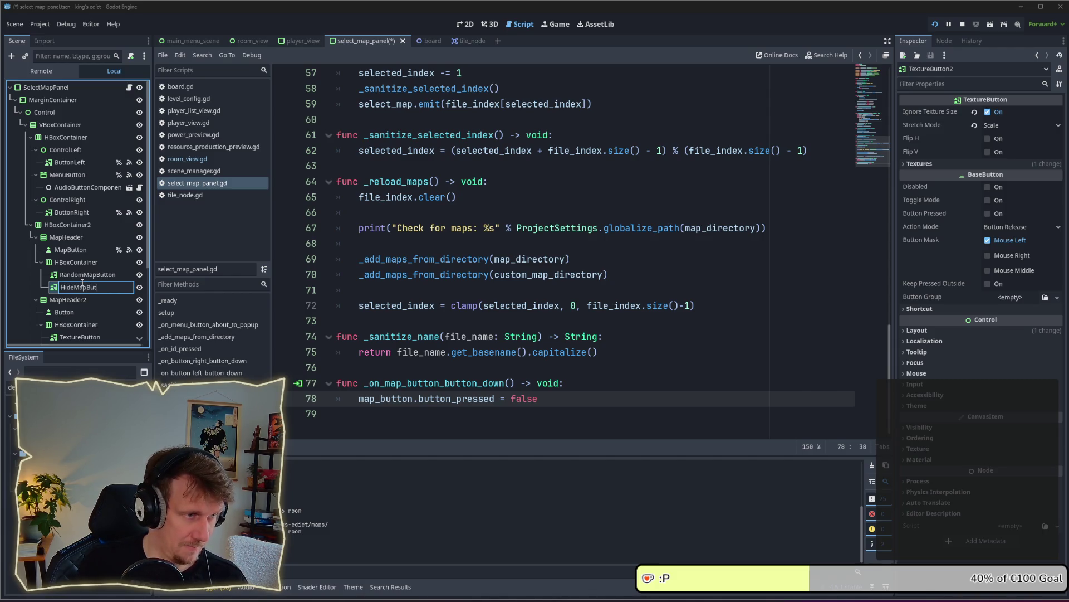
key(Return)
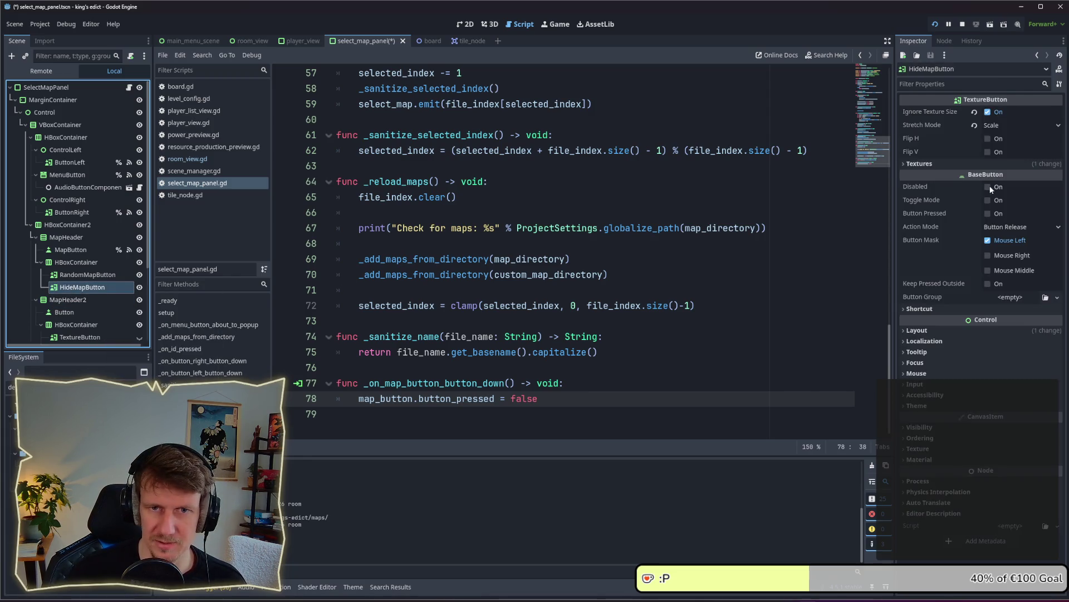
Toggle HideMapButton's Disabled property, reselect RandomMapButton and save the scene.
click(988, 187)
click(88, 275)
key(ctrl+s)
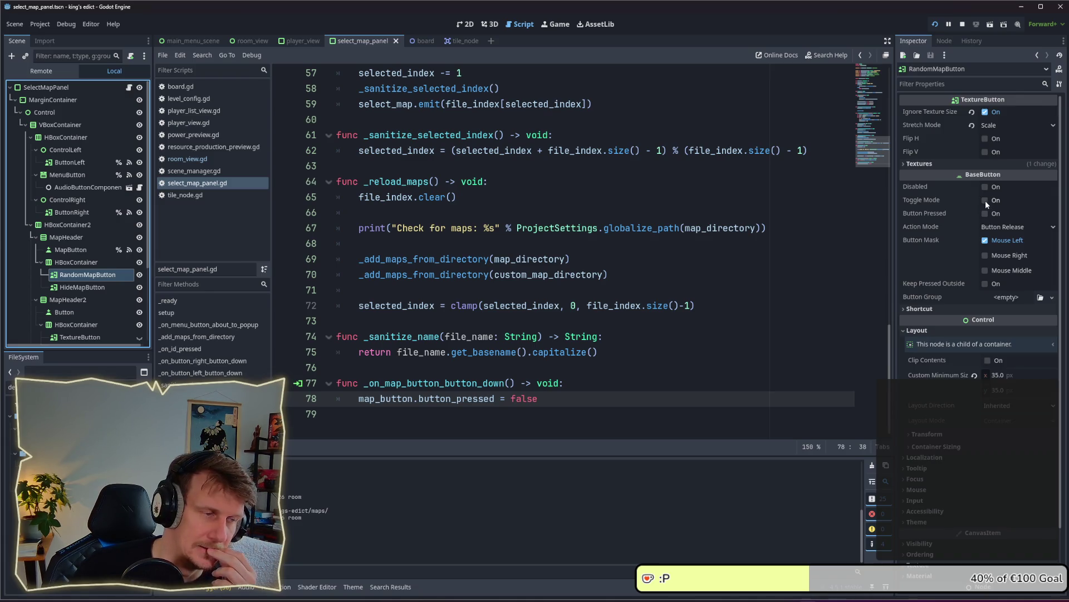
right_click(99, 275)
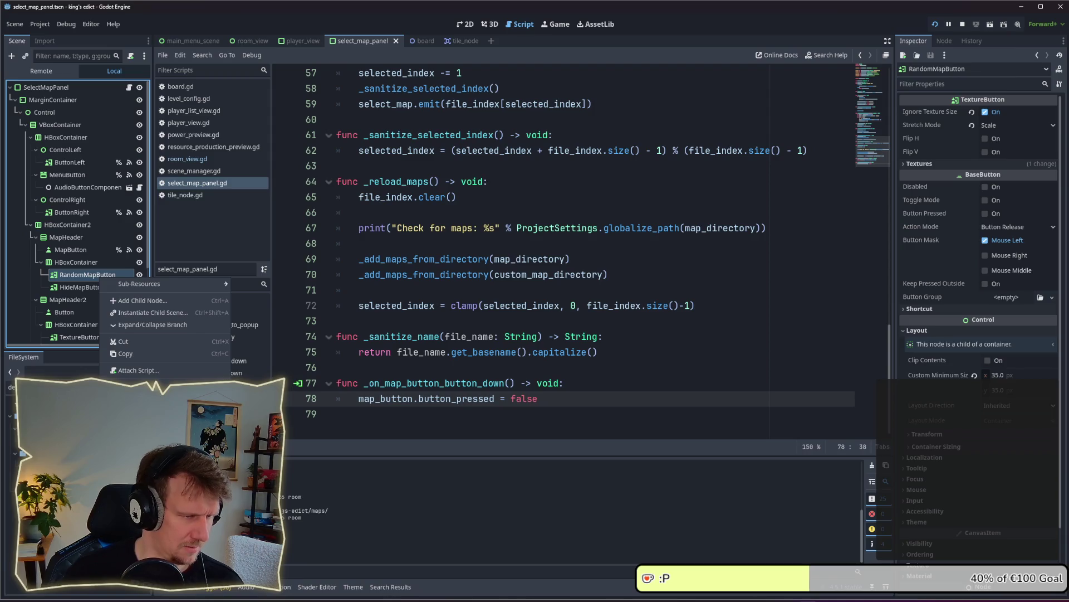
key(Escape)
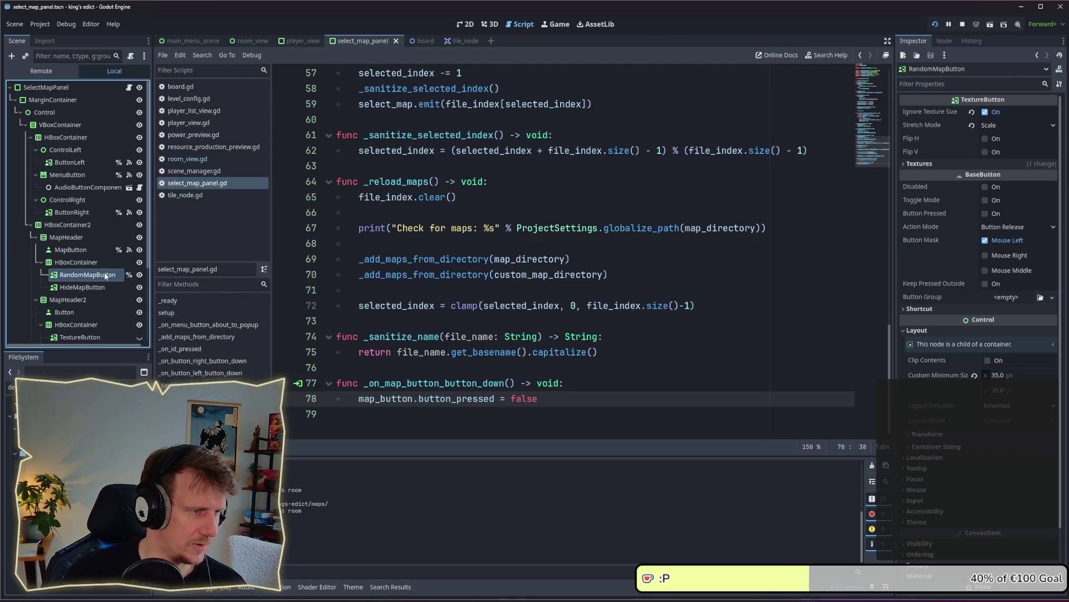
scroll(334, 223, up, 4)
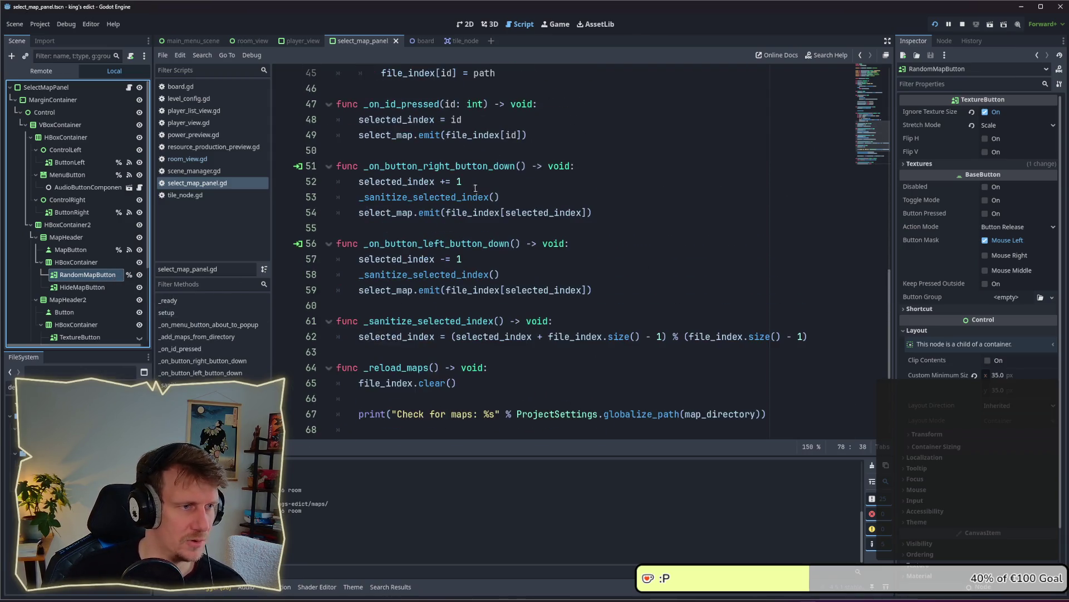
click(182, 161)
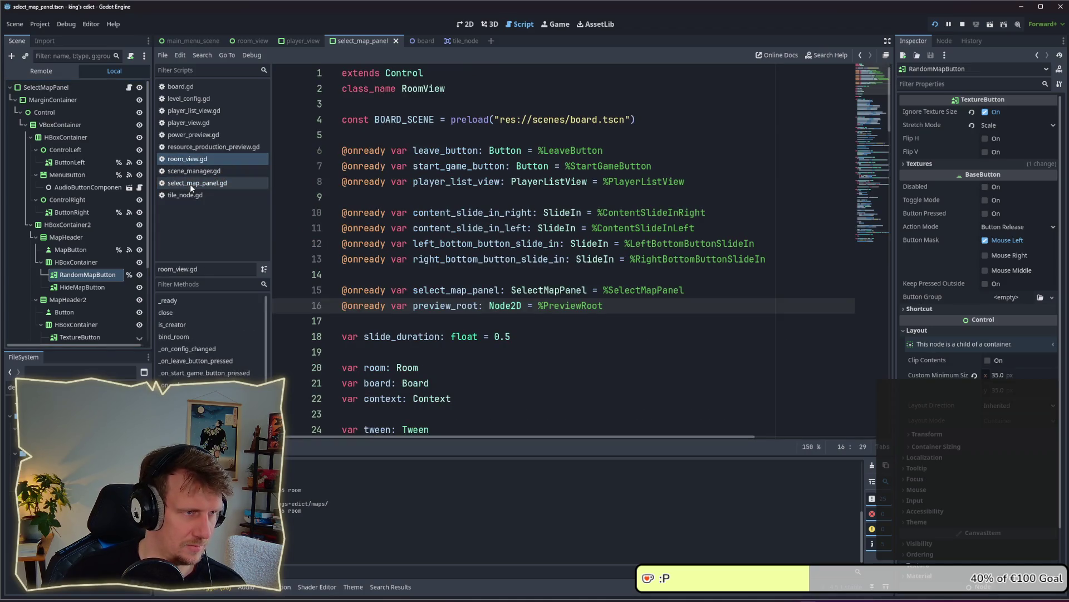
click(129, 87)
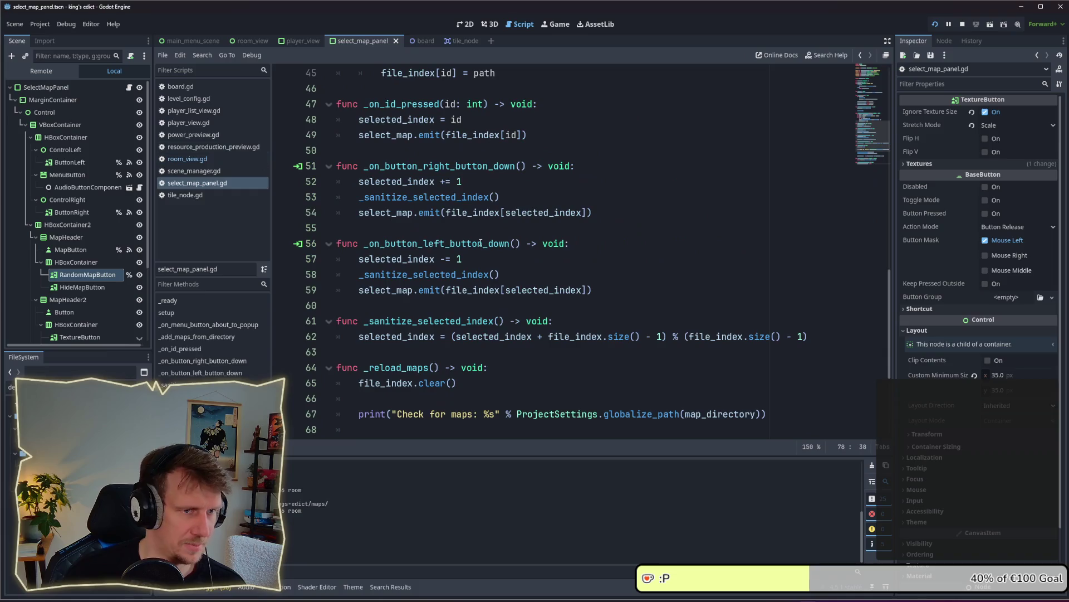
scroll(496, 287, down, 4)
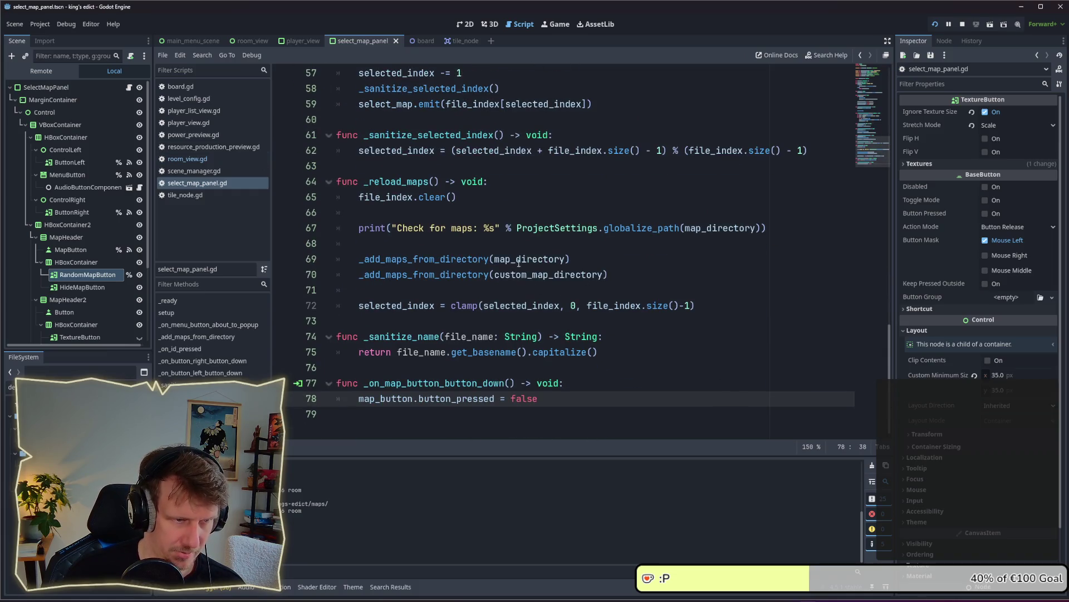
scroll(519, 262, up, 10)
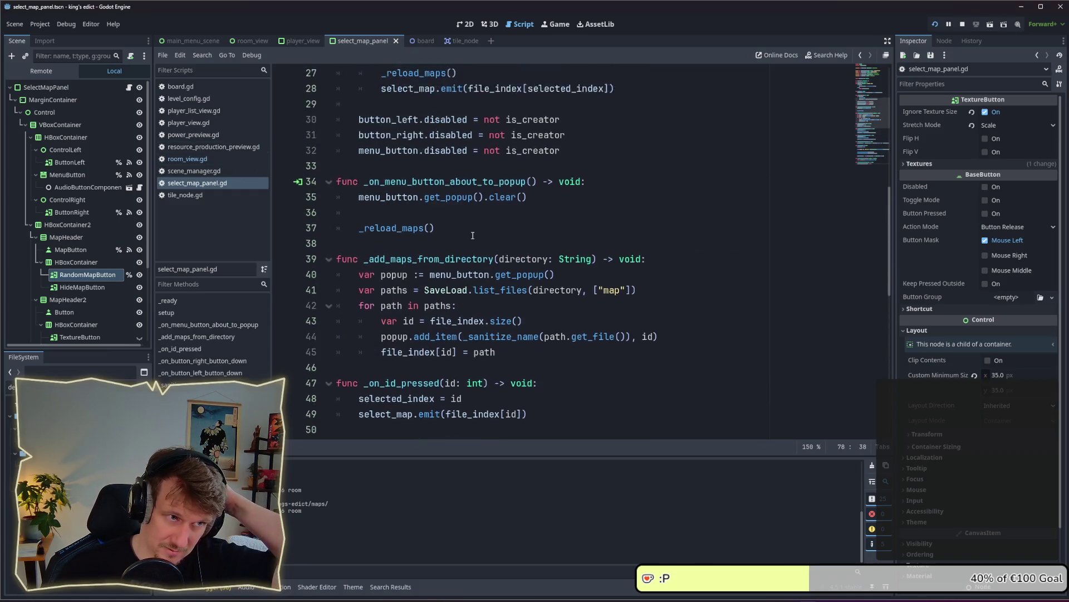
scroll(473, 236, up, 3)
click(562, 289)
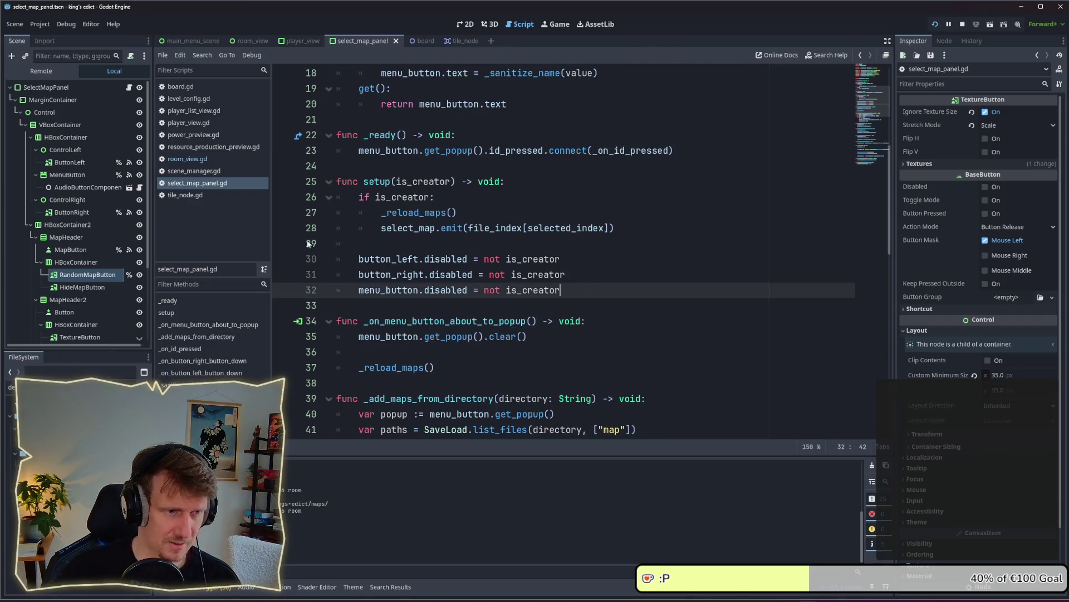
scroll(489, 227, up, 5)
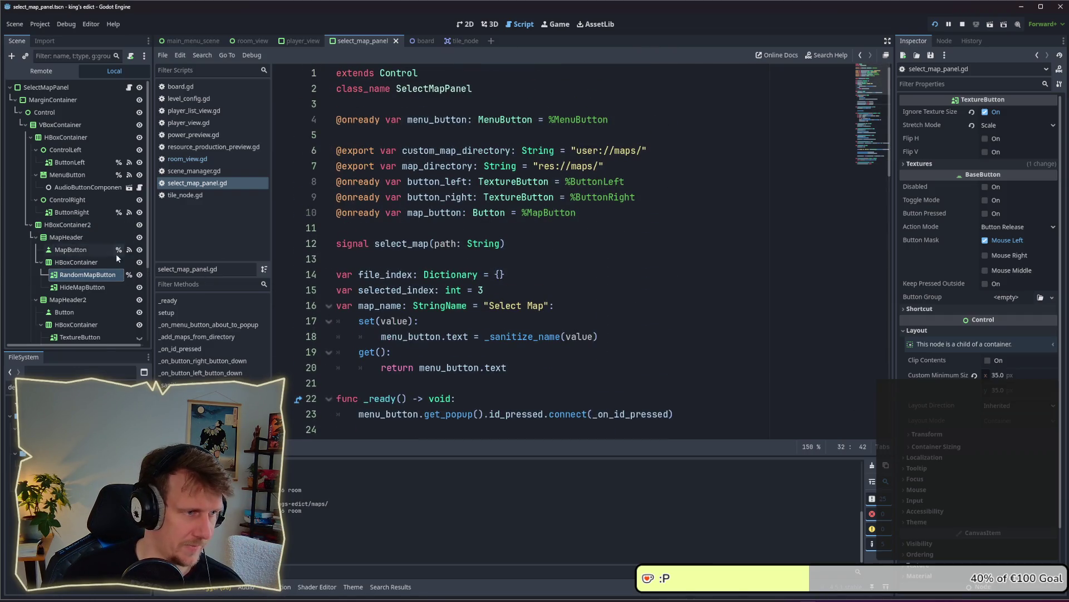
mouse_move(87, 275)
mouse_down()
mouse_move(128, 284)
mouse_move(311, 245)
mouse_move(479, 234)
mouse_move(481, 247)
mouse_up()
key(ctrl+s)
Add 'random_map_button.disabled = not is_creator' below line 33 in setup().
scroll(482, 247, down, 8)
click(579, 200)
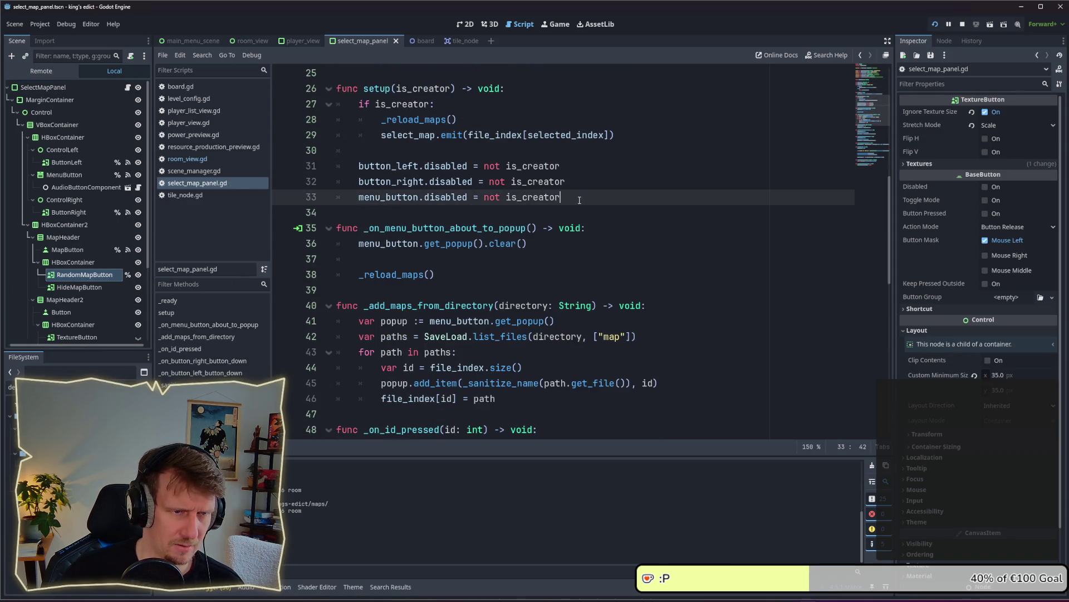
key(Return)
text(r)
key(Return)
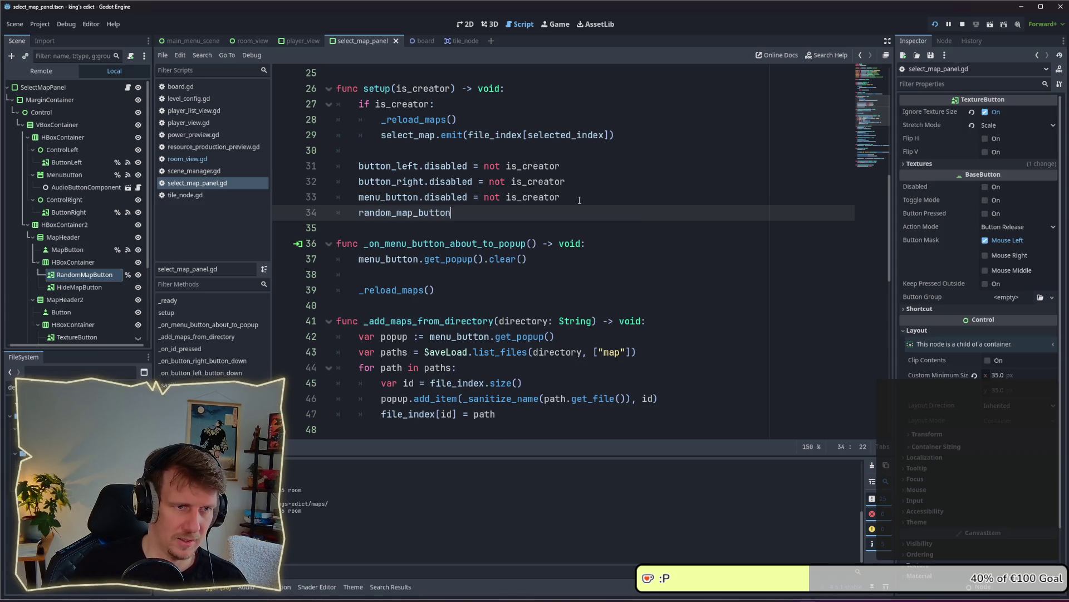
text(.diu)
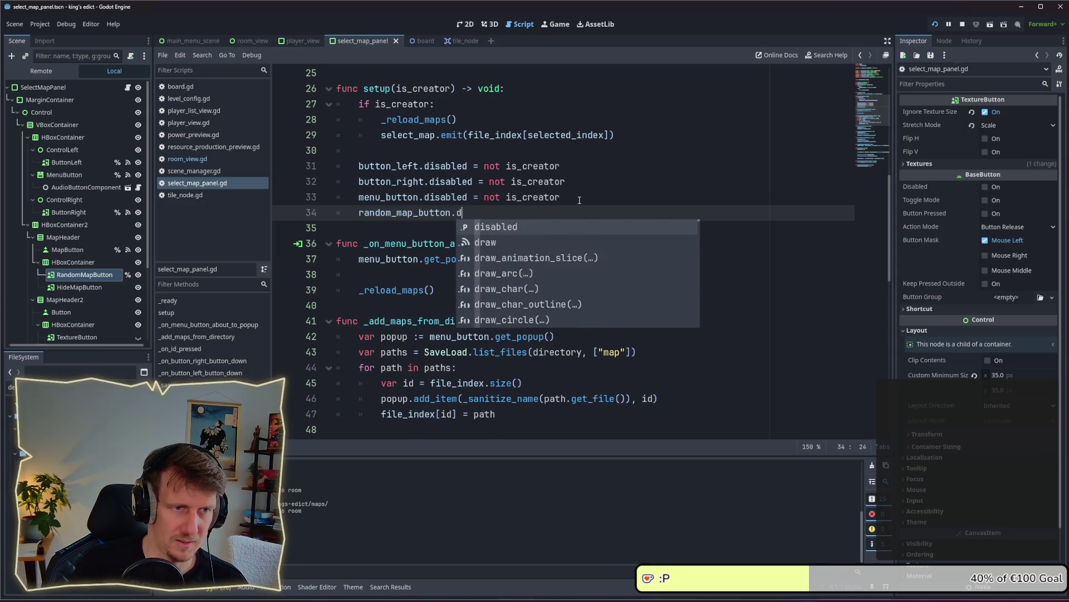
key(BackSpace)
key(BackSpace)
key(Return)
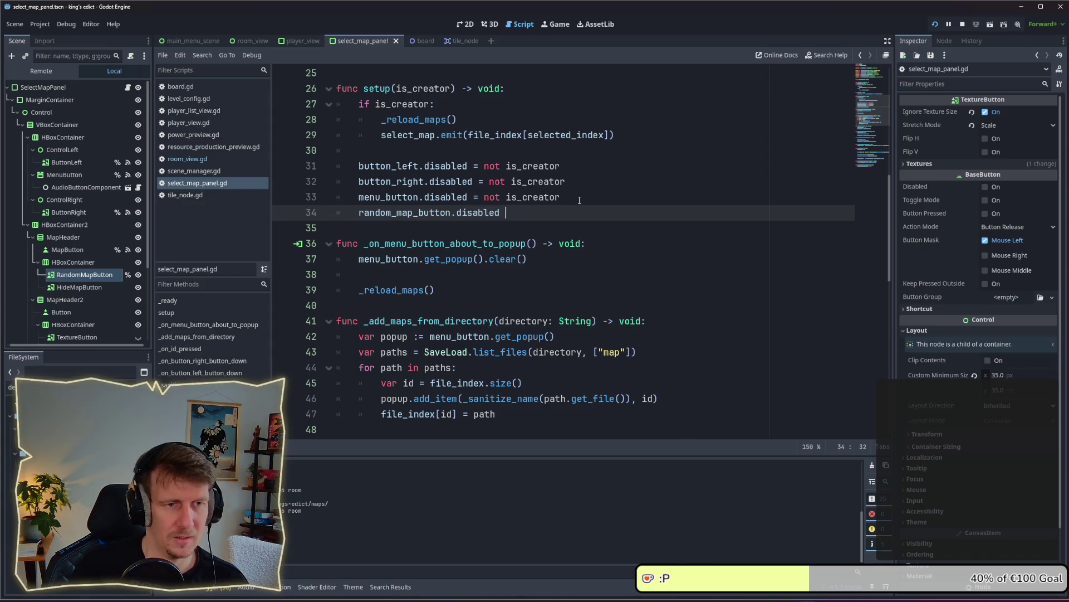
text(= not c)
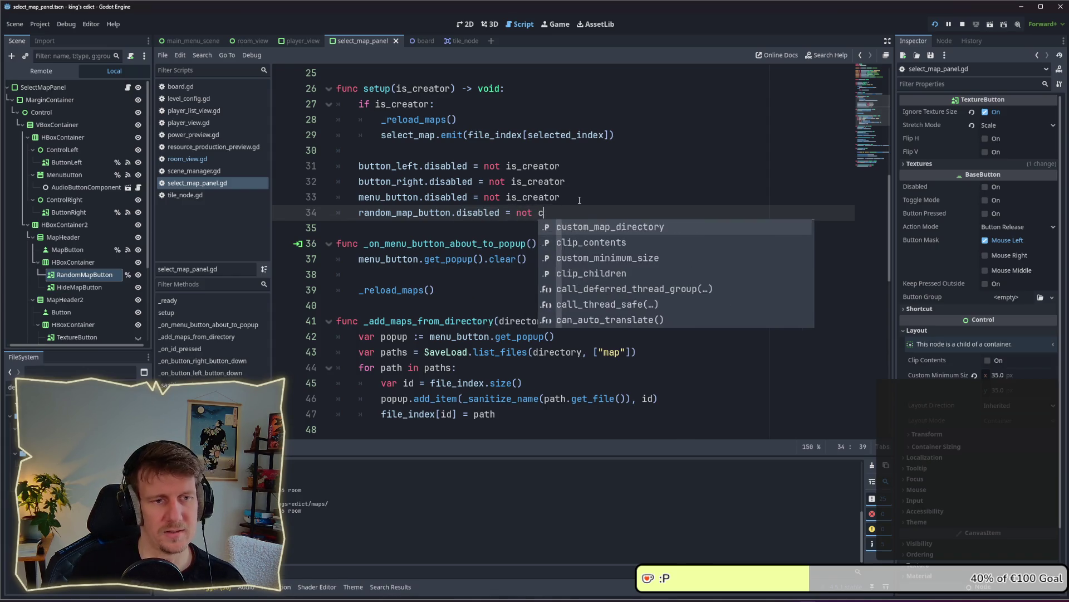
key(BackSpace)
text(is_)
key(Escape)
text(cre)
key(Return)
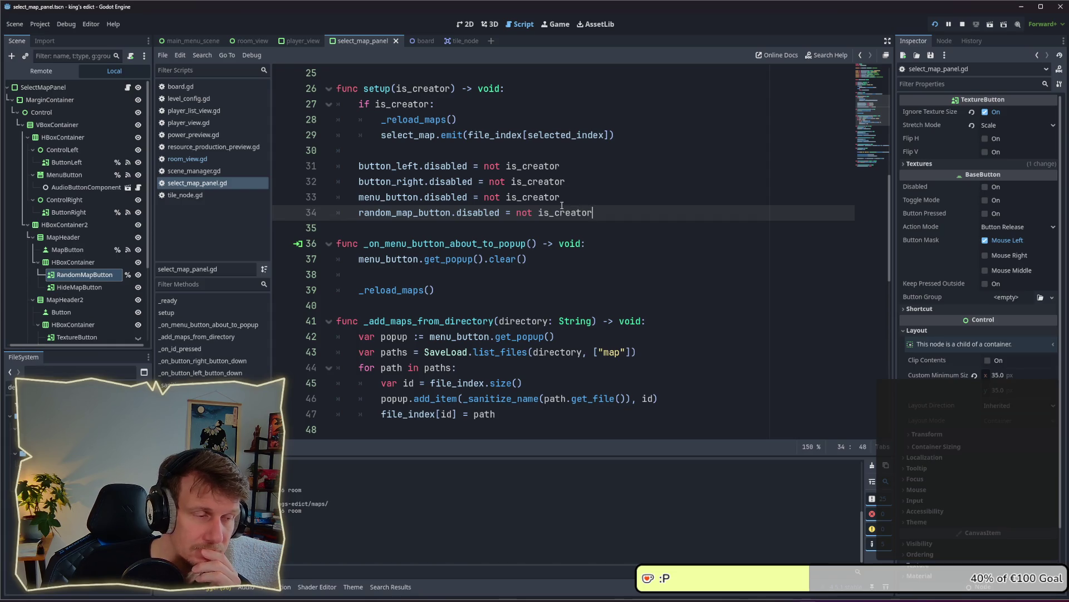
click(87, 275)
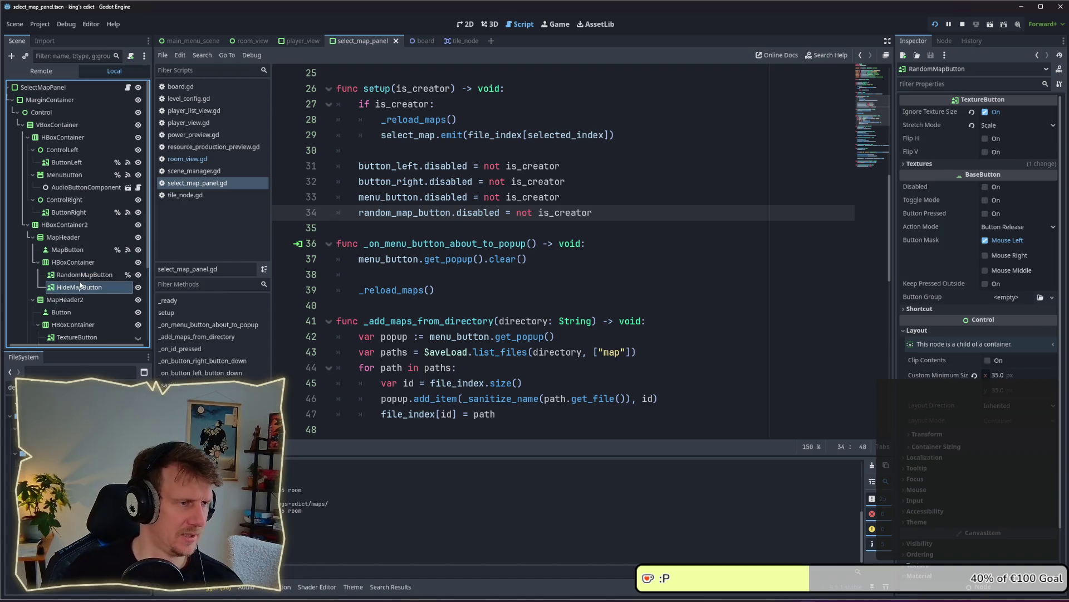
Connect RandomMapButton's button_down signal to a new handler and remove the extra blank line.
click(944, 41)
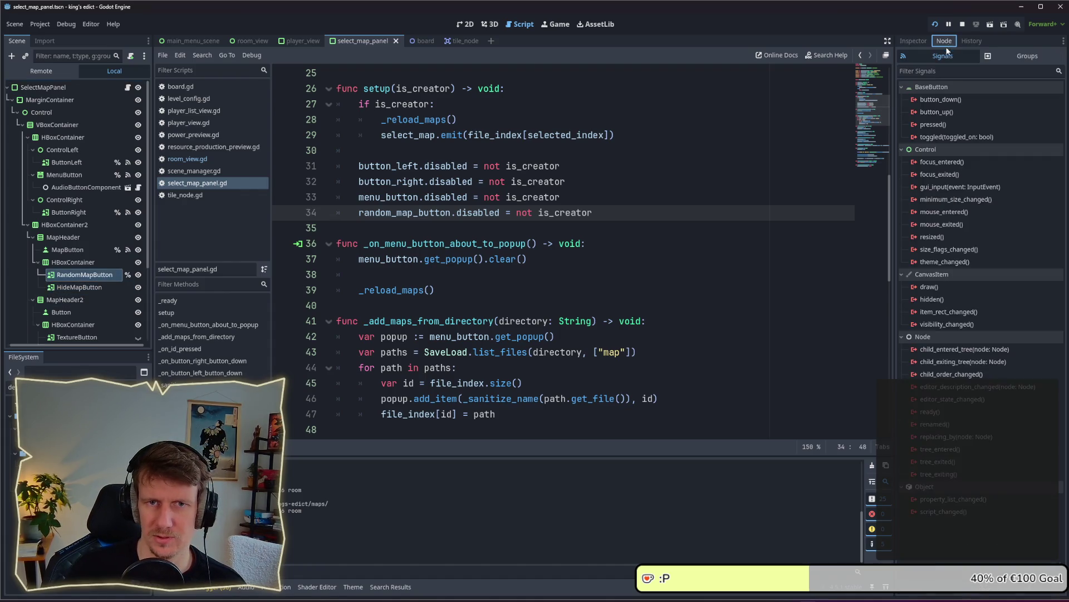
double_click(941, 100)
click(722, 406)
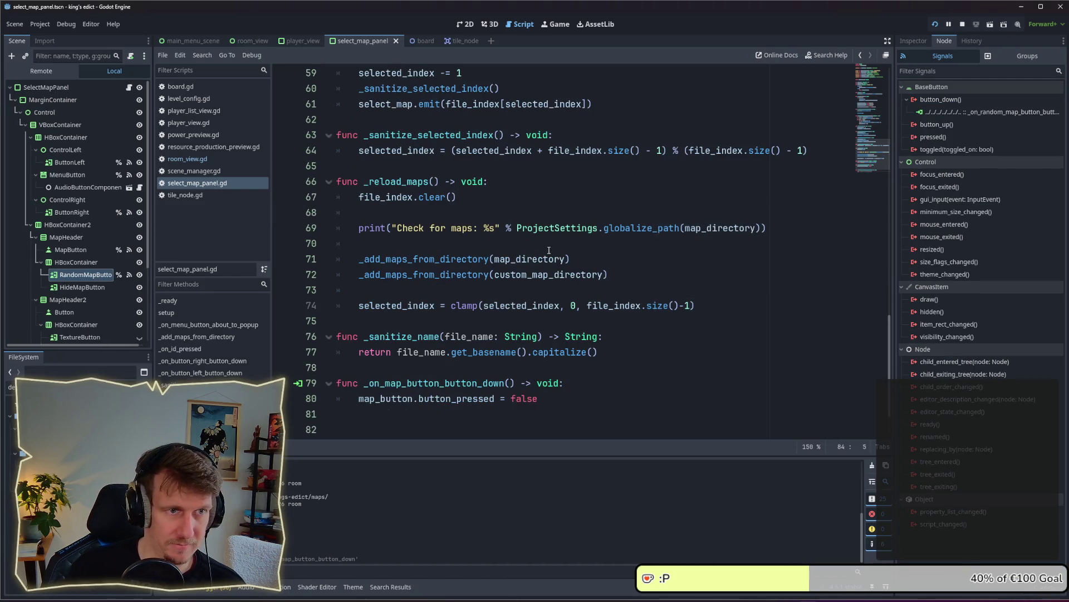
click(452, 364)
key(BackSpace)
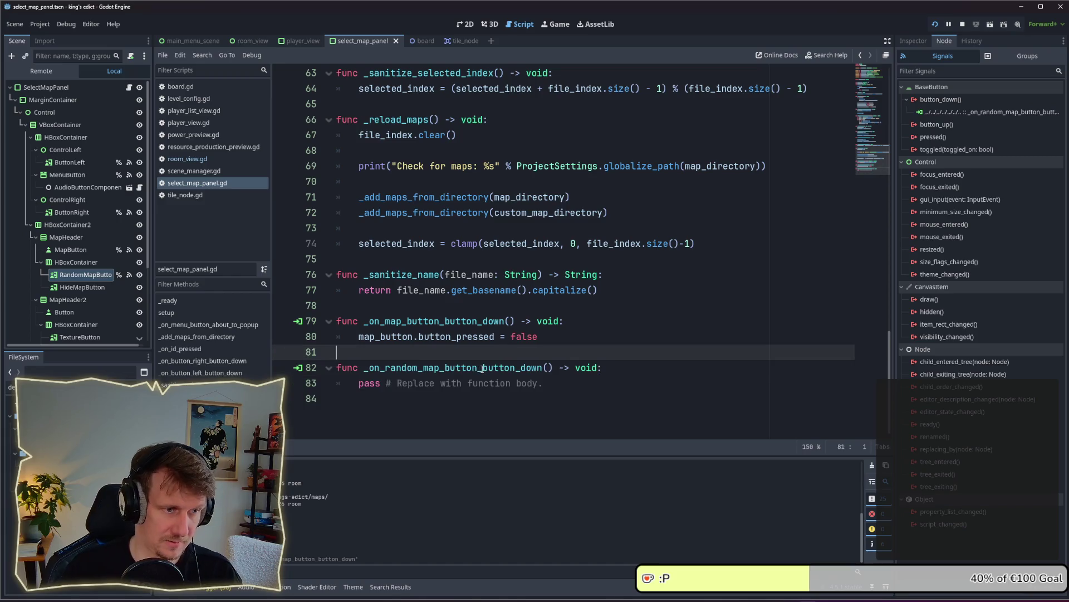
click(568, 384)
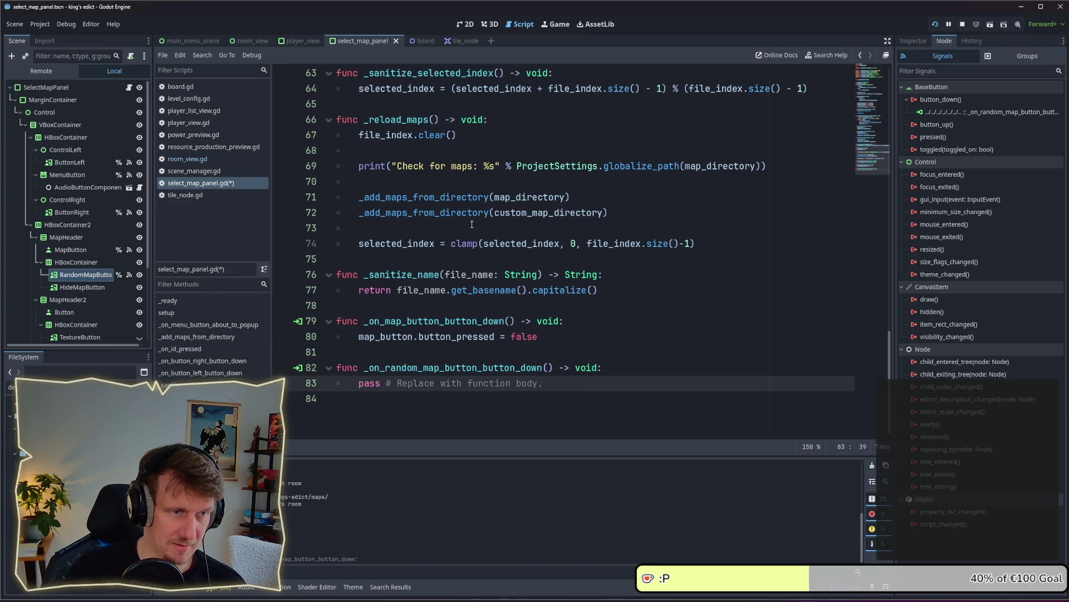
Replace the handler's pass with the copied clamp line and paste in the index-update lines.
drag(706, 243, 357, 246)
key(ctrl+c)
drag(551, 383, 357, 384)
key(ctrl+v)
scroll(483, 358, up, 2)
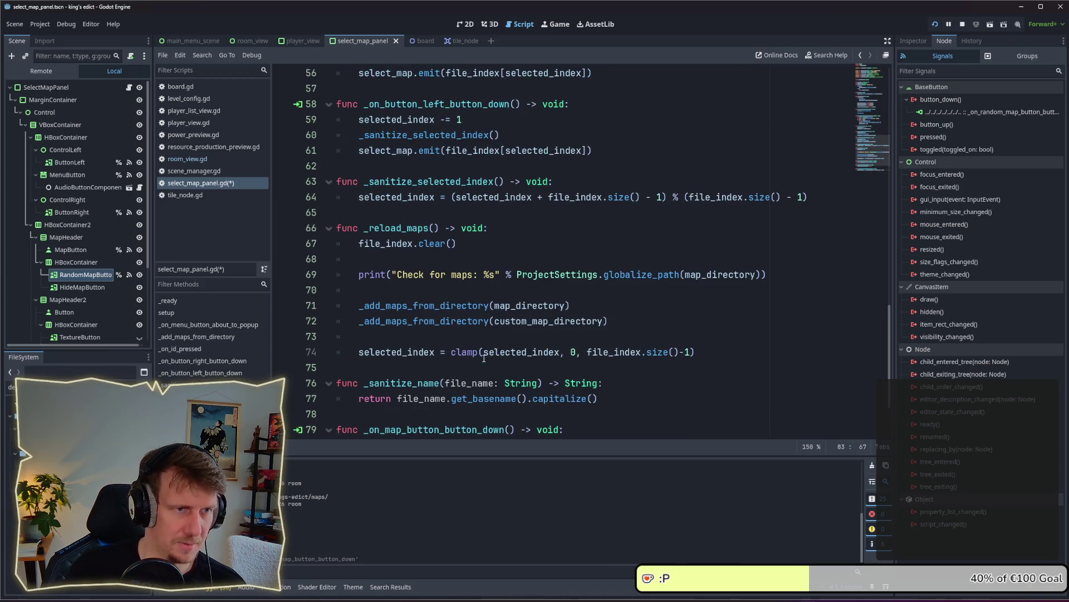
mouse_move(600, 145)
mouse_down()
mouse_move(362, 135)
mouse_move(359, 119)
mouse_up()
scroll(692, 404, down, 2)
click(704, 407)
key(Return)
key(ctrl+v)
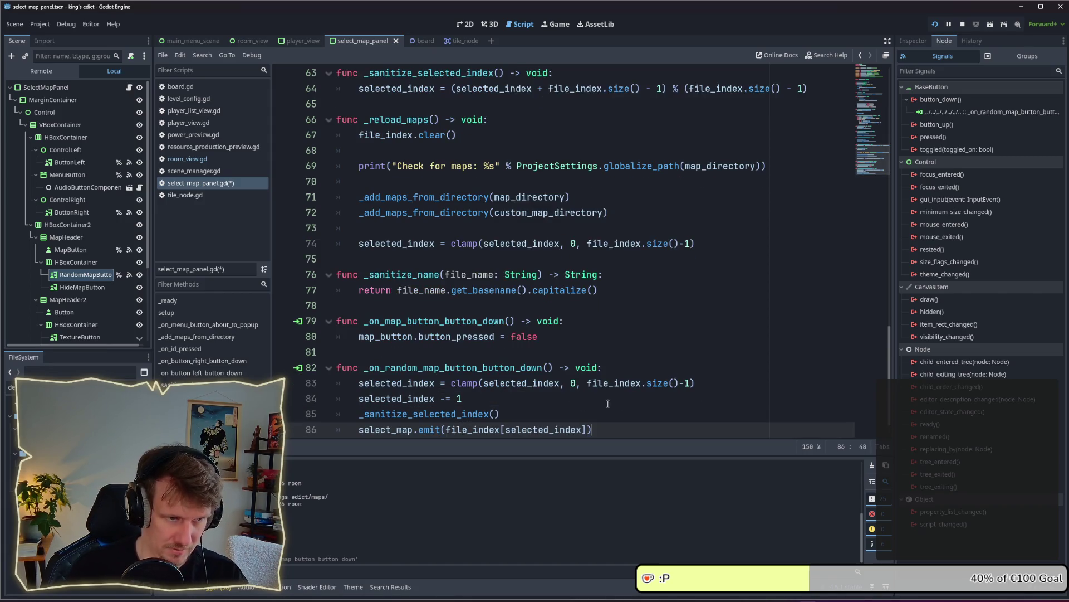
drag(716, 386, 451, 382)
Change line 83 to randi_range(0, file_index.size() - 1) and save the script.
text(rna)
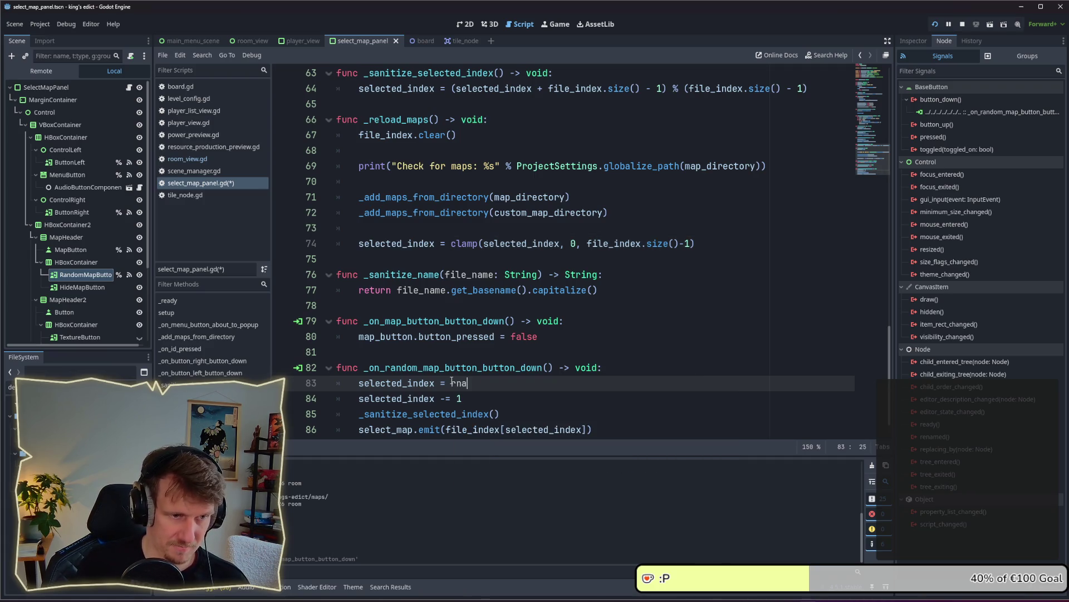
key(BackSpace)
key(BackSpace)
text(and)
key(Down)
key(Down)
key(Down)
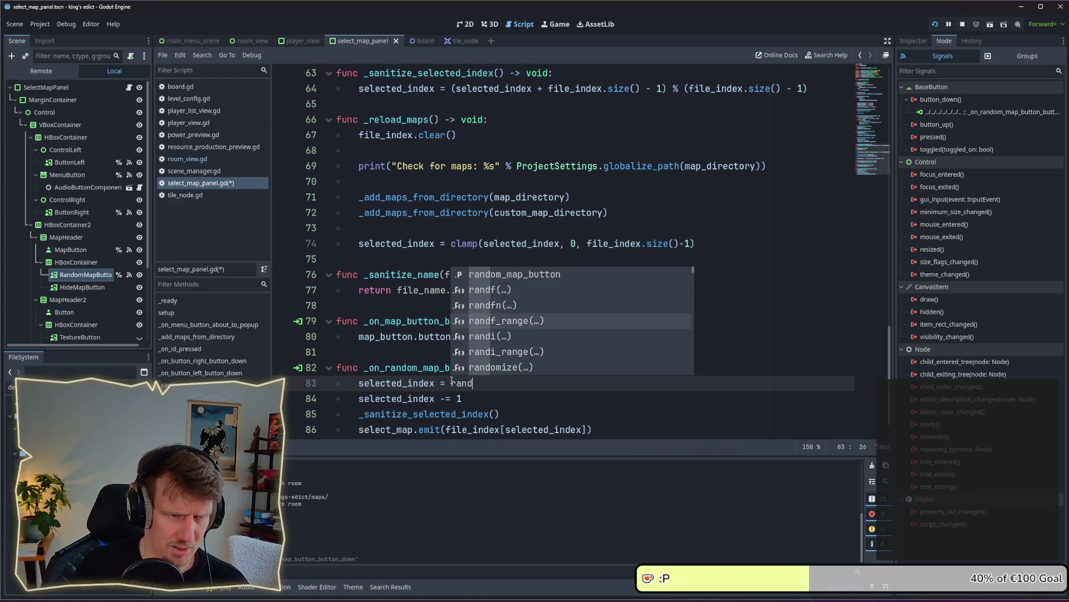
key(Down)
key(Down)
key(Return)
text(0, )
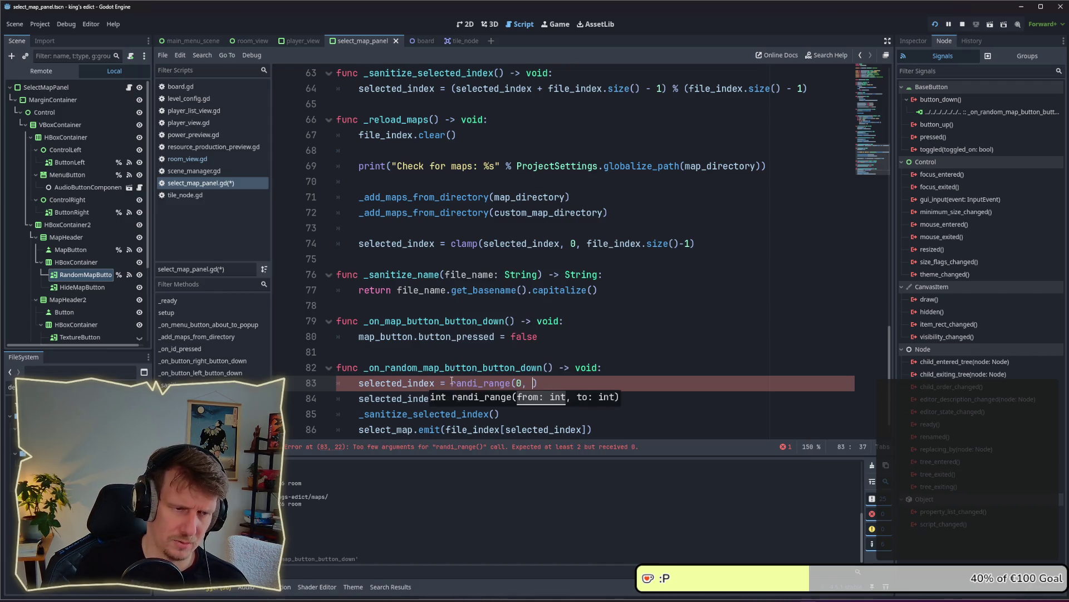
text(ind)
key(BackSpace)
key(BackSpace)
key(BackSpace)
text(fi)
key(Return)
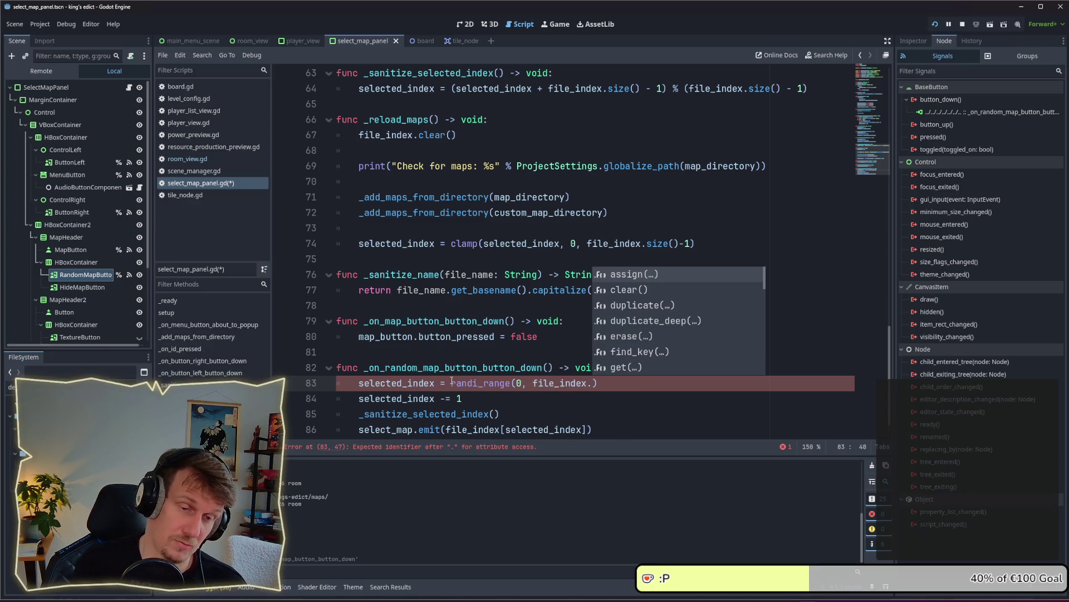
text(size)
key(Return)
text(- 1)
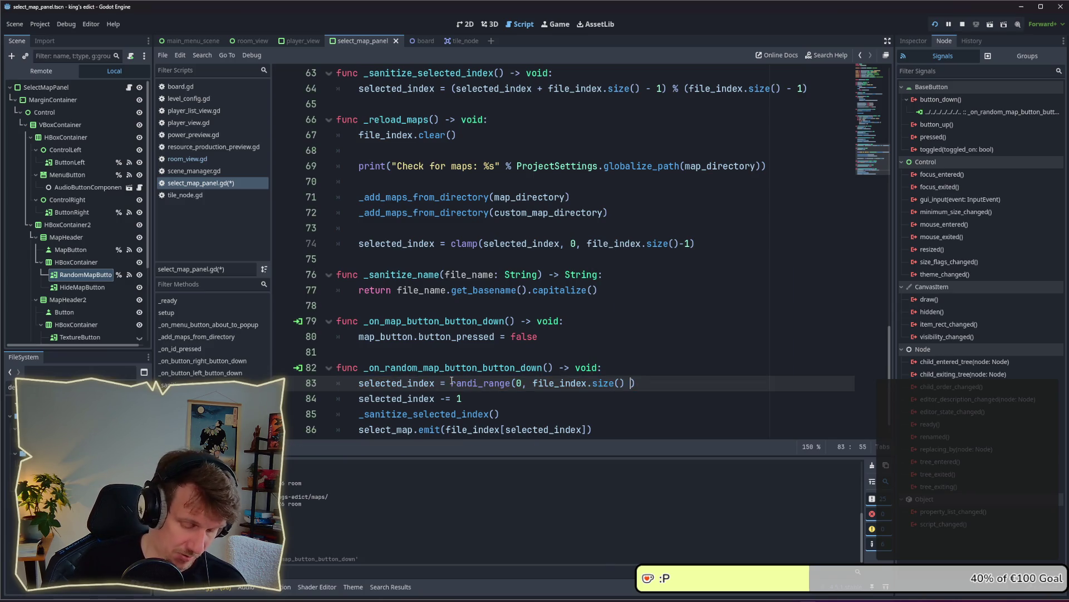
key(ctrl+s)
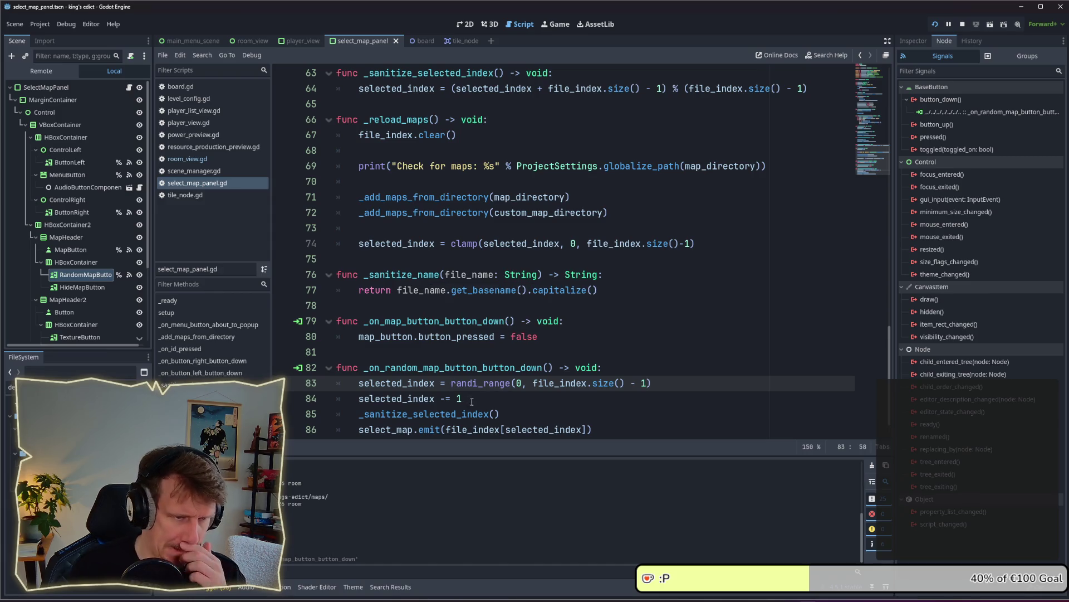
Delete the 'selected_index -= 1' line and select the _sanitize_selected_index() line.
drag(472, 401, 334, 399)
key(BackSpace)
key(BackSpace)
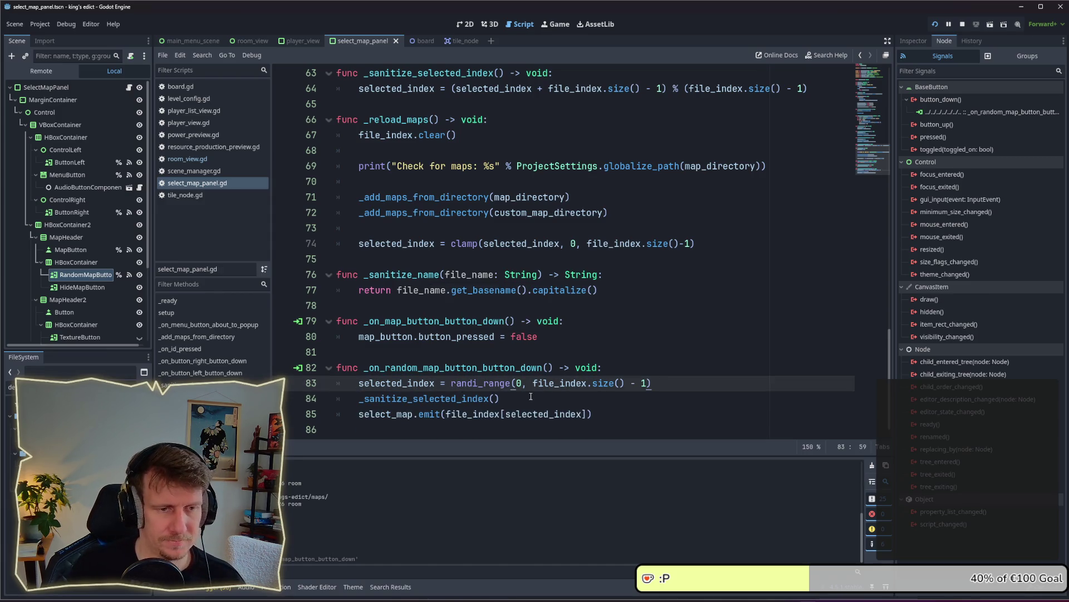
click(531, 396)
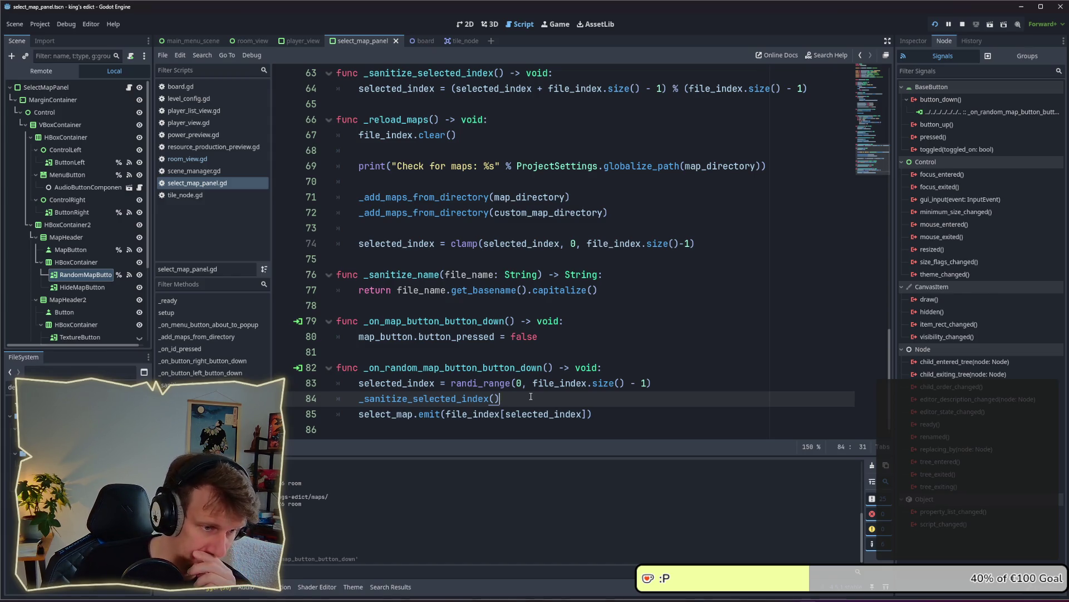
double_click(456, 400)
click(456, 400)
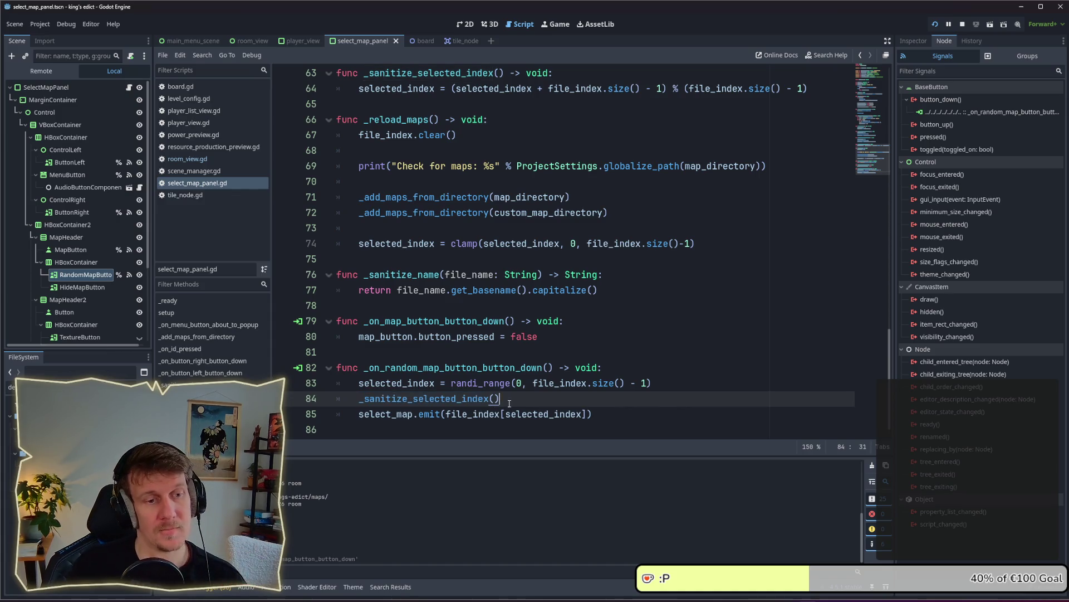
double_click(454, 399)
scroll(454, 264, up, 1)
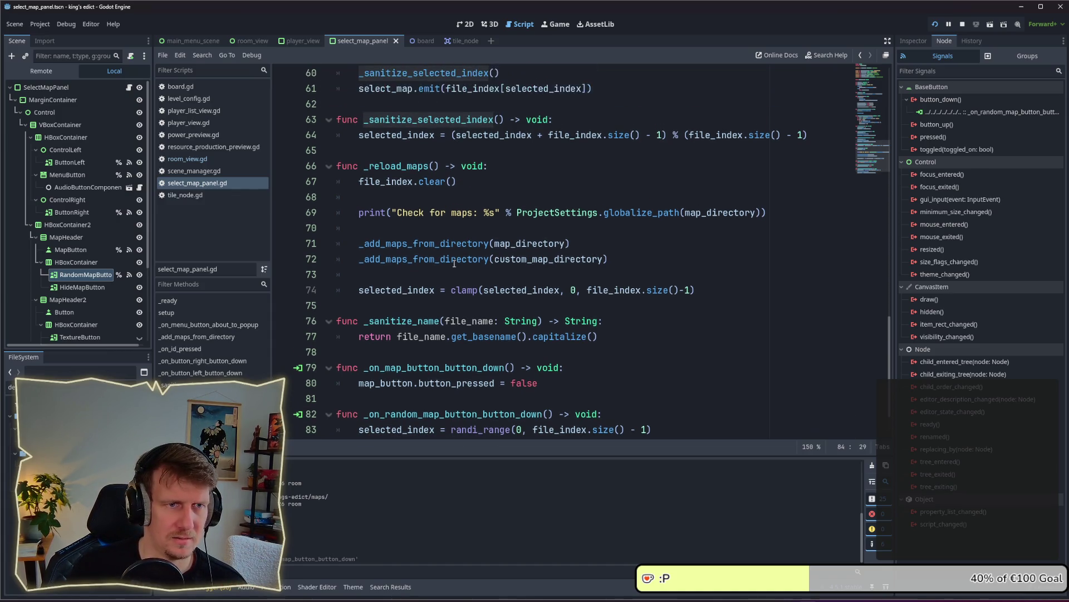
scroll(458, 231, up, 2)
scroll(446, 154, down, 3)
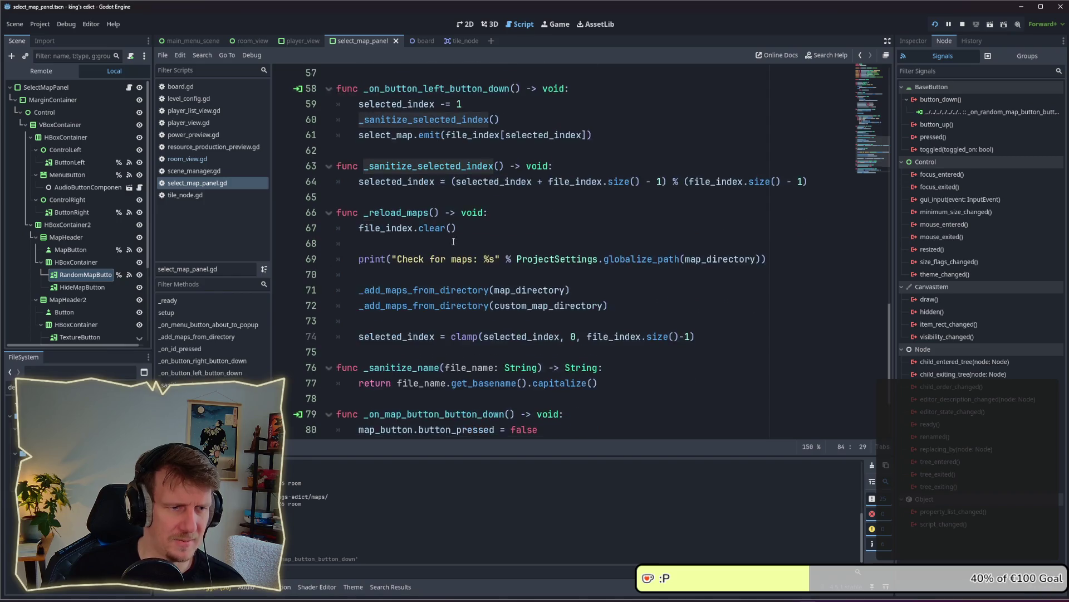
triple_click(426, 395)
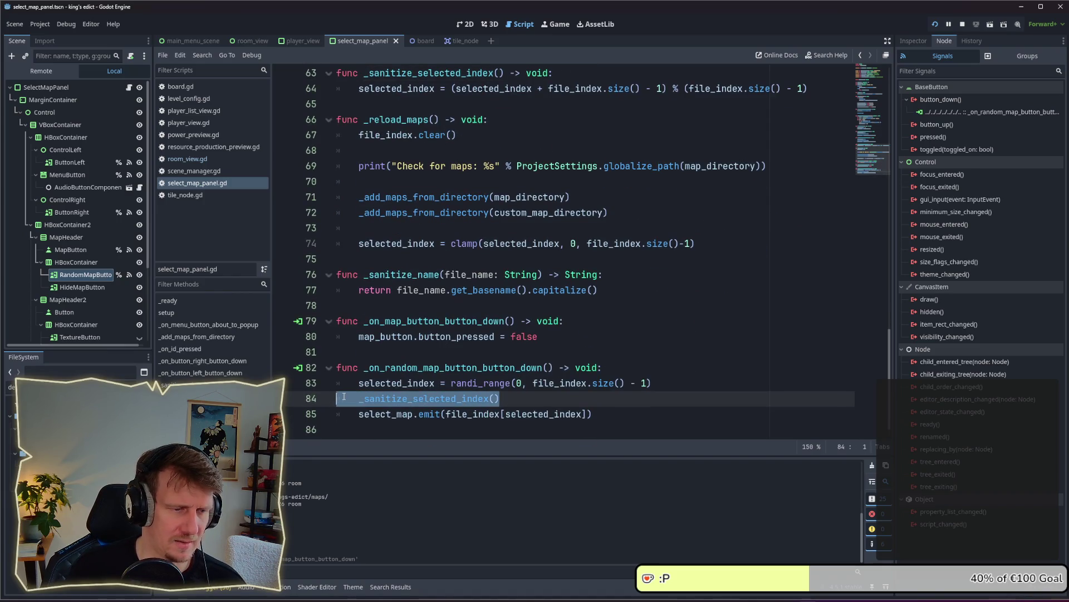
Retype the _sanitize_selected_index() line on line 84 with corrected indentation.
key(BackSpace)
key(BackSpace)
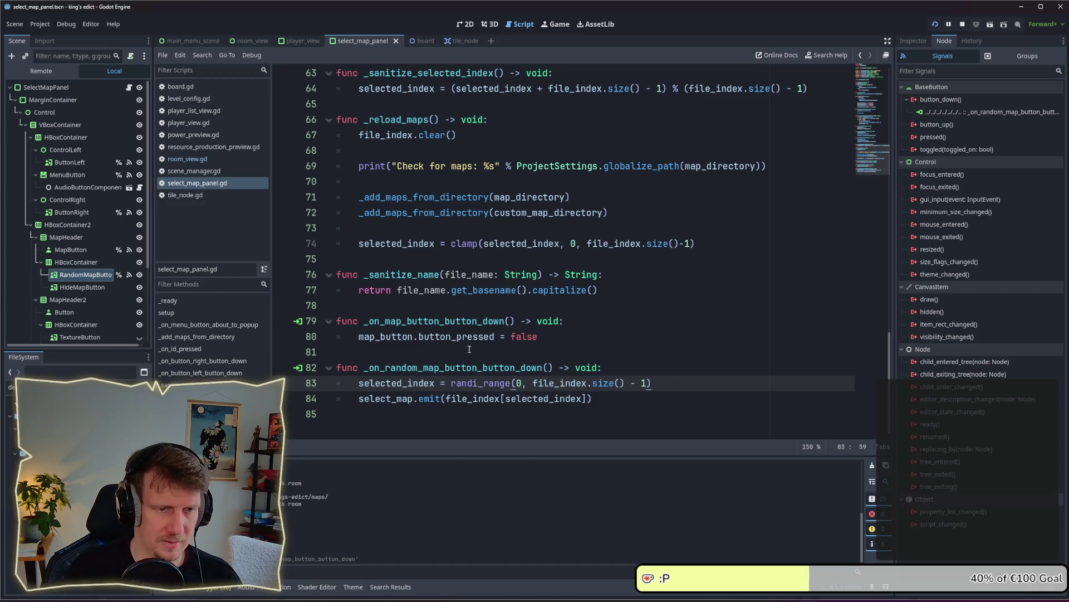
scroll(469, 349, up, 16)
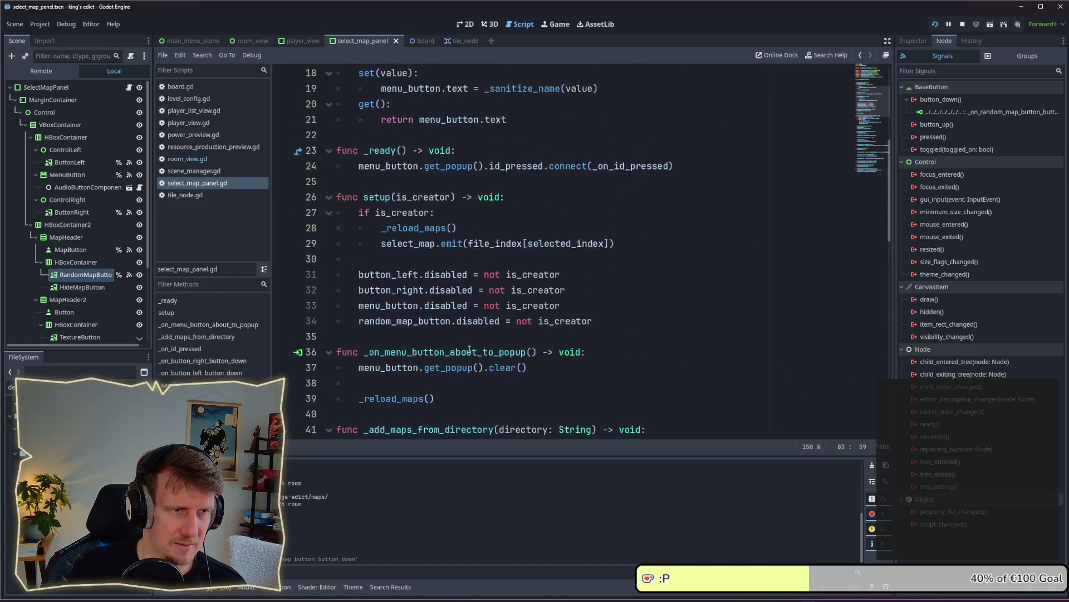
scroll(469, 349, up, 3)
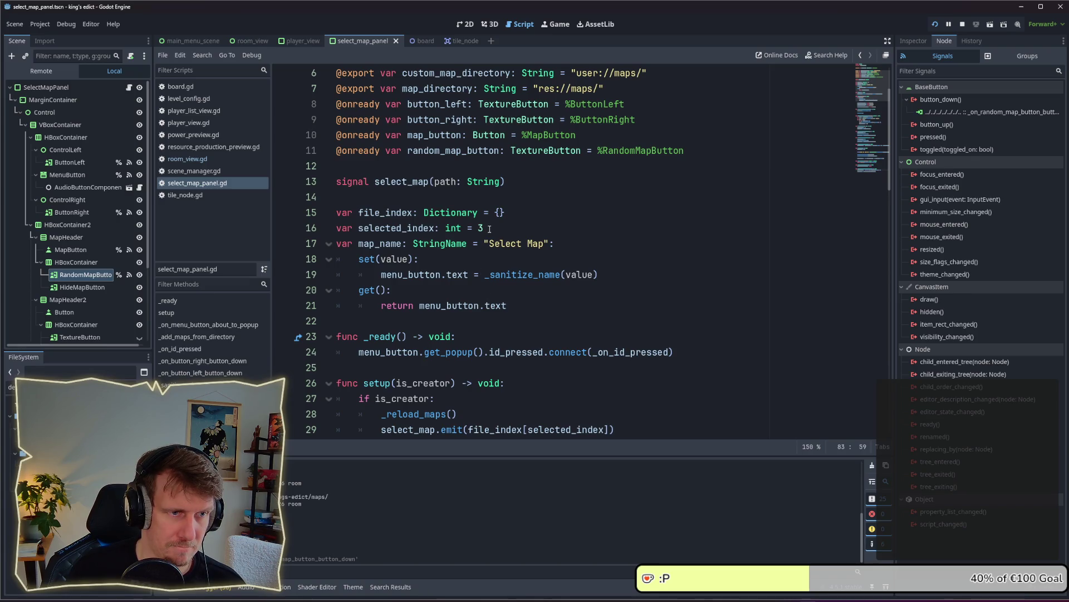
scroll(494, 256, down, 5)
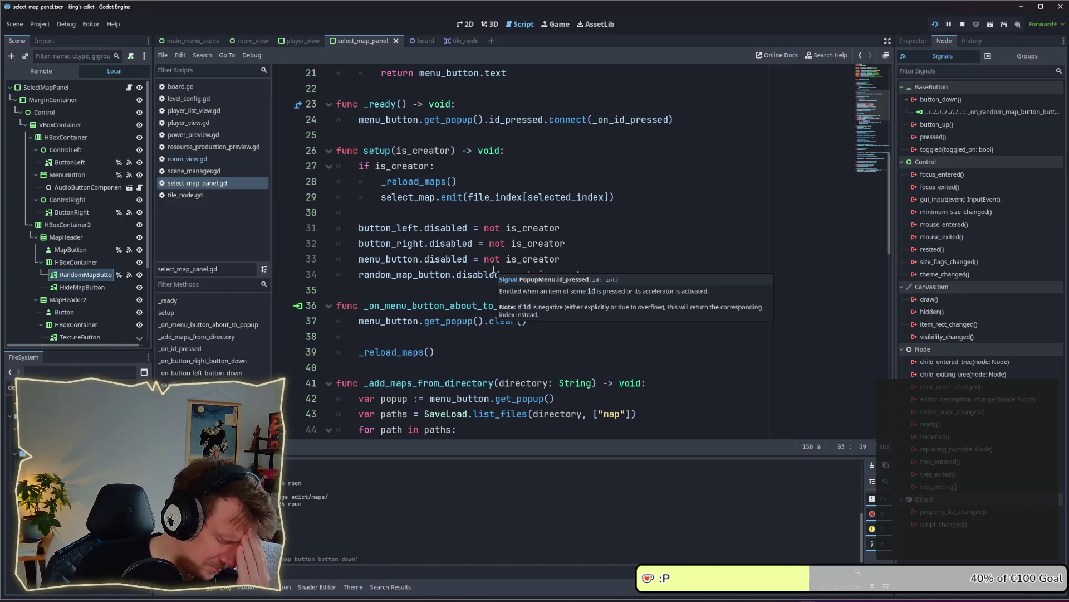
scroll(494, 270, down, 9)
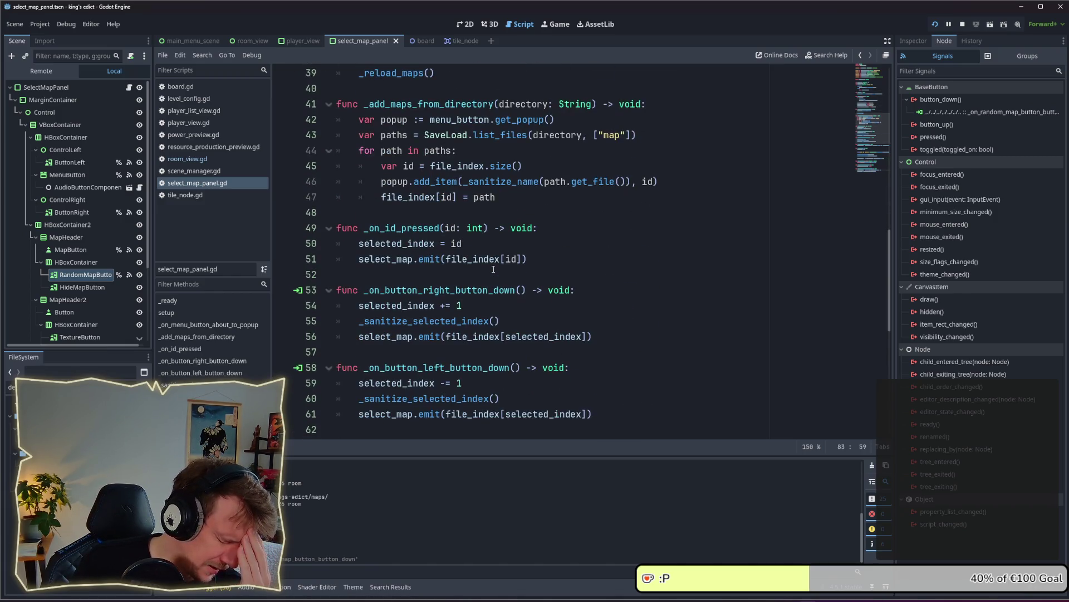
scroll(494, 271, down, 5)
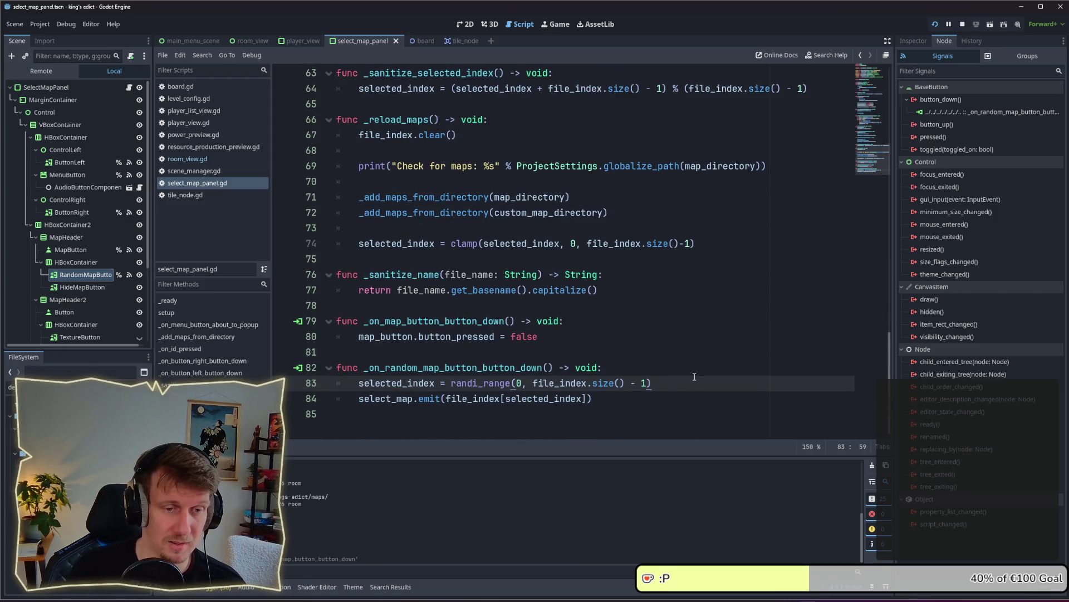
key(Return)
text(_sanitize_selected_index())
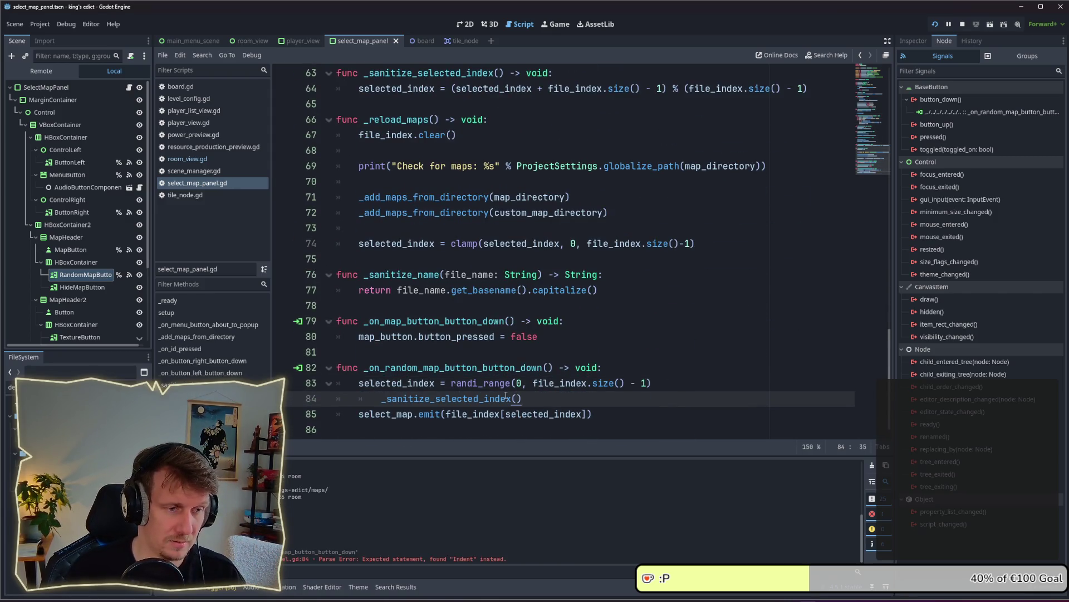
key(shift+Tab)
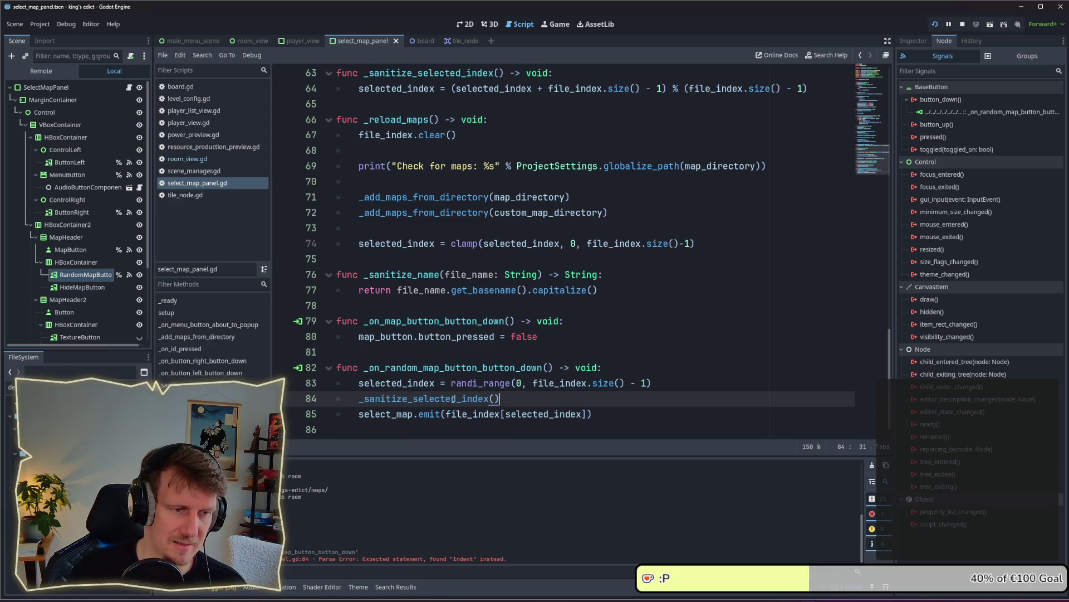
Remove the re-added line again, check the selected_index declaration on line 16, and save.
mouse_move(453, 399)
drag(497, 397, 359, 398)
key(BackSpace)
key(BackSpace)
key(BackSpace)
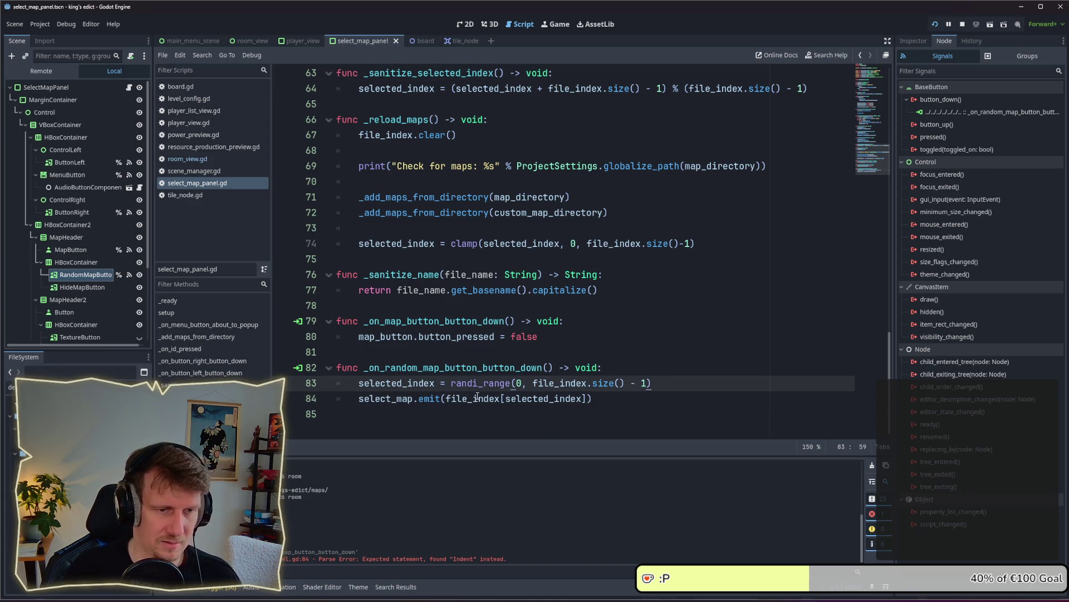
scroll(490, 334, up, 19)
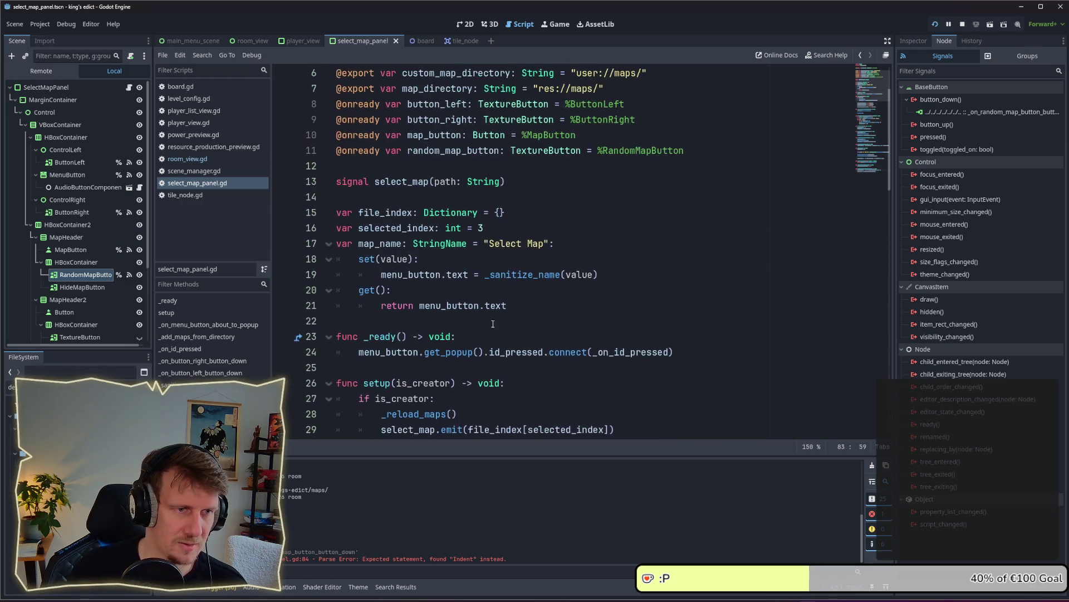
click(557, 228)
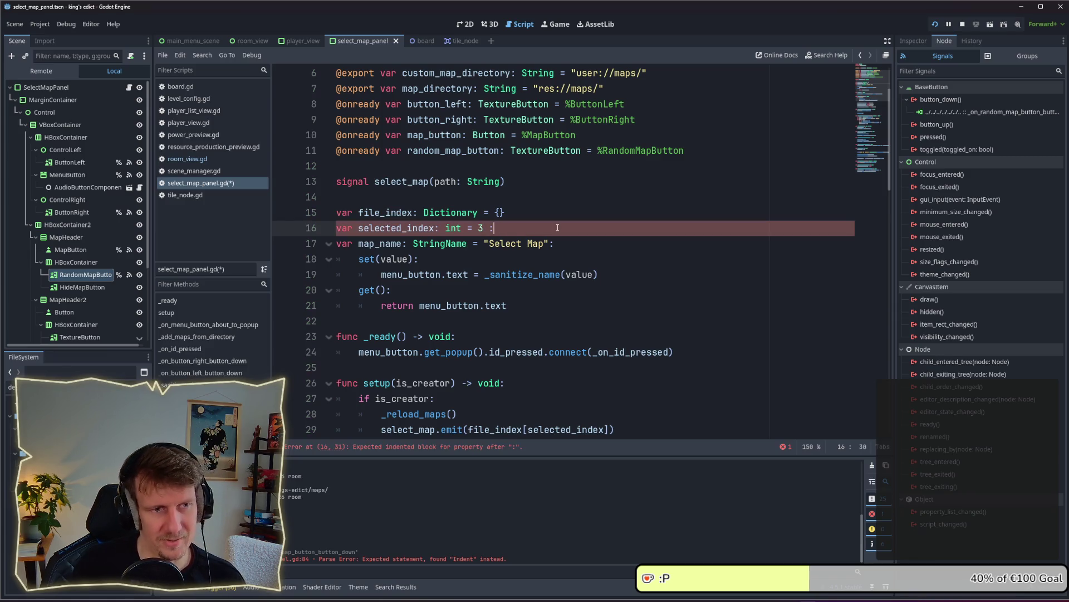
key(ctrl+s)
Add _sanitize_selected_index() on a new line below line 83 in the random map handler.
scroll(548, 368, down, 19)
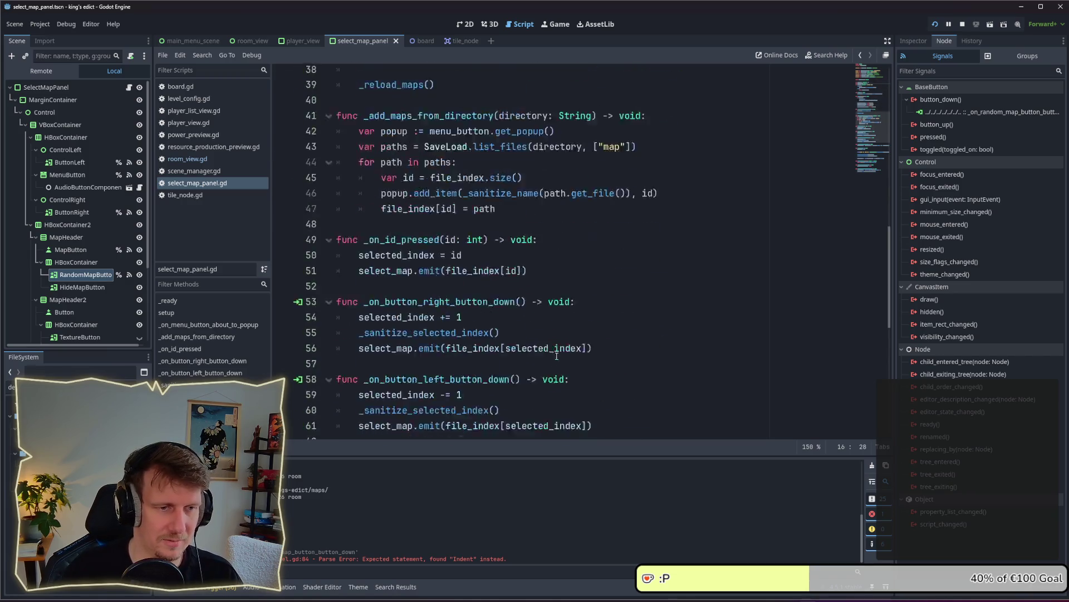
click(642, 367)
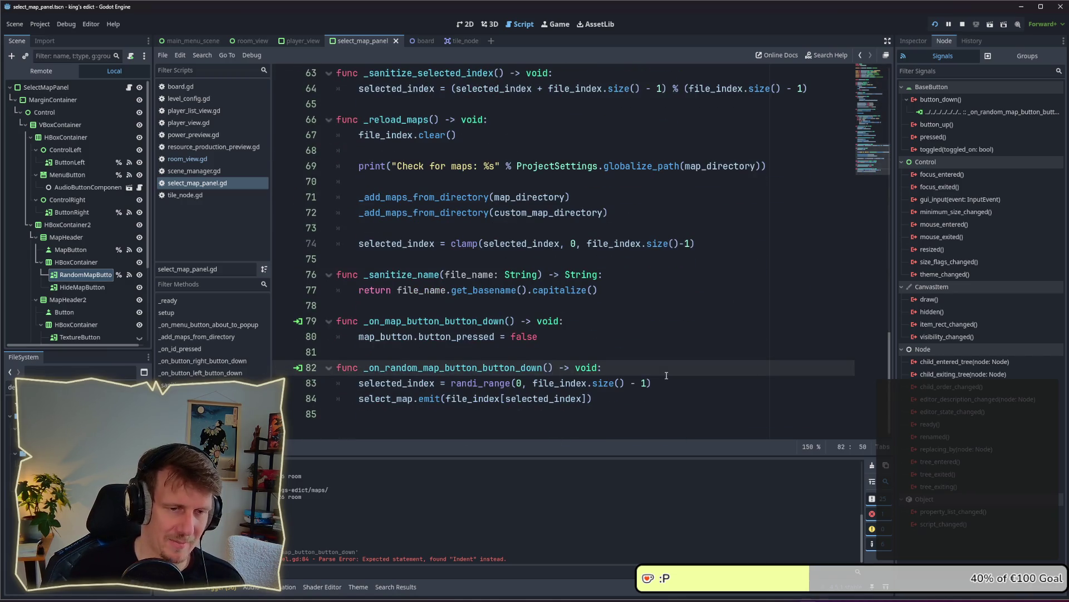
key(Down)
key(Return)
text(_sanitize_selected_index())
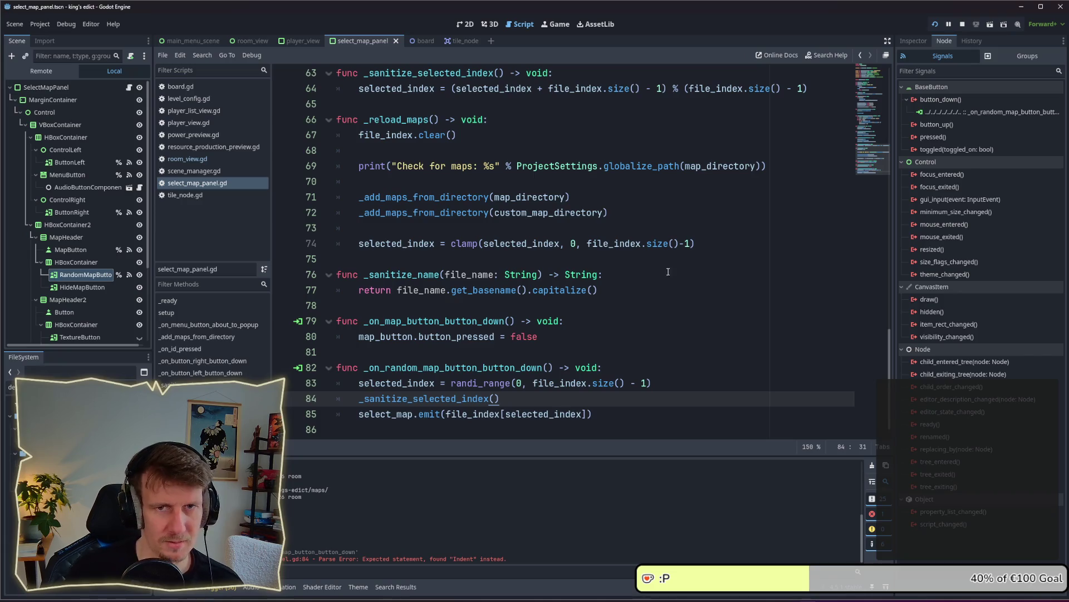
Stop the running game, review the selected_index declaration, and run the project with F5.
click(963, 24)
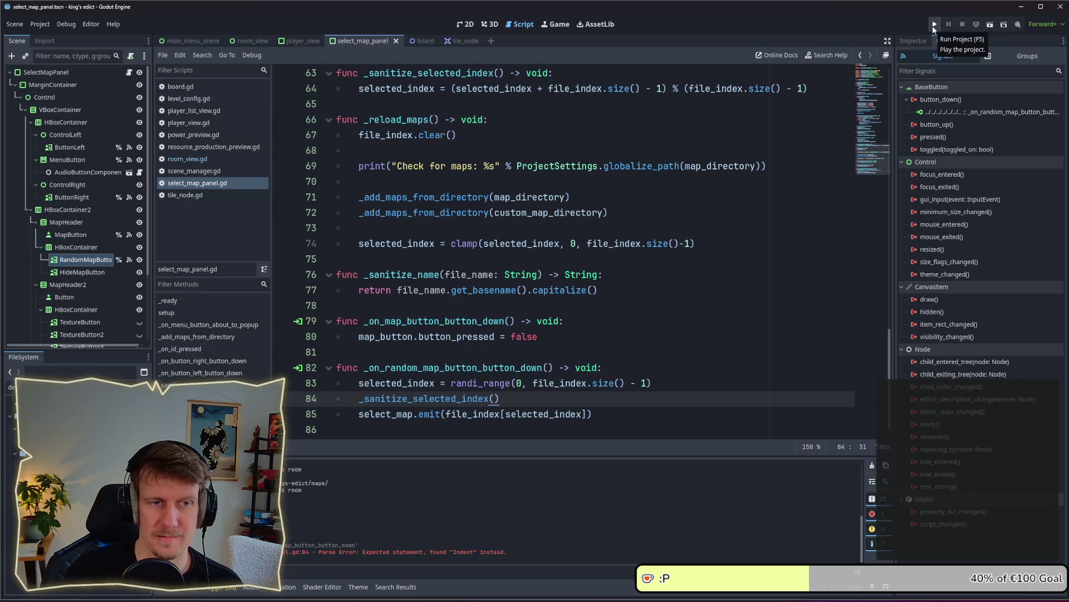
drag(890, 362, 889, 106)
drag(483, 284, 354, 285)
click(506, 284)
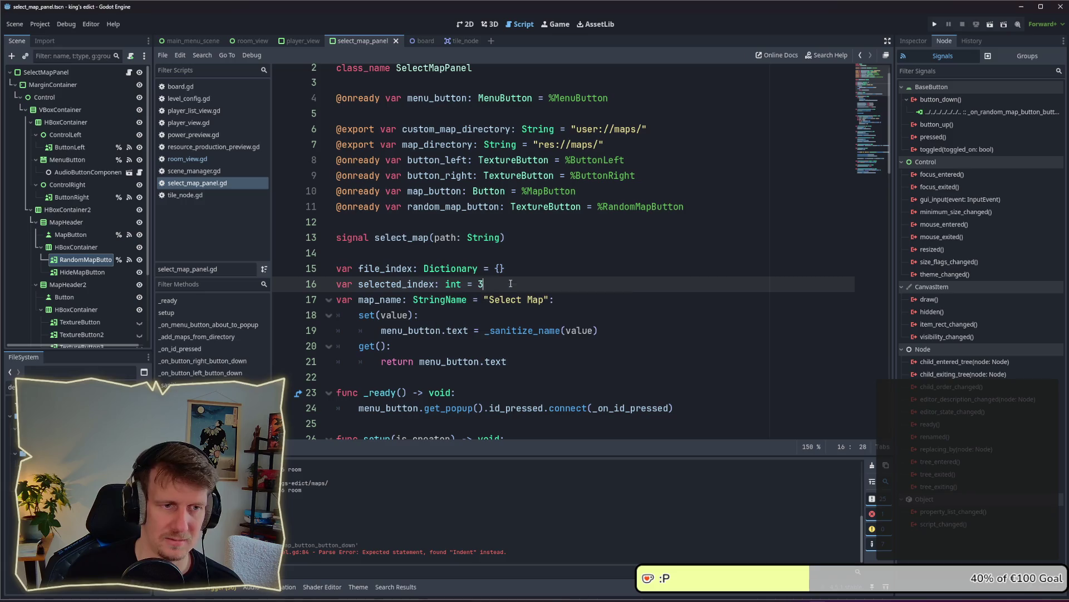
drag(893, 157, 893, 424)
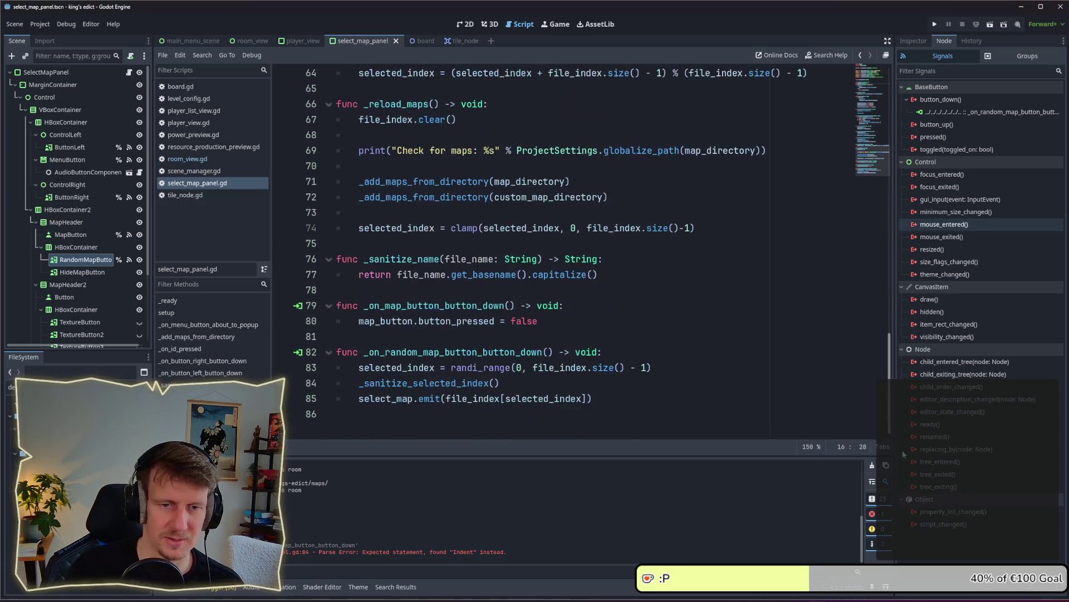
mouse_move(525, 393)
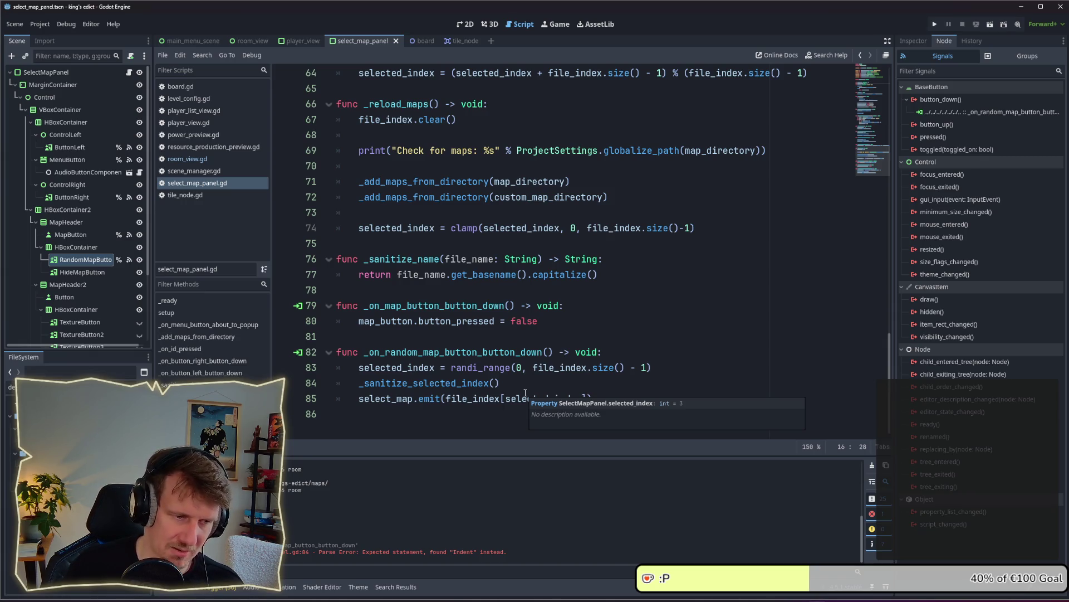
click(616, 352)
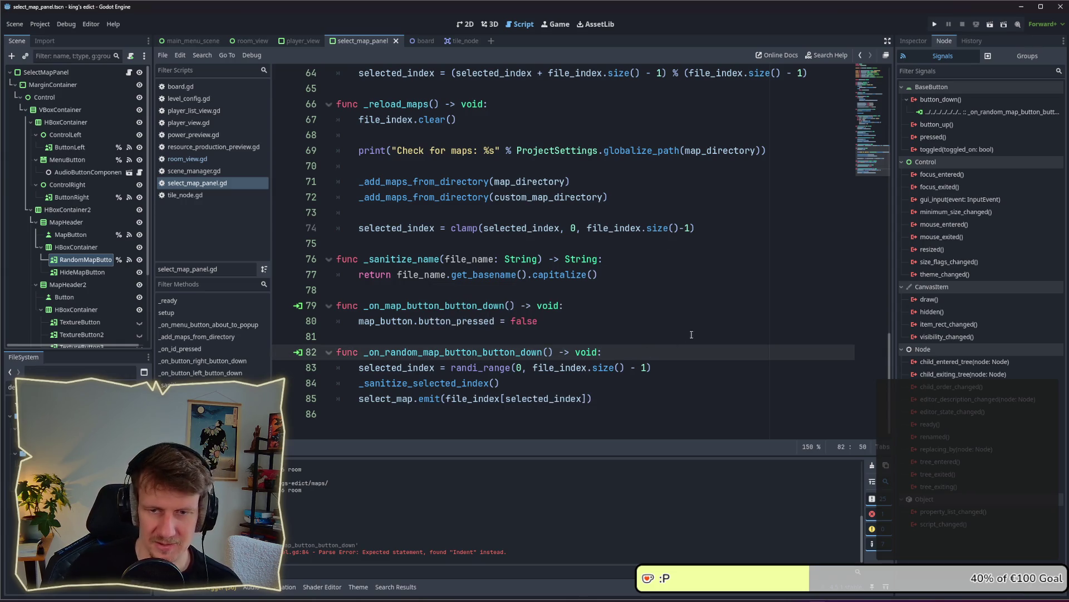
key(F5)
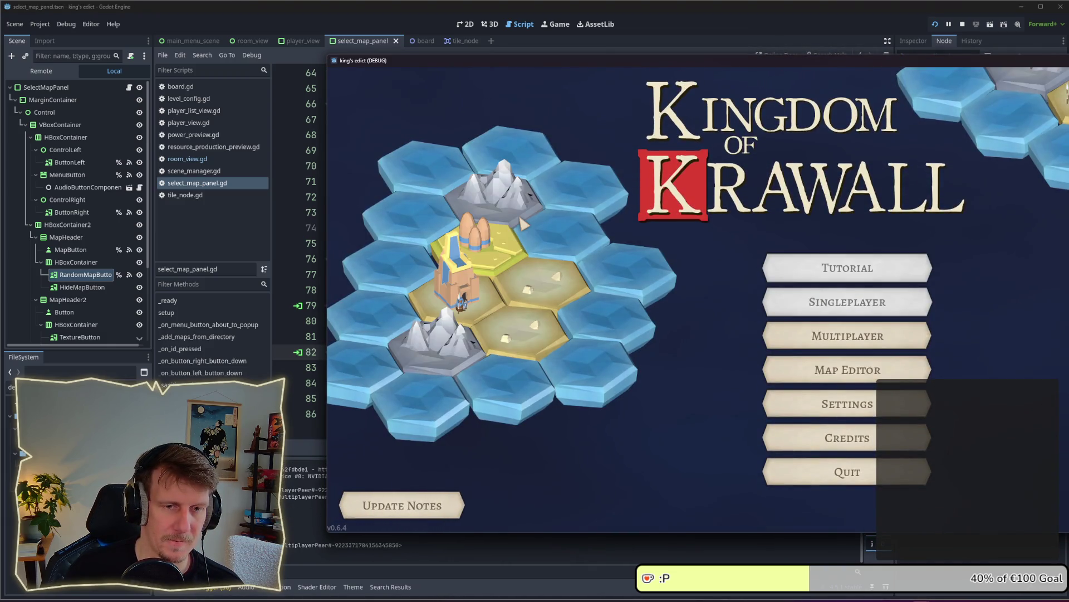
Open the multiplayer game setup and pick random maps repeatedly.
click(794, 337)
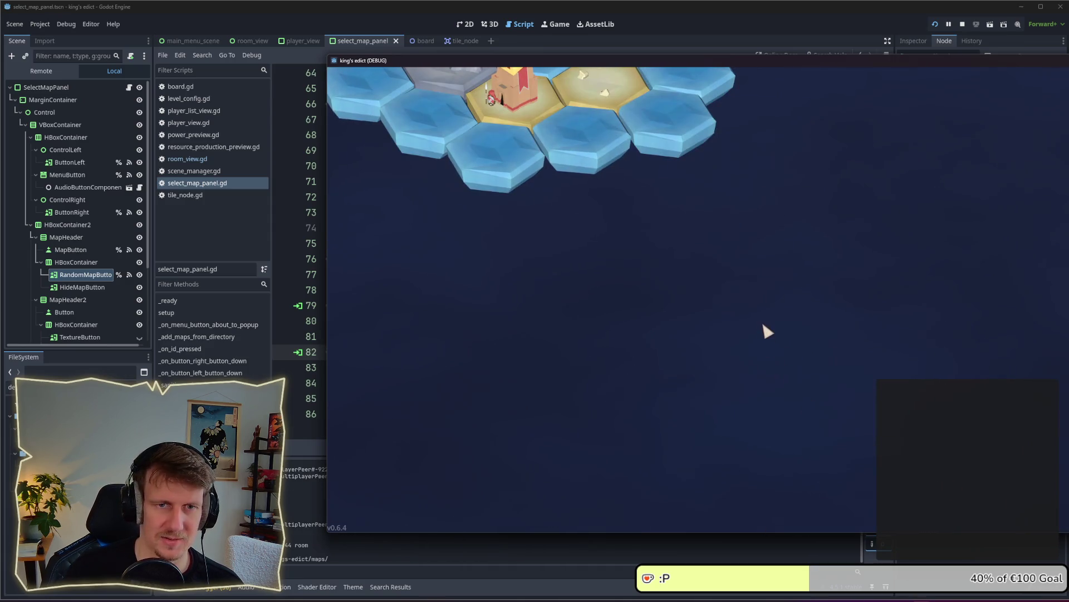
click(862, 162)
click(863, 164)
click(863, 164)
click(863, 164)
click(863, 163)
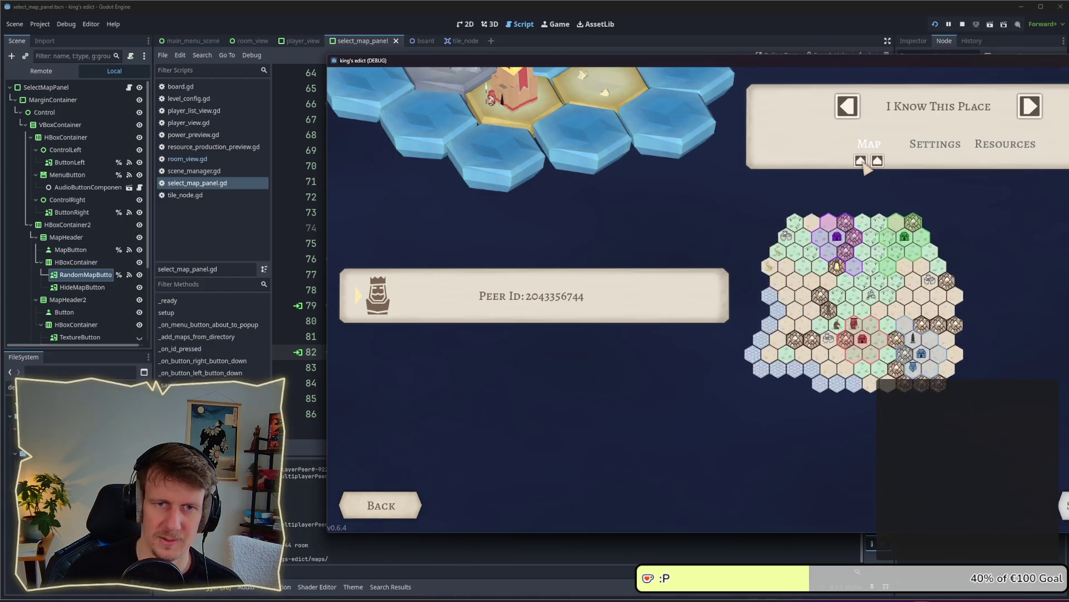
click(864, 164)
click(863, 164)
click(863, 164)
click(863, 164)
click(864, 164)
click(863, 164)
click(863, 164)
click(864, 164)
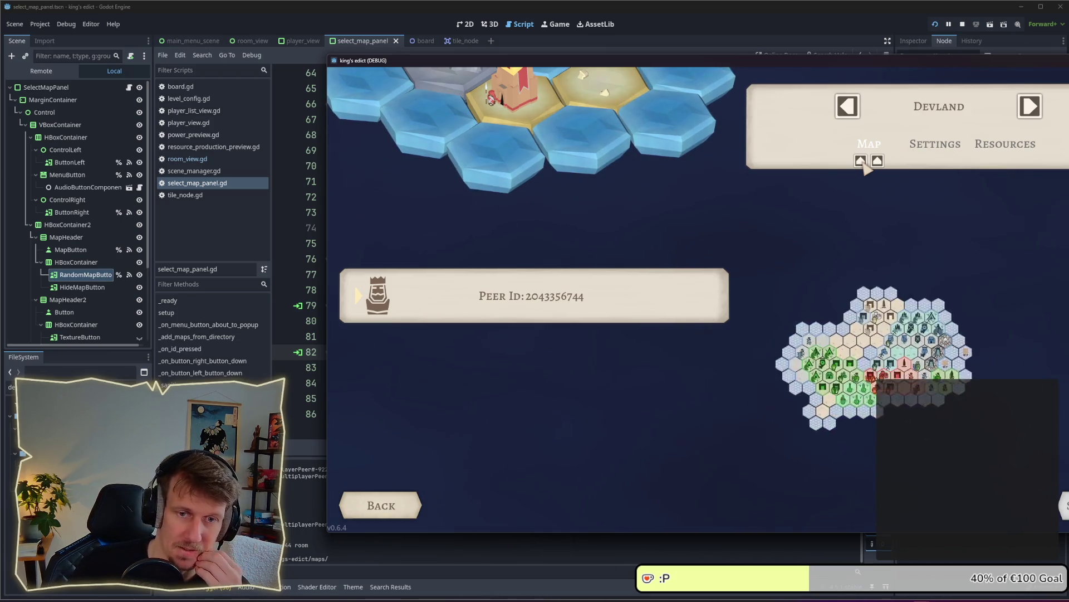
click(864, 164)
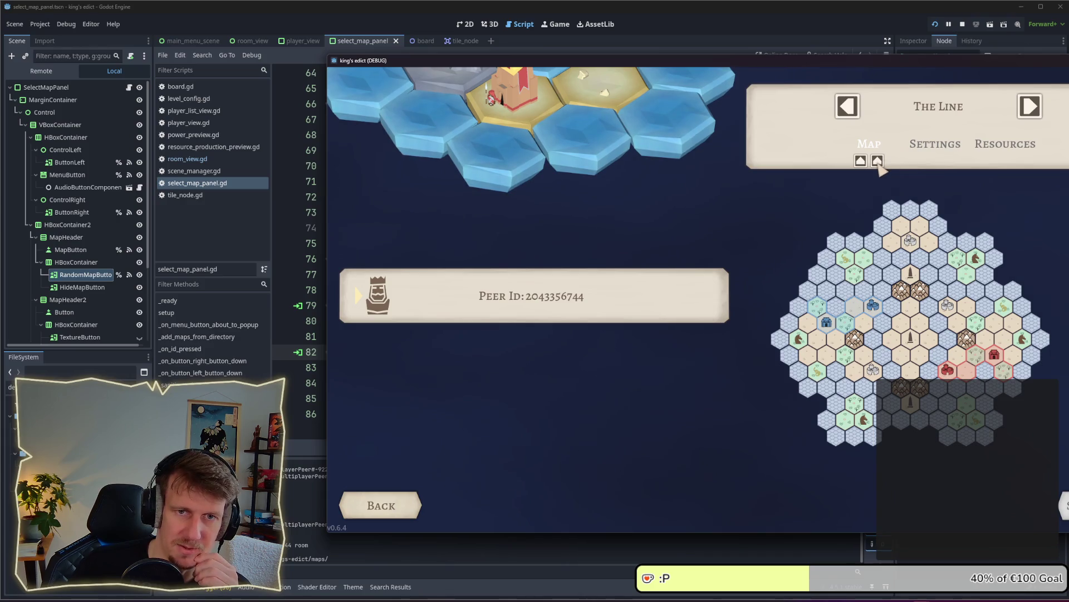
Cycle through the maps with the selector's next arrow, then stop the running game.
click(862, 162)
click(861, 161)
click(861, 162)
click(861, 161)
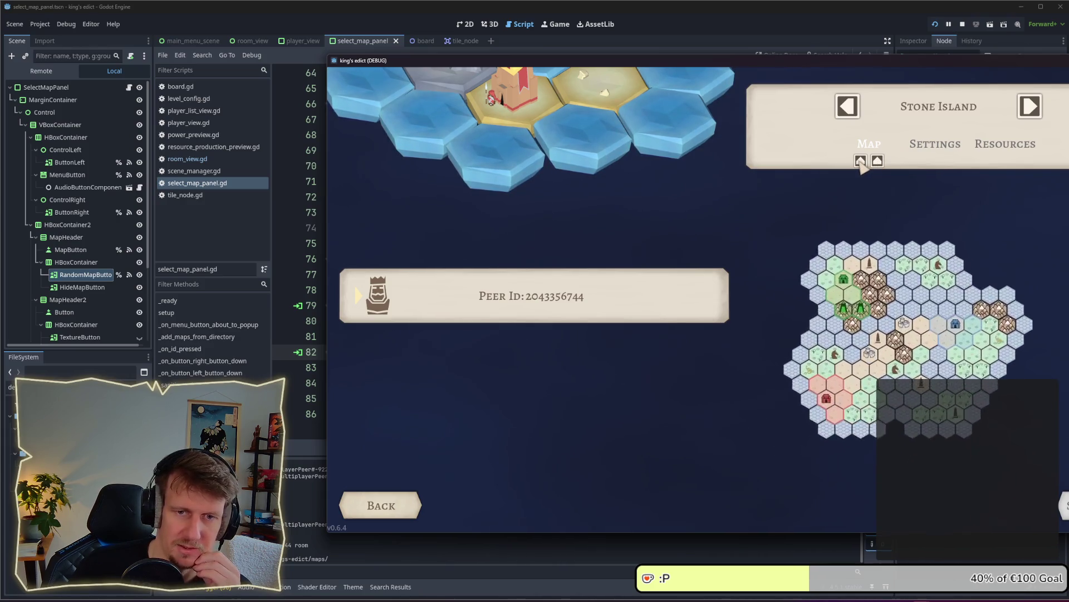
click(860, 162)
click(860, 162)
click(860, 161)
click(860, 161)
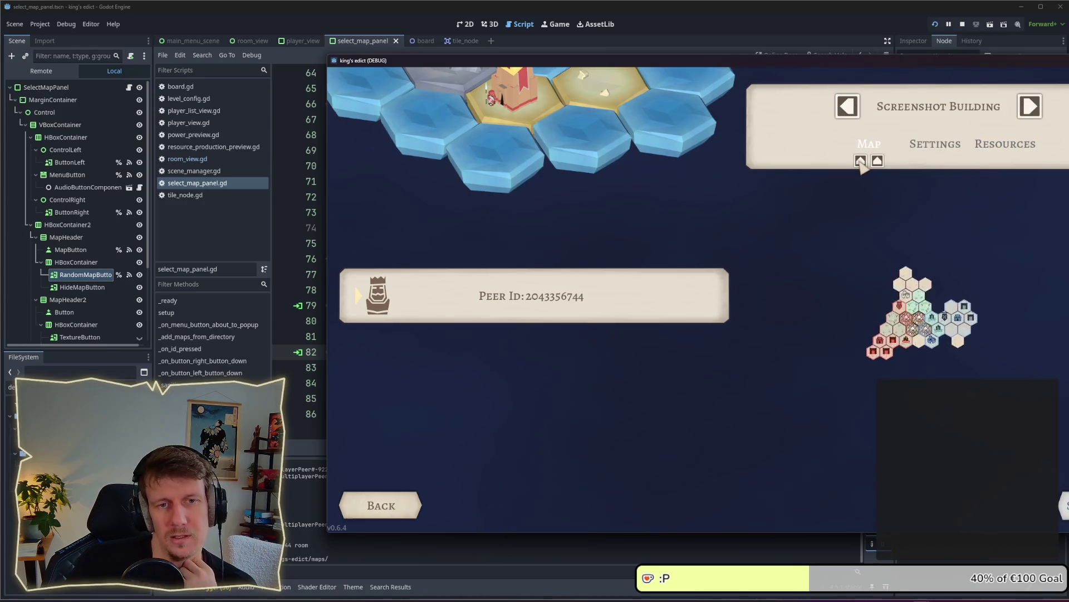
click(860, 162)
click(861, 161)
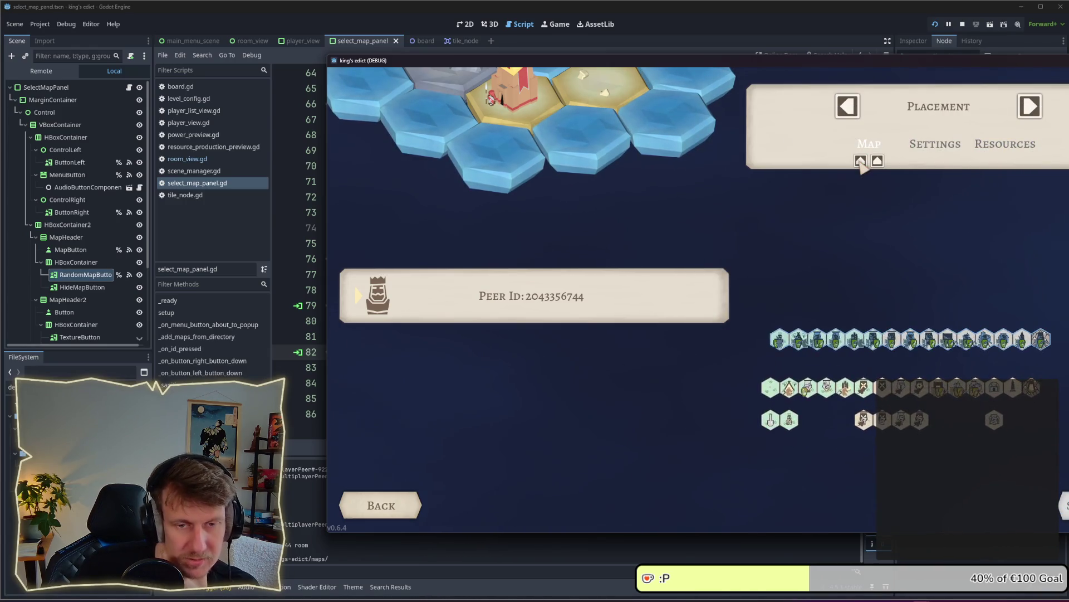
click(861, 161)
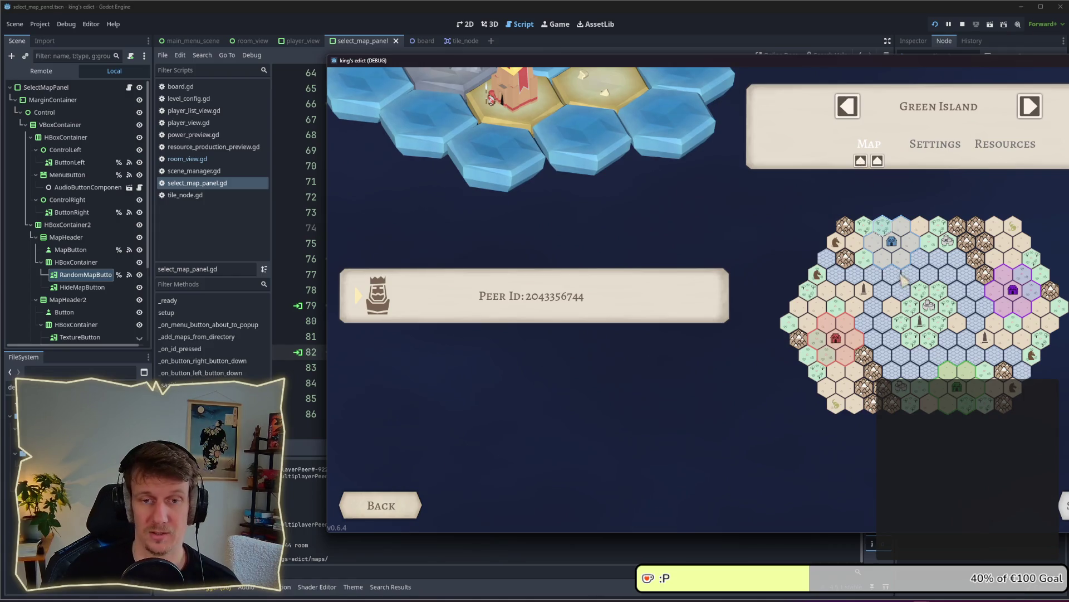
click(861, 163)
click(862, 163)
click(861, 162)
click(861, 162)
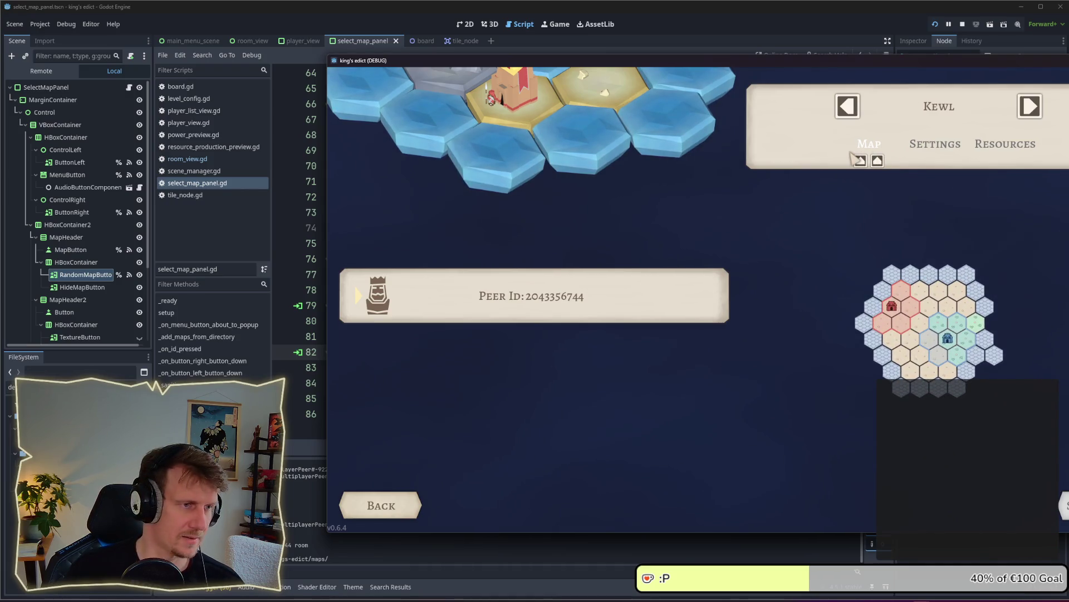
click(962, 25)
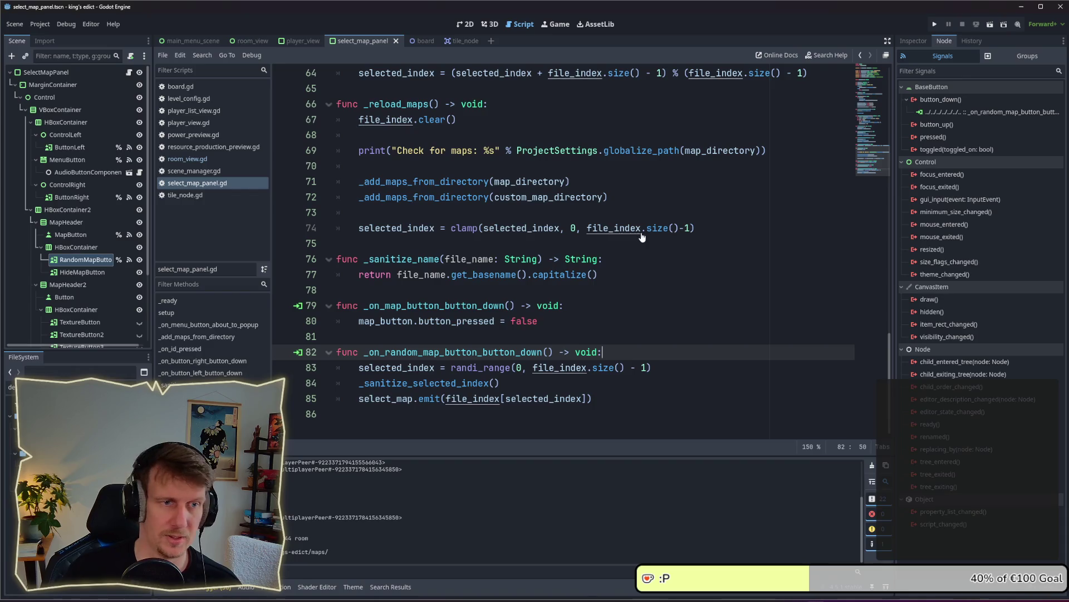
Switch to Affinity Designer and scroll to the button artboards.
key(alt+Tab)
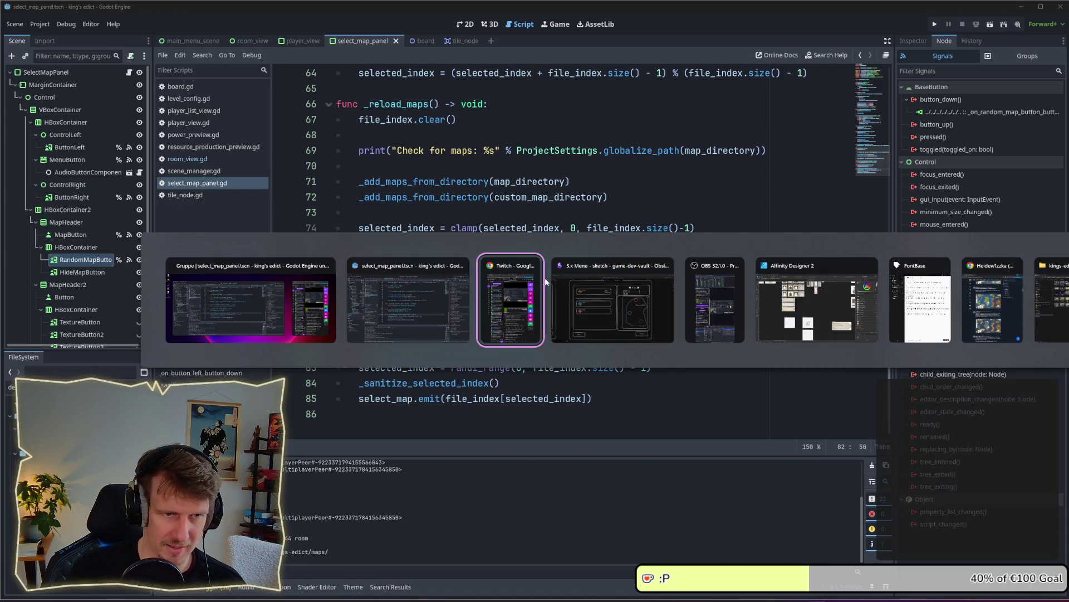
key(Tab)
key(Tab)
key(Tab)
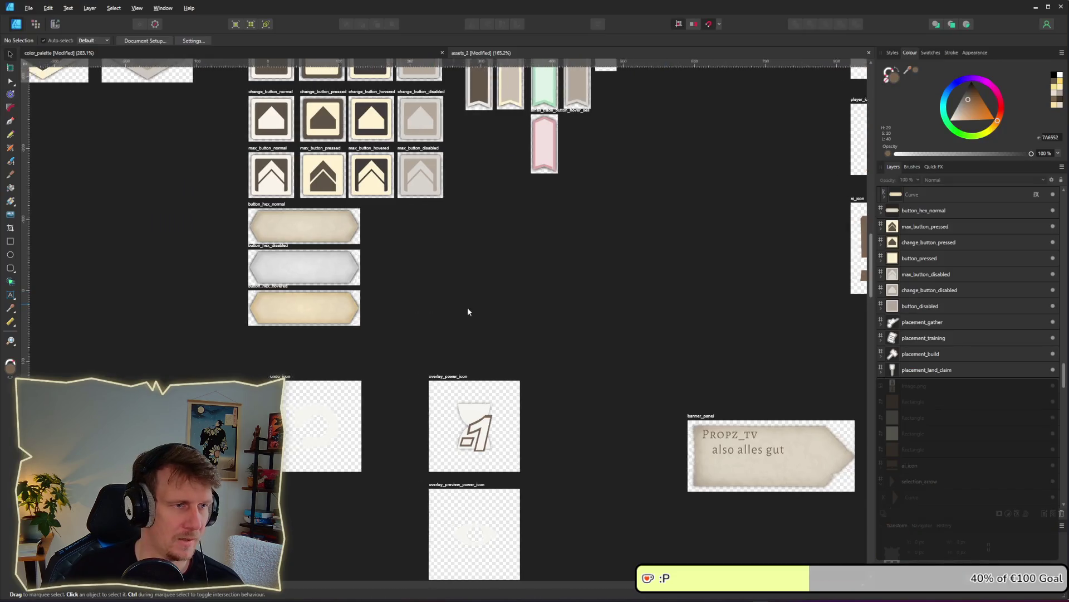
scroll(468, 312, left, 2)
scroll(468, 312, up, 3)
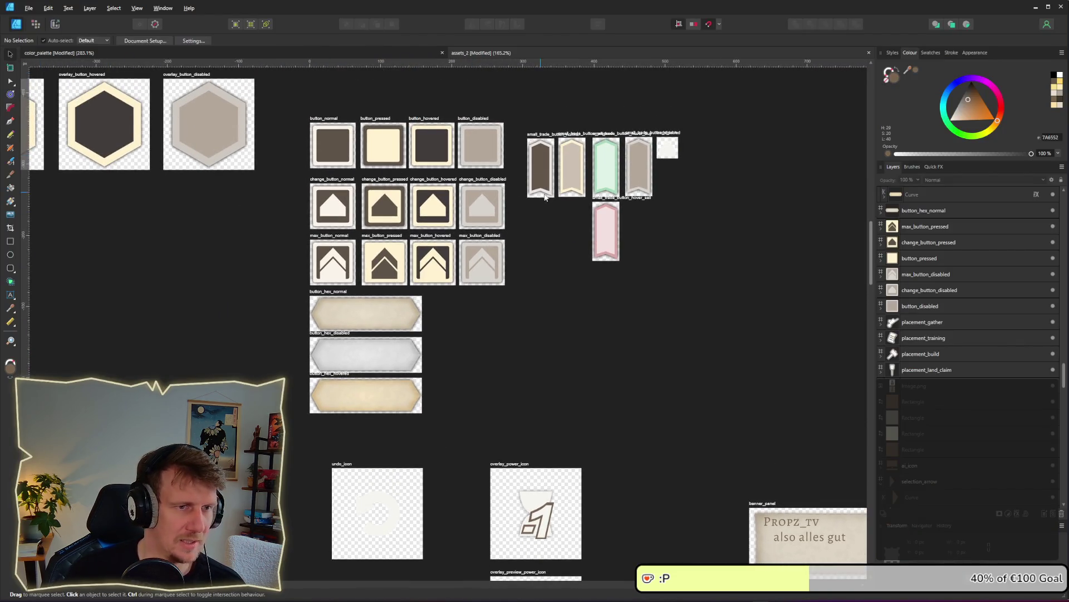
Duplicate the four change_button artboards into a new row beside the original button sets.
mouse_move(521, 237)
mouse_down()
mouse_move(301, 165)
mouse_move(289, 107)
mouse_move(519, 249)
mouse_move(514, 229)
mouse_move(232, 443)
mouse_up()
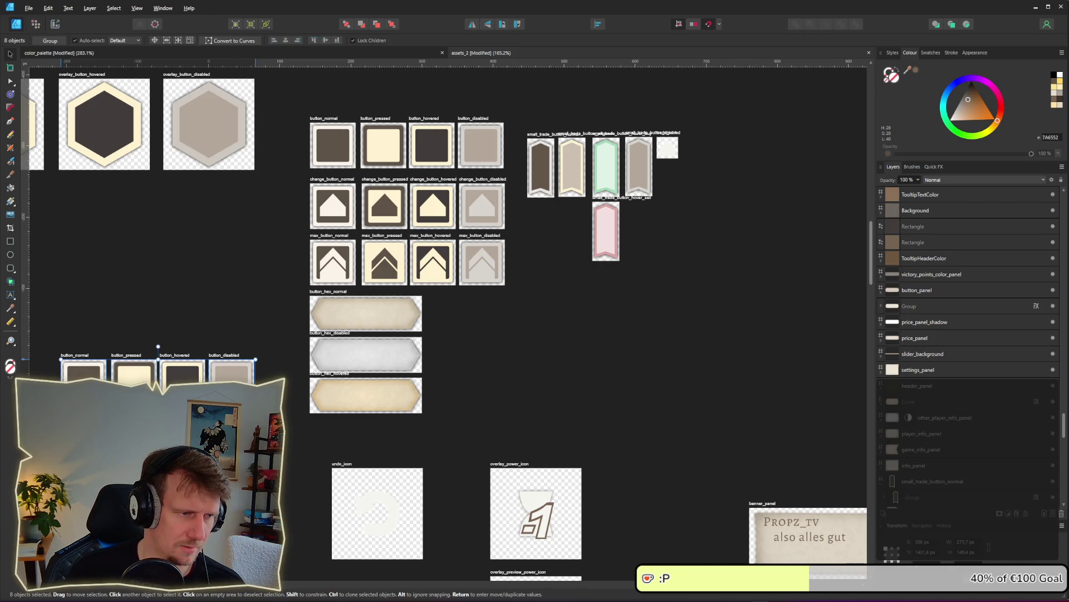
key(ctrl+z)
click(333, 205)
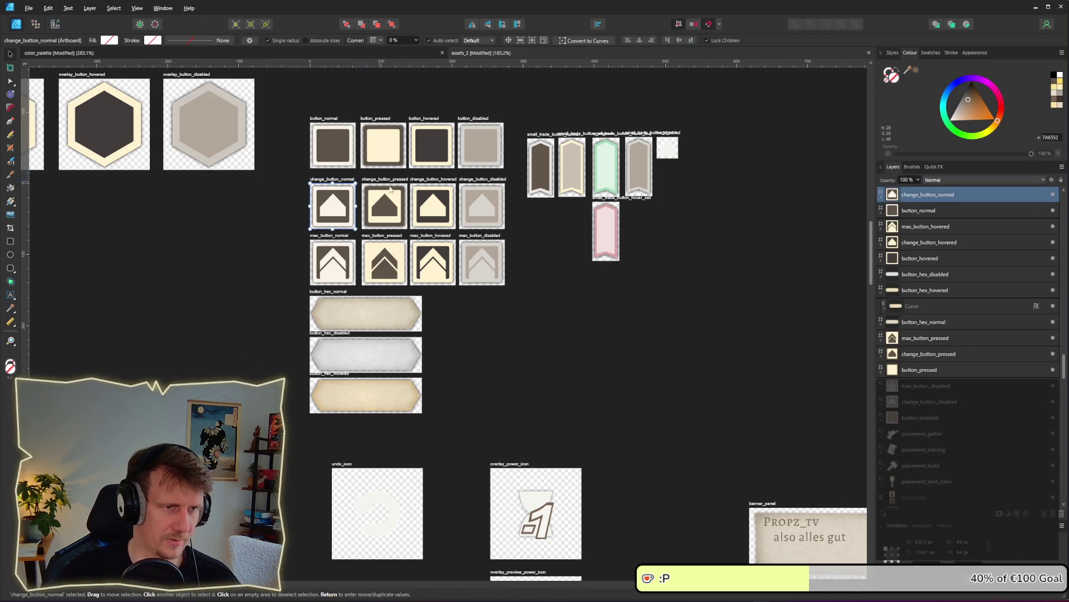
click(513, 224)
mouse_move(295, 173)
mouse_down()
mouse_move(520, 235)
mouse_move(303, 506)
mouse_move(344, 172)
mouse_move(332, 208)
mouse_move(325, 202)
mouse_up()
scroll(303, 507, down, 5)
scroll(343, 172, down, 4)
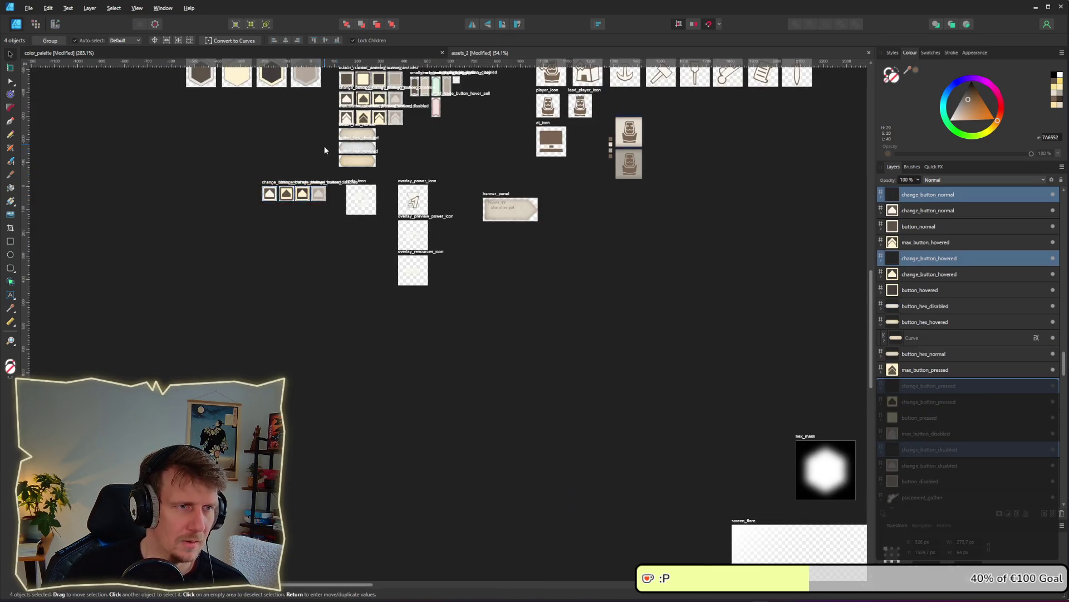
scroll(323, 148, up, 5)
mouse_move(314, 322)
mouse_down()
mouse_move(313, 158)
mouse_move(316, 171)
mouse_up()
click(341, 277)
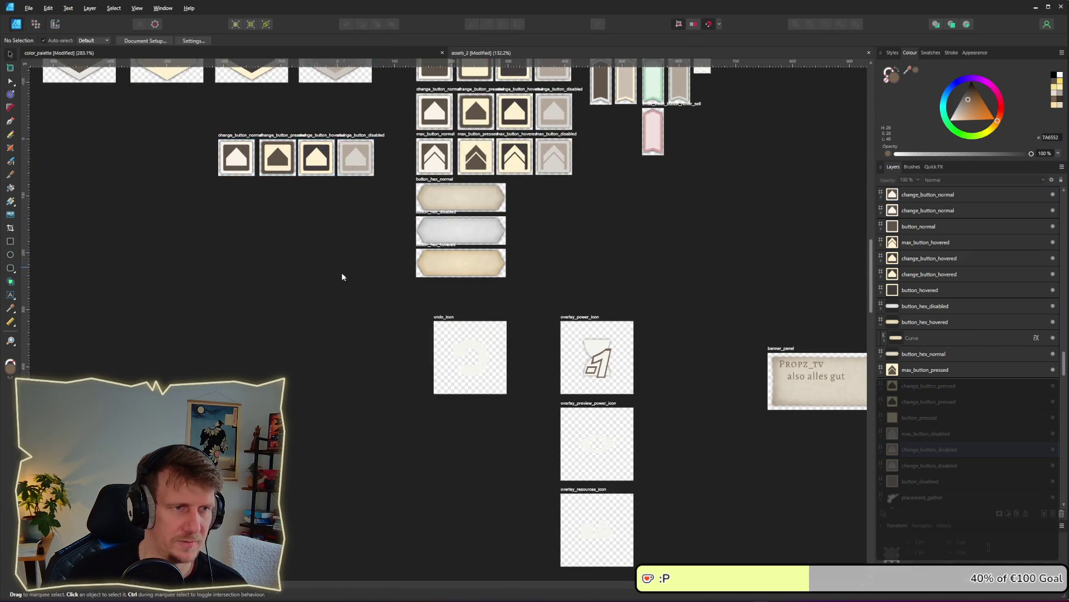
Pan around the canvas to survey the other UI artboards.
scroll(341, 277, down, 5)
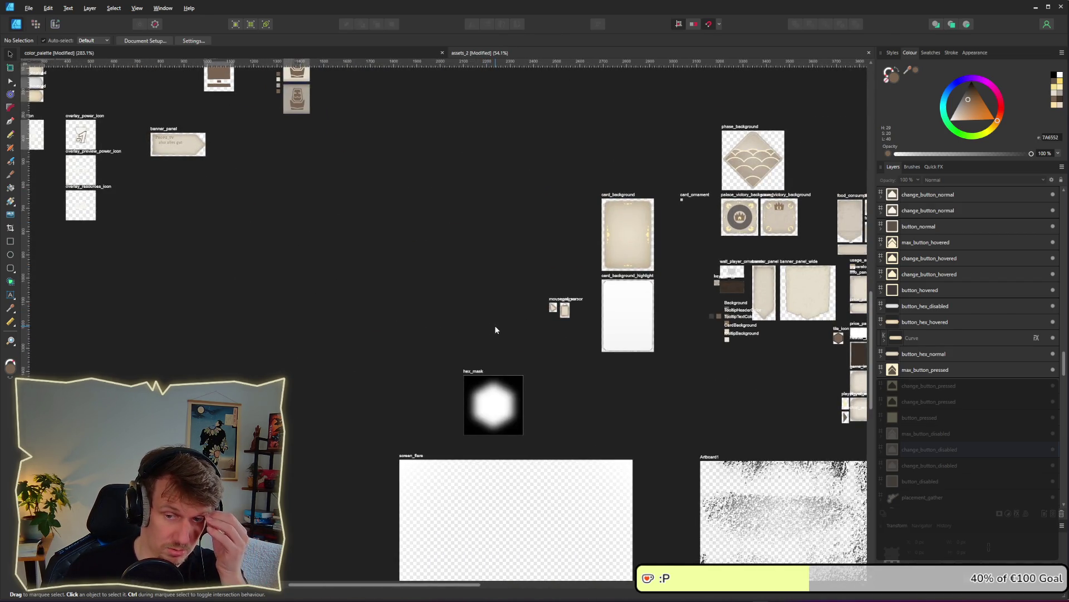
scroll(505, 329, right, 5)
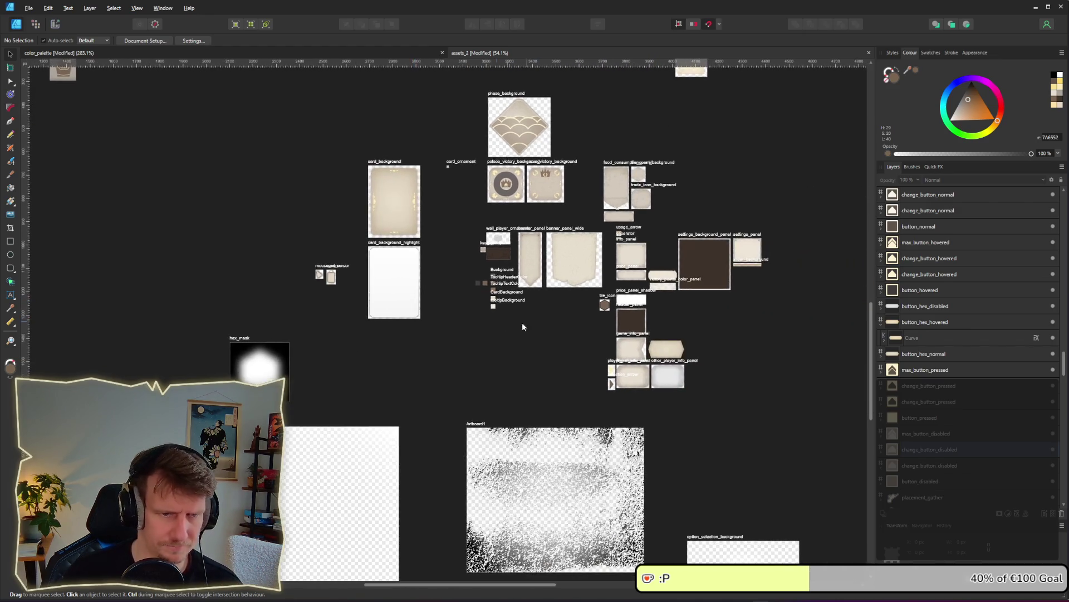
scroll(484, 285, down, 2)
scroll(483, 286, right, 2)
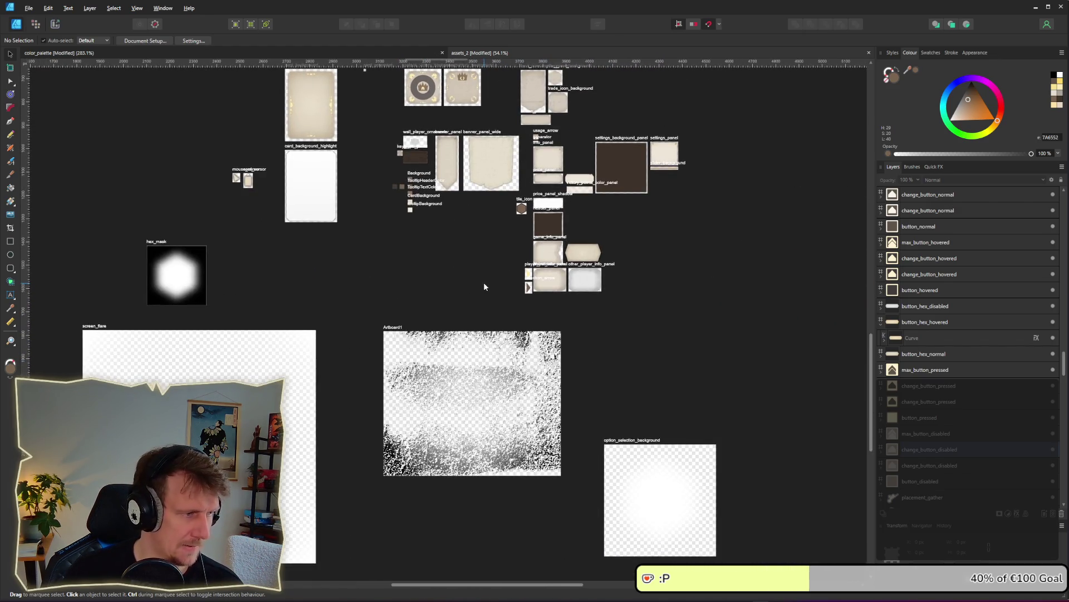
scroll(523, 245, right, 10)
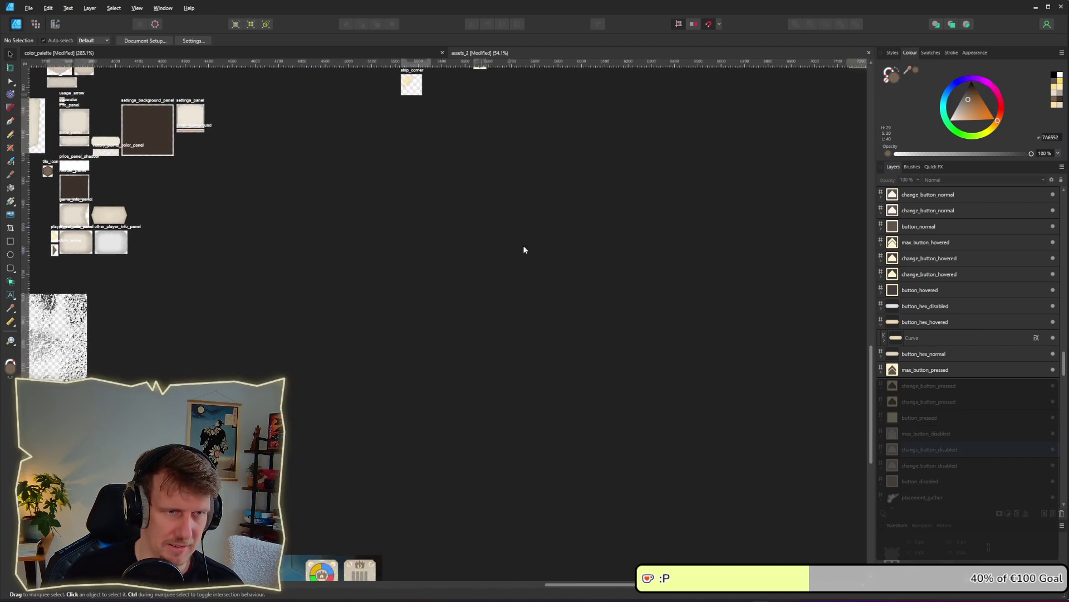
scroll(512, 322, right, 2)
scroll(512, 321, down, 1)
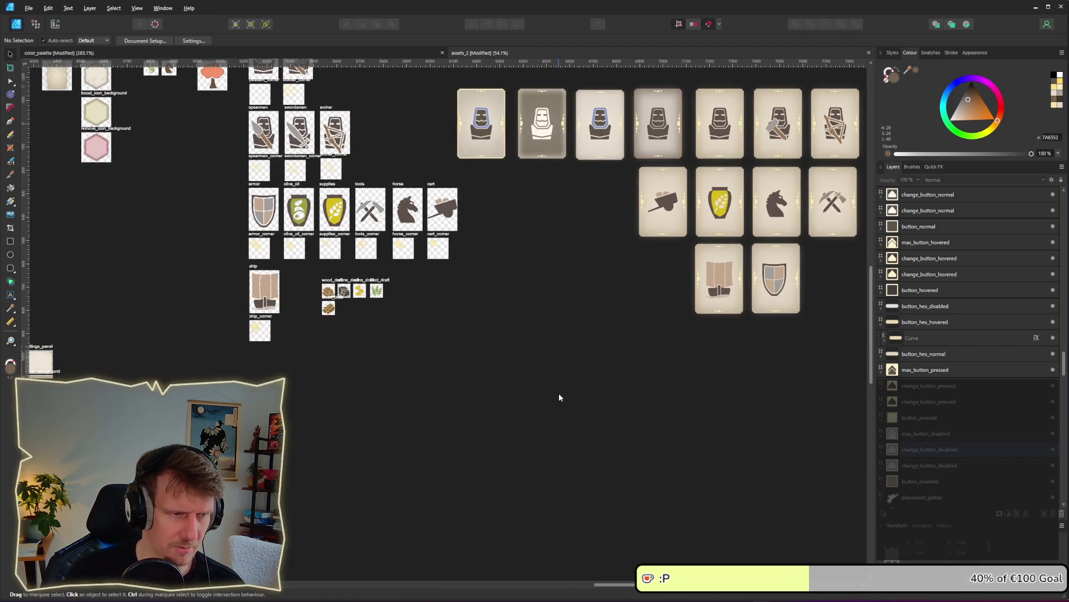
scroll(559, 397, down, 3)
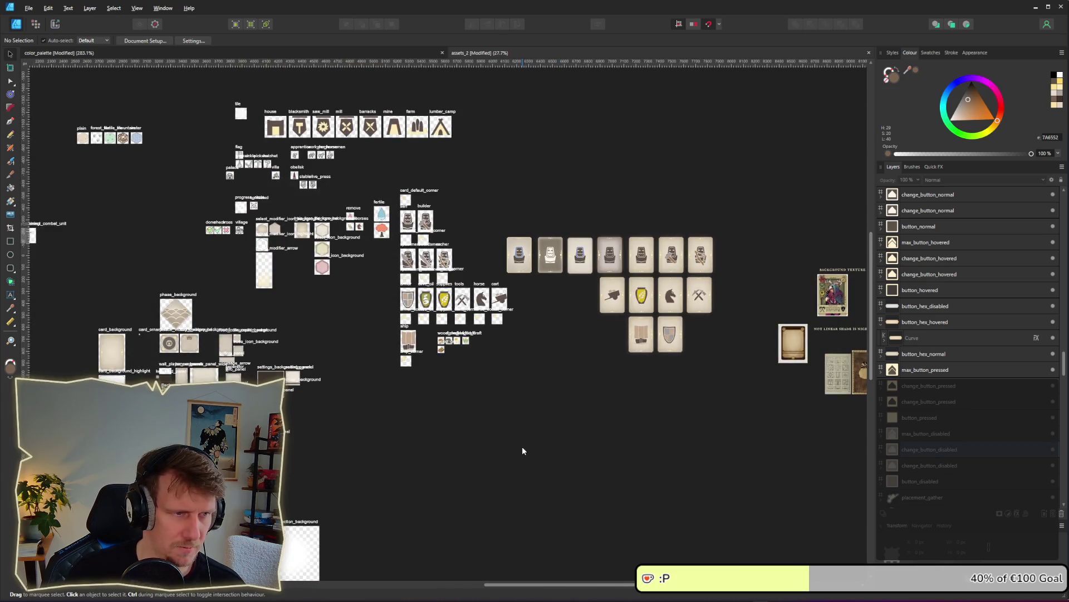
mouse_move(496, 481)
mouse_down()
mouse_move(517, 240)
mouse_move(479, 453)
mouse_up()
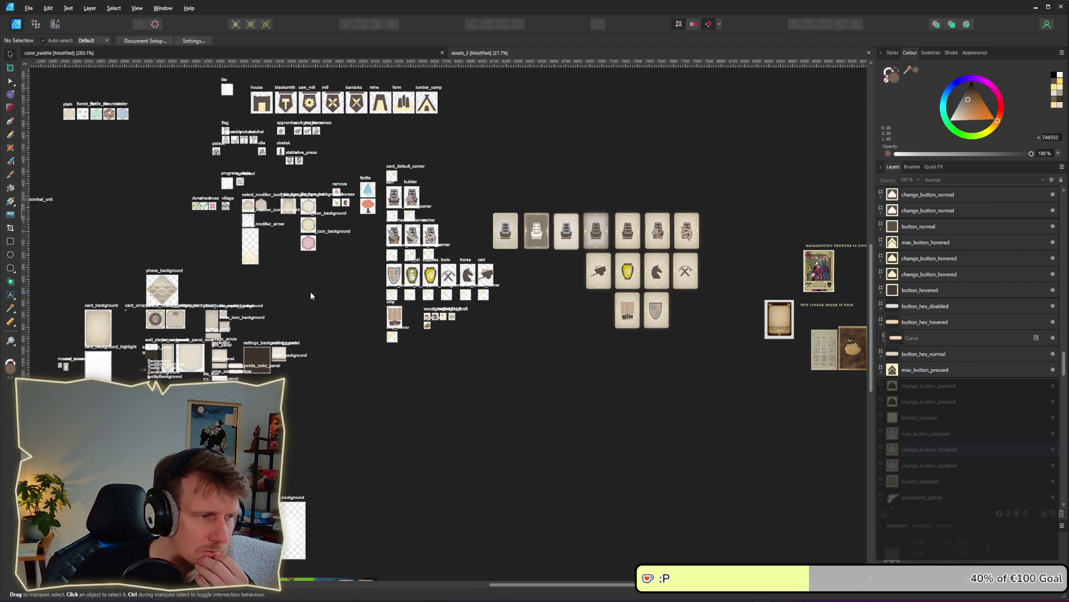
drag(309, 292, 526, 276)
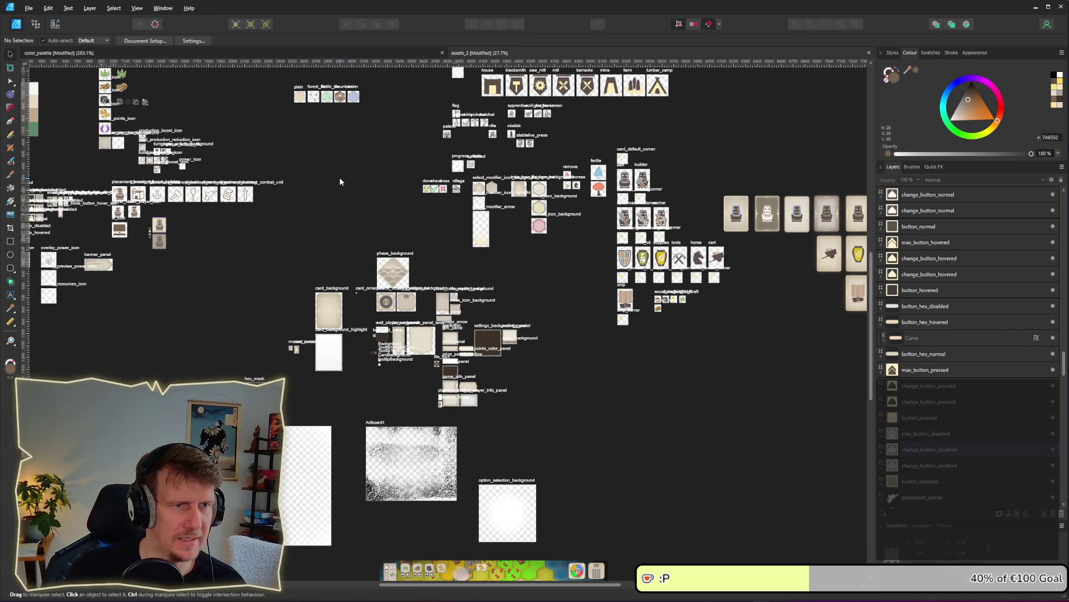
scroll(340, 177, up, 5)
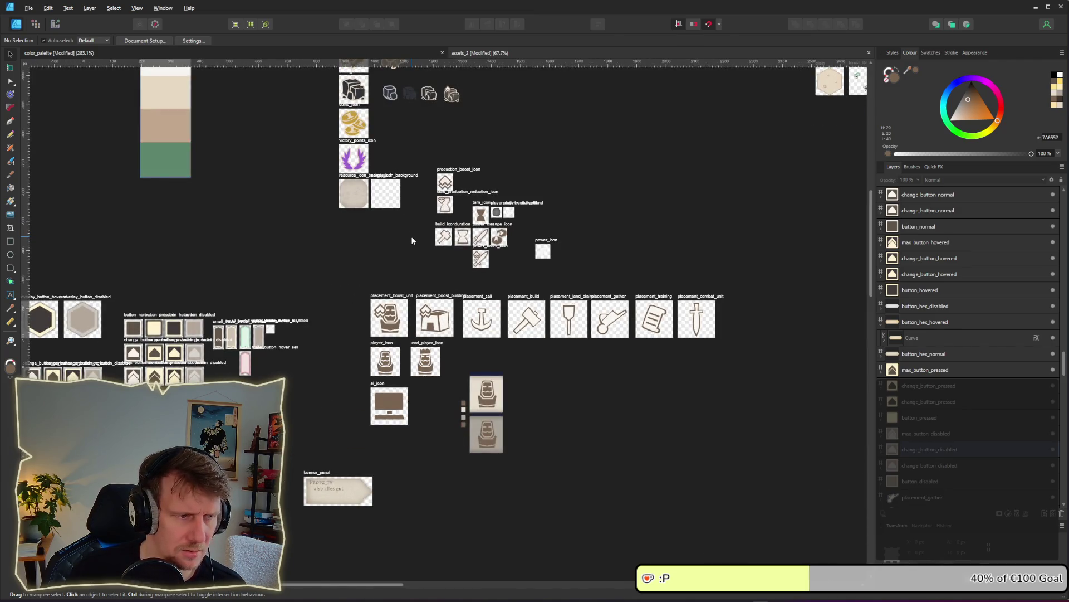
scroll(296, 189, up, 5)
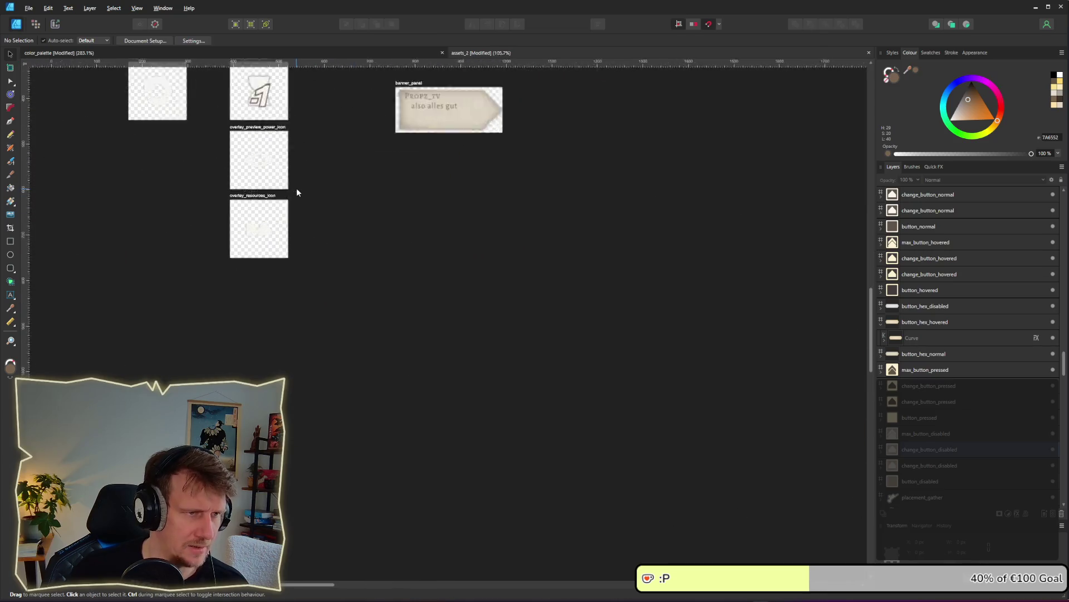
click(246, 244)
click(378, 224)
scroll(343, 219, up, 3)
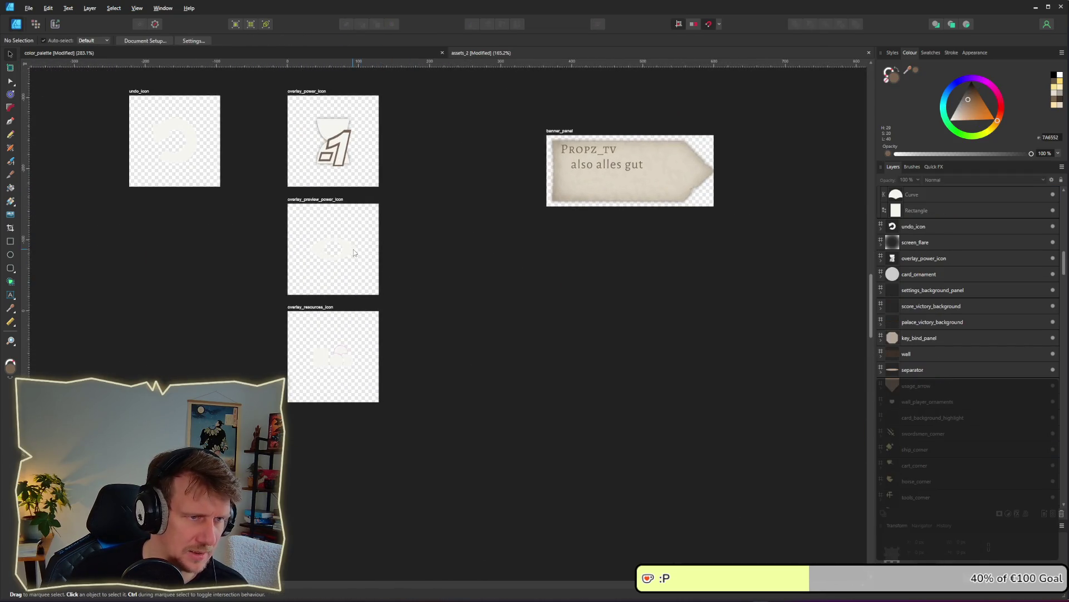
Select the eye shape in the overlay_preview_power_icon artboard.
click(332, 248)
drag(468, 296, 315, 248)
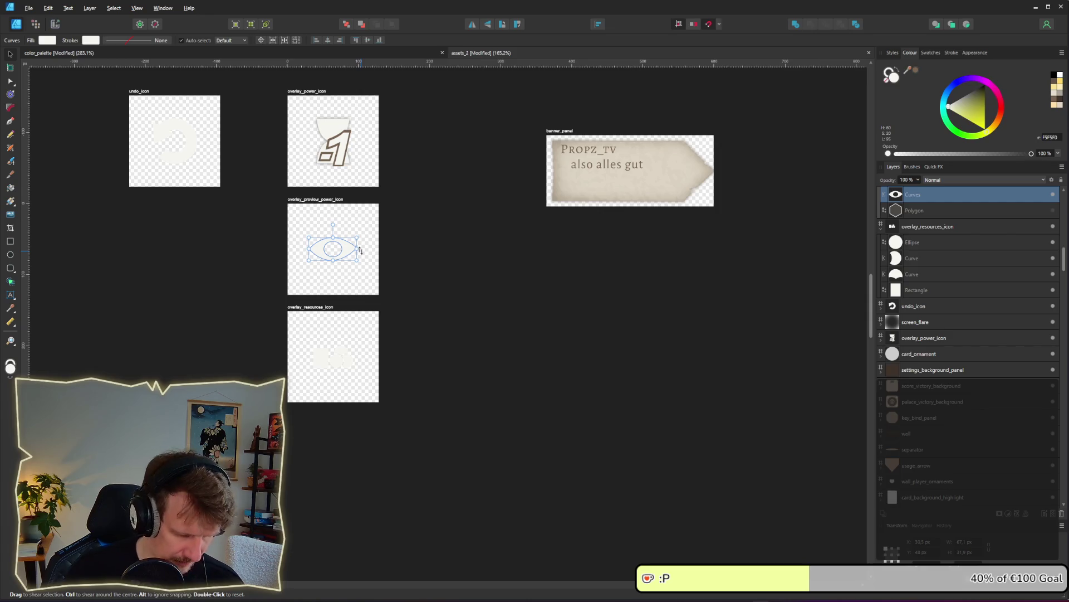
scroll(359, 252, down, 5)
scroll(359, 255, up, 5)
scroll(359, 256, left, 5)
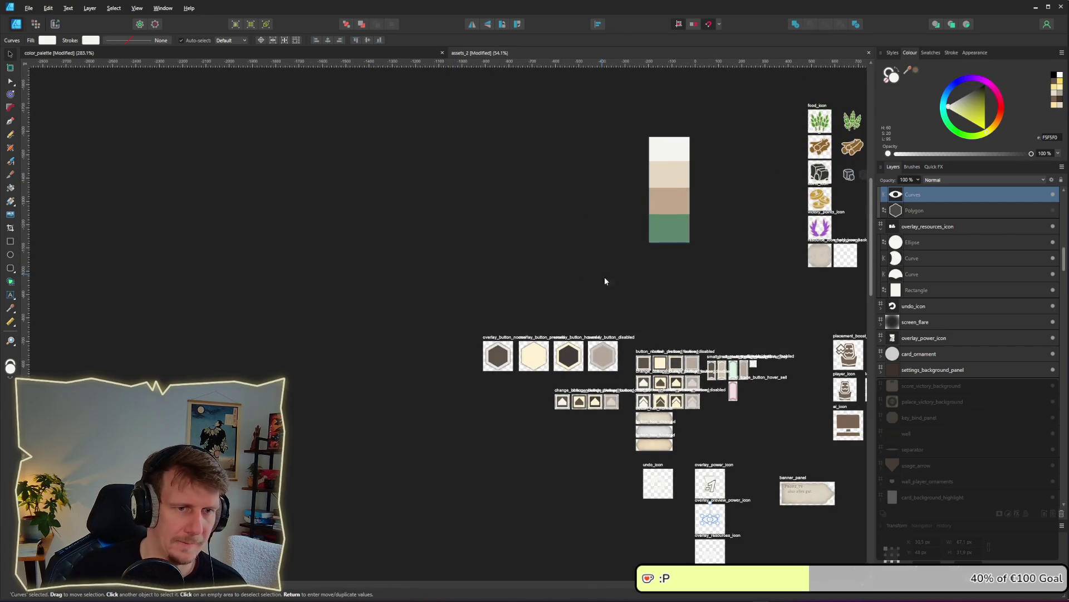
scroll(589, 413, up, 10)
scroll(612, 425, down, 3)
scroll(611, 424, right, 3)
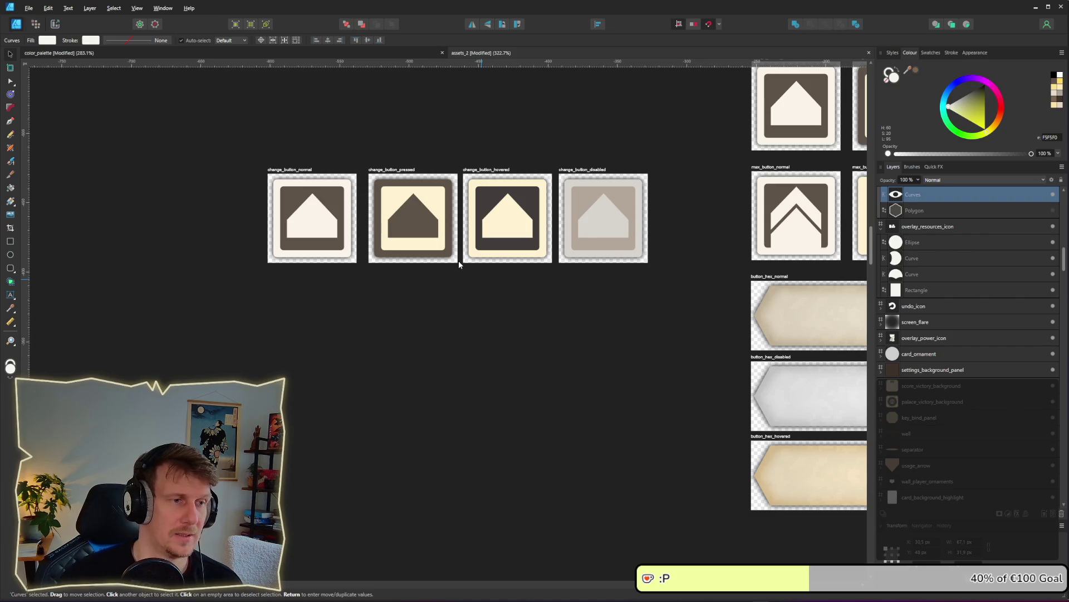
Paste the eye into change_button_normal, delete its arrow, and shrink and centre the eye.
click(321, 216)
key(ctrl+v)
key(ctrl+bracketleft)
click(319, 220)
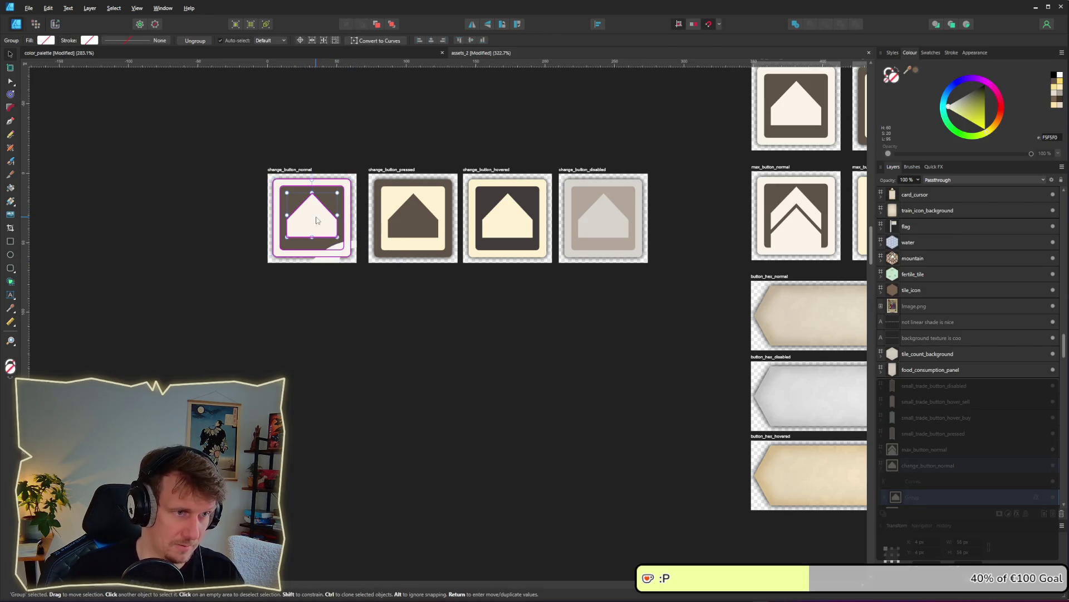
key(Delete)
key(Delete)
click(298, 193)
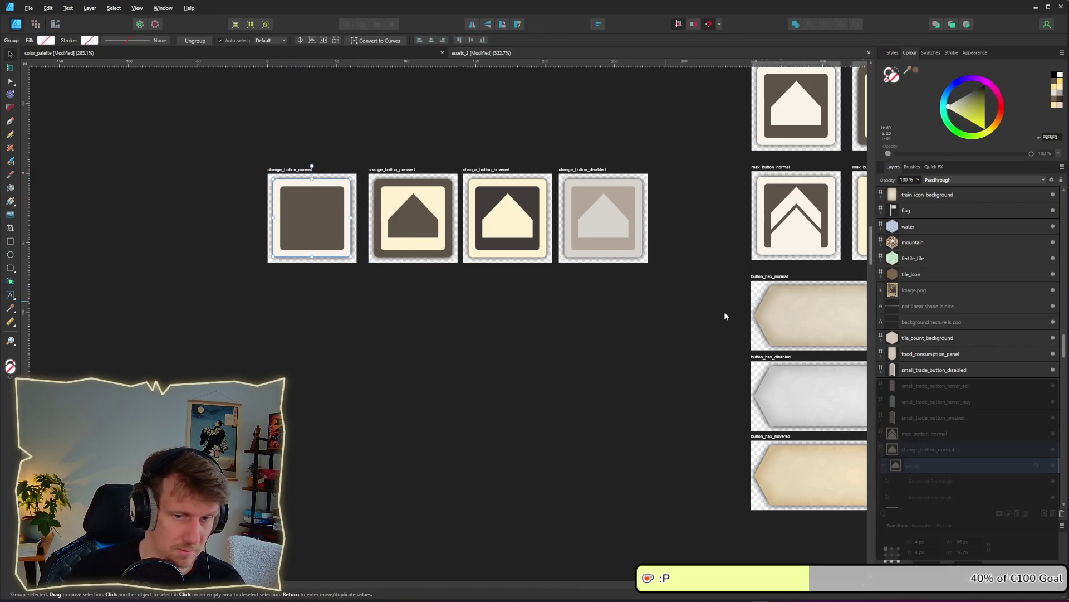
scroll(920, 418, down, 4)
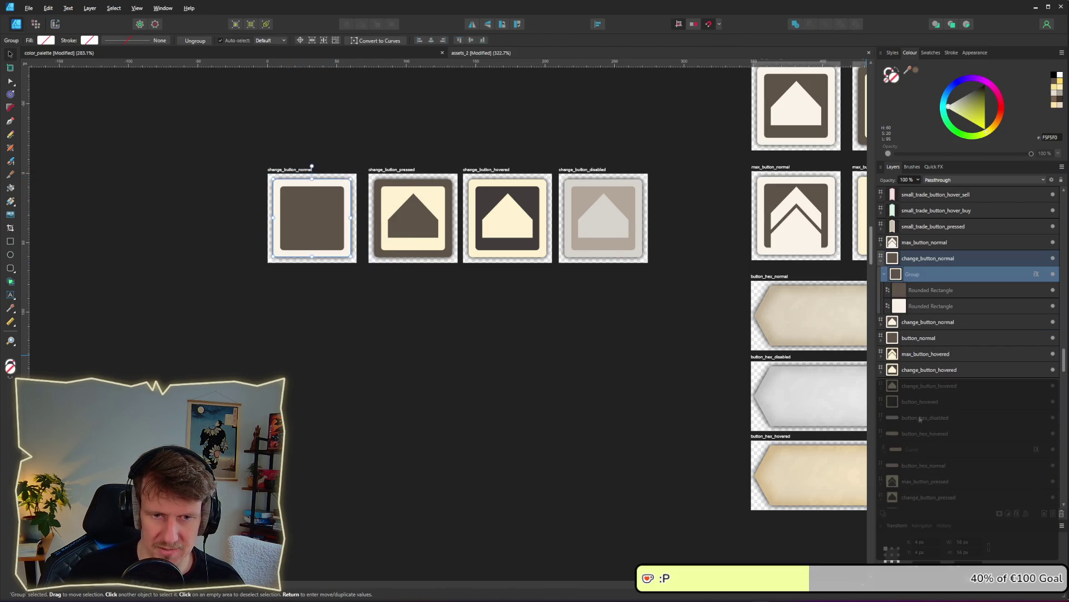
double_click(911, 277)
key(Escape)
key(ctrl+z)
drag(373, 267, 332, 225)
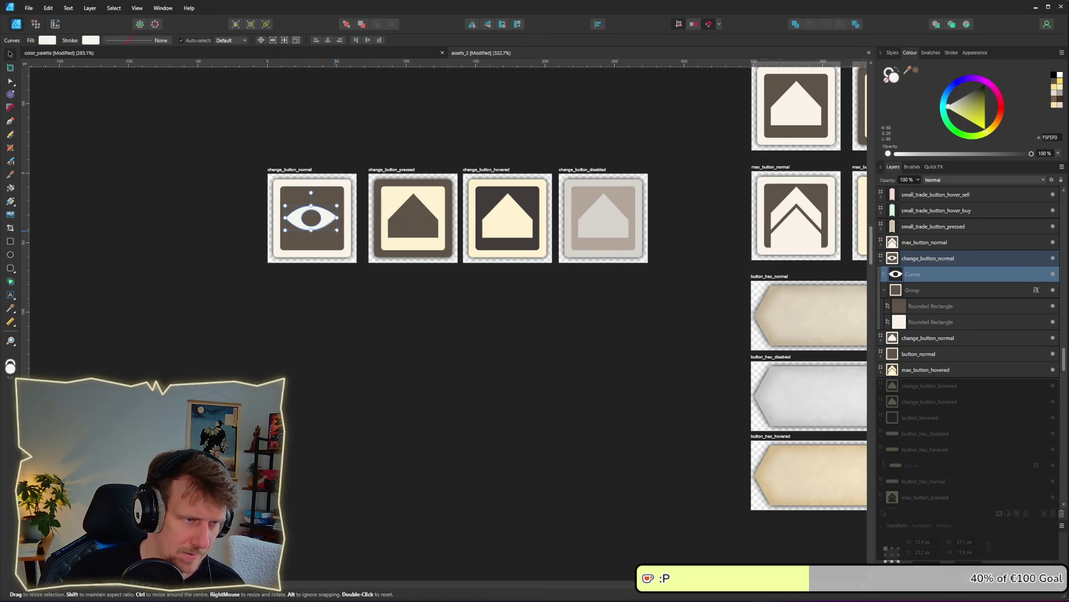
click(340, 290)
drag(327, 223, 330, 225)
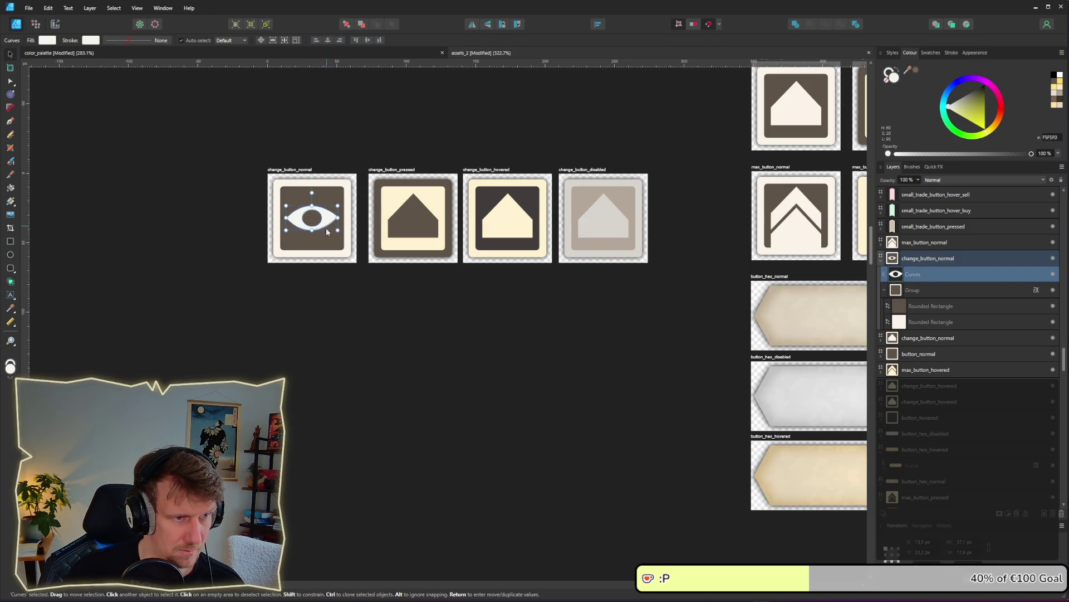
Rename the change_button_normal artboard to visible_button_normal.
scroll(377, 240, up, 3)
scroll(205, 177, up, 2)
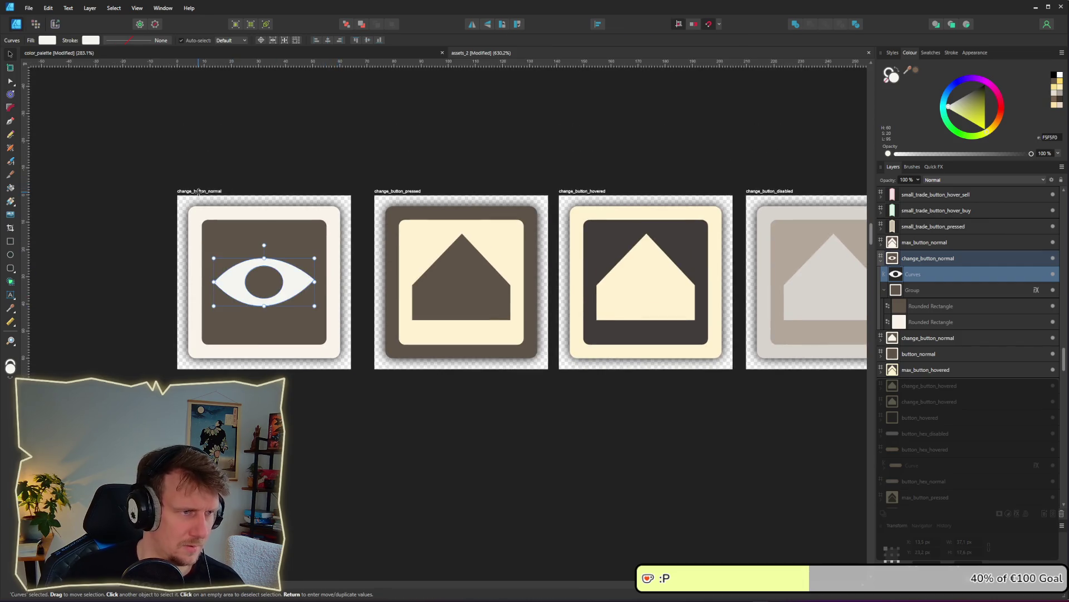
double_click(199, 191)
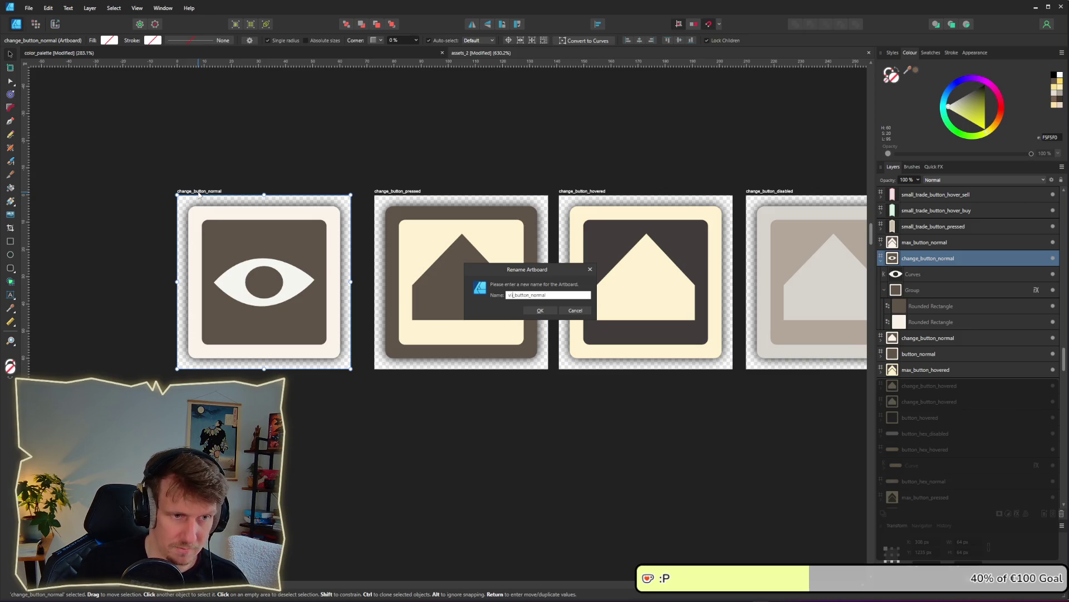
key(Return)
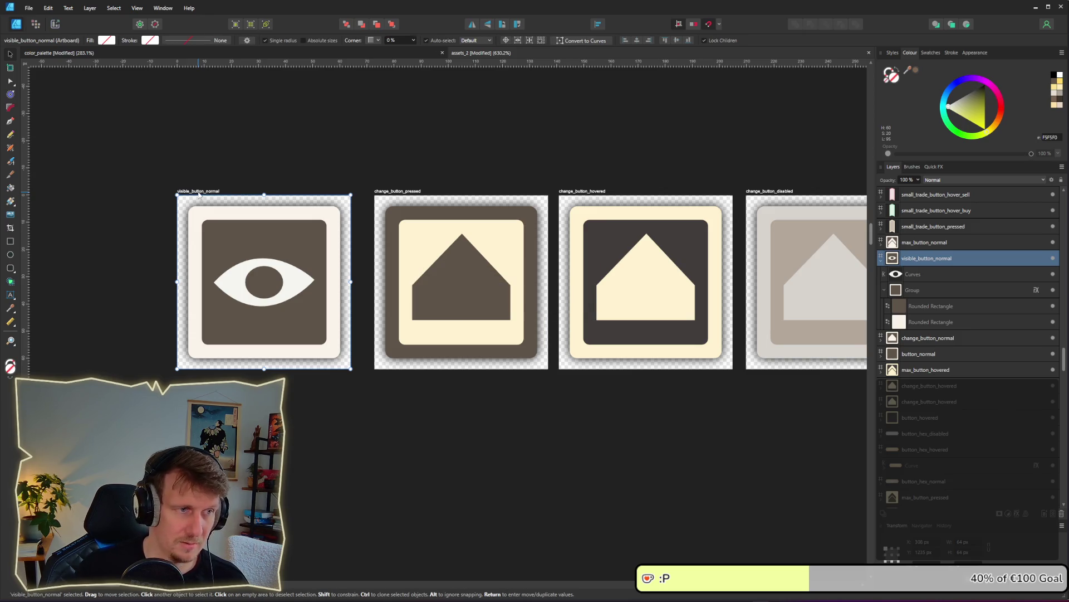
double_click(198, 192)
click(524, 296)
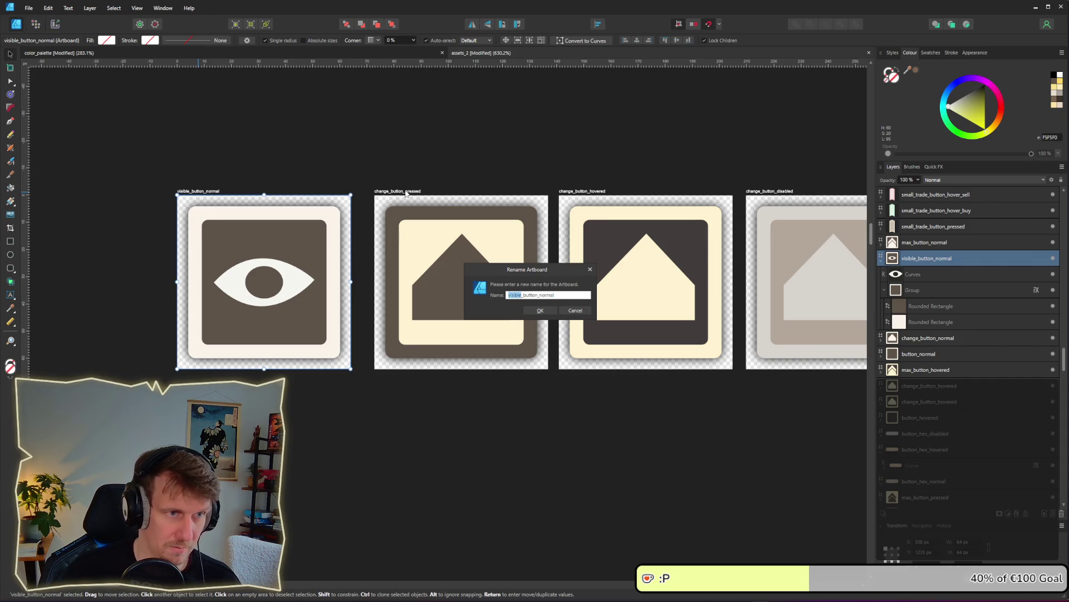
click(546, 313)
Rename the other artboards to visible_button_pressed, visible_button_hovered and visible_button_disabled.
double_click(414, 191)
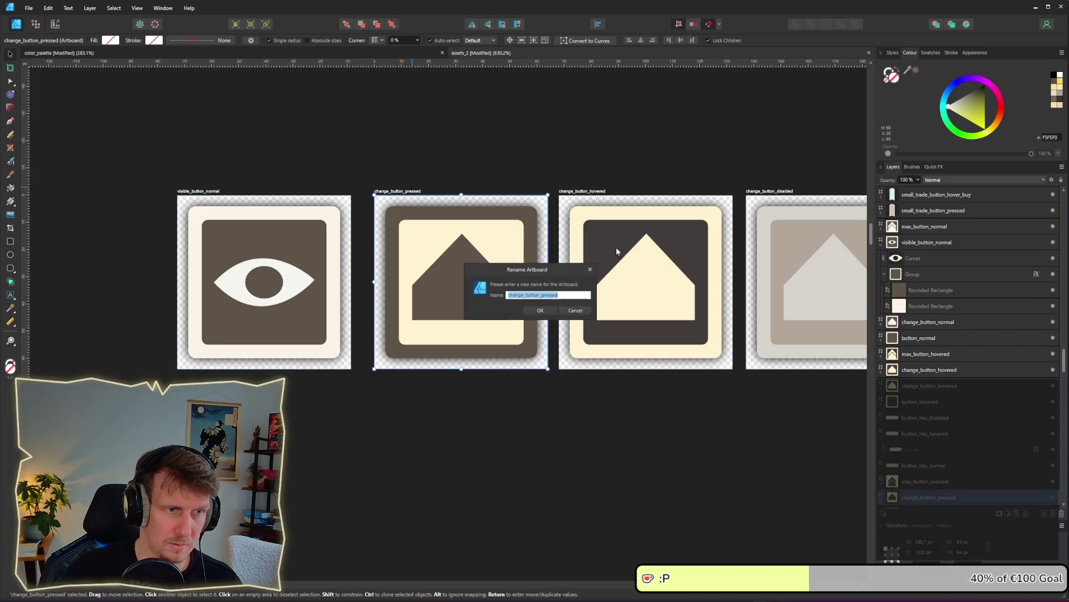
key(Home)
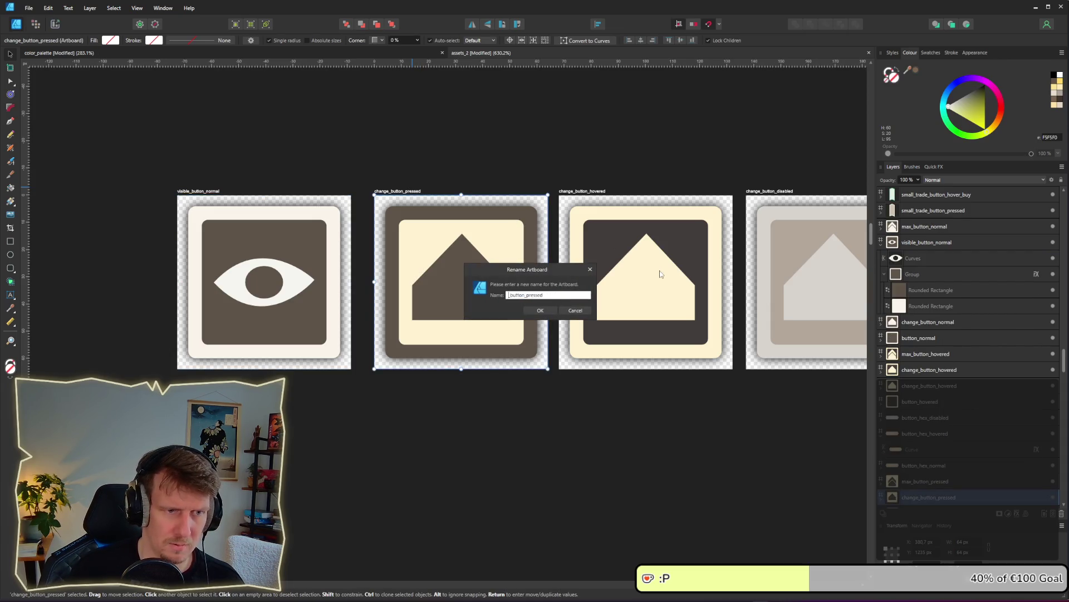
text(visible)
key(Return)
click(589, 189)
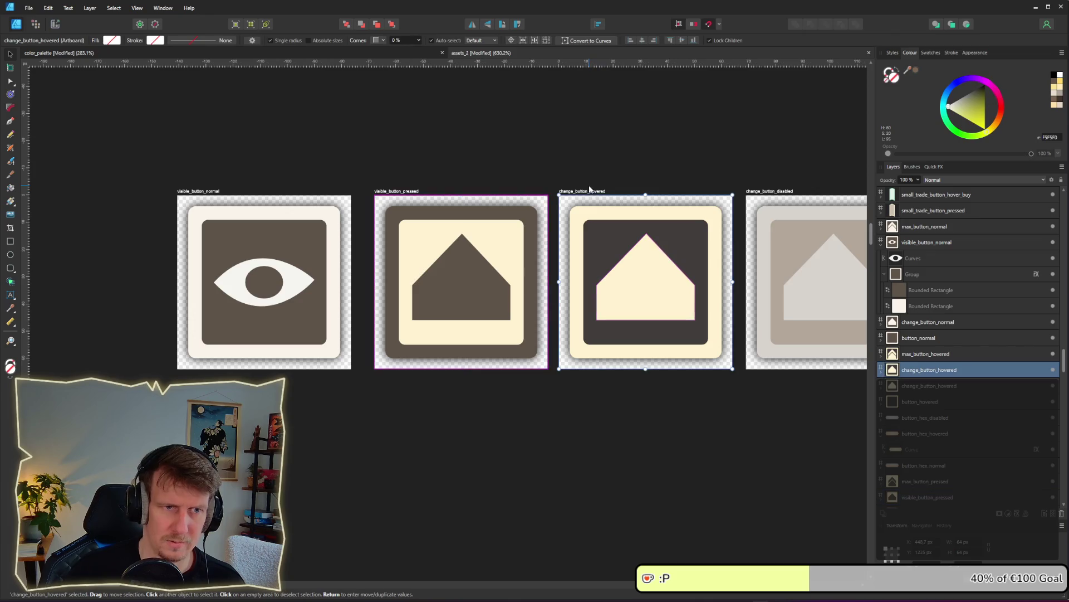
key(a)
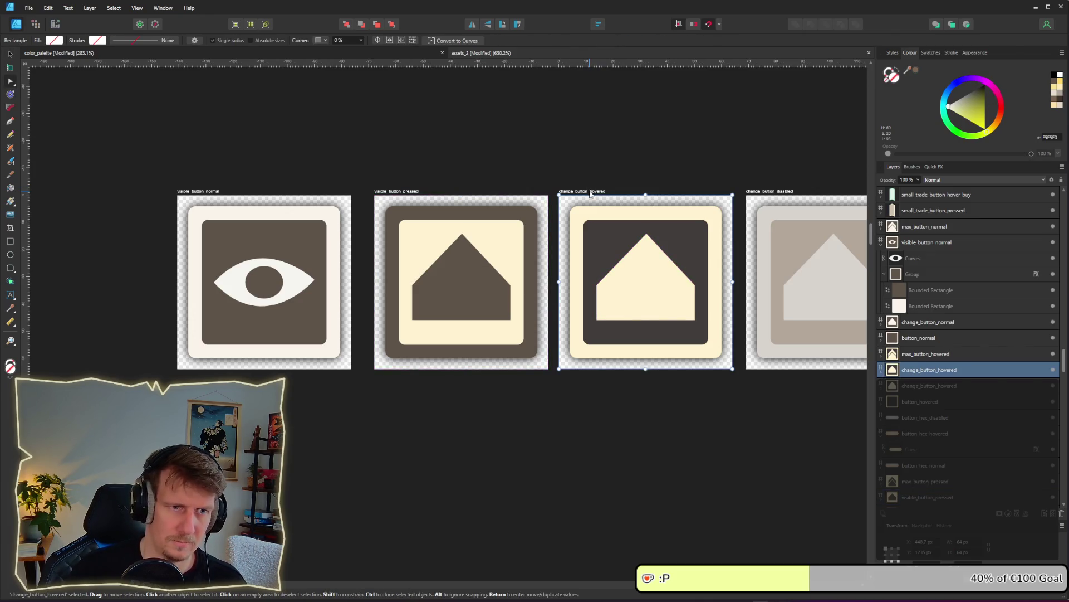
double_click(590, 191)
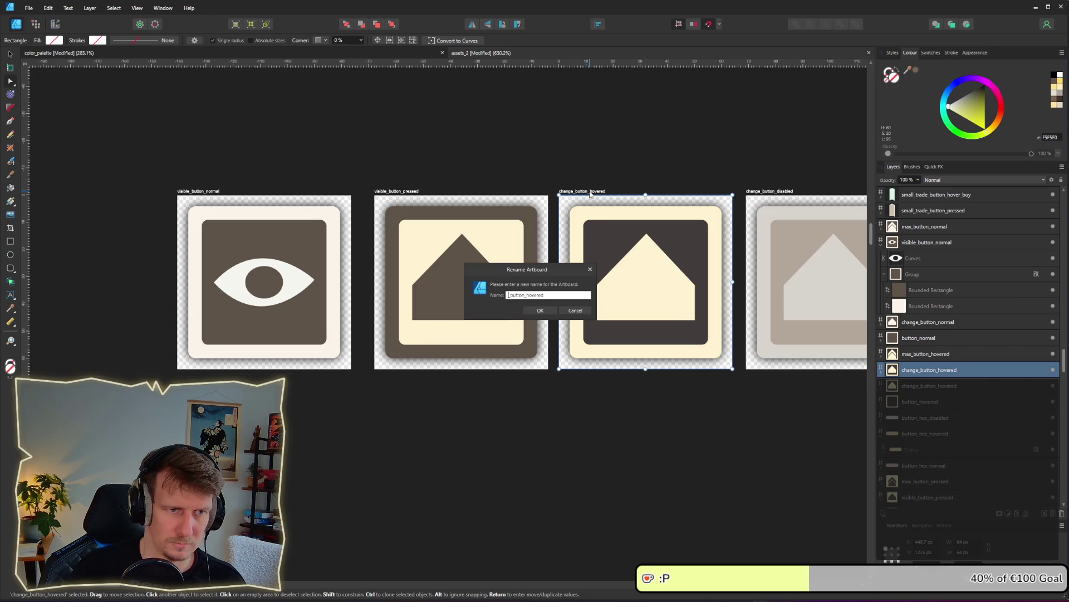
text(visible)
key(Return)
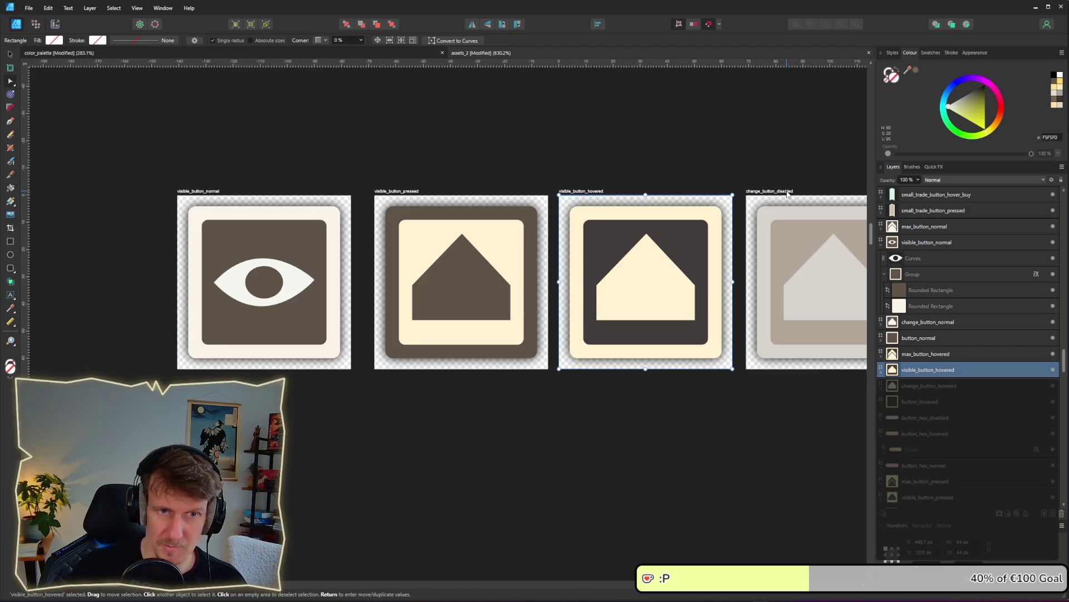
double_click(786, 191)
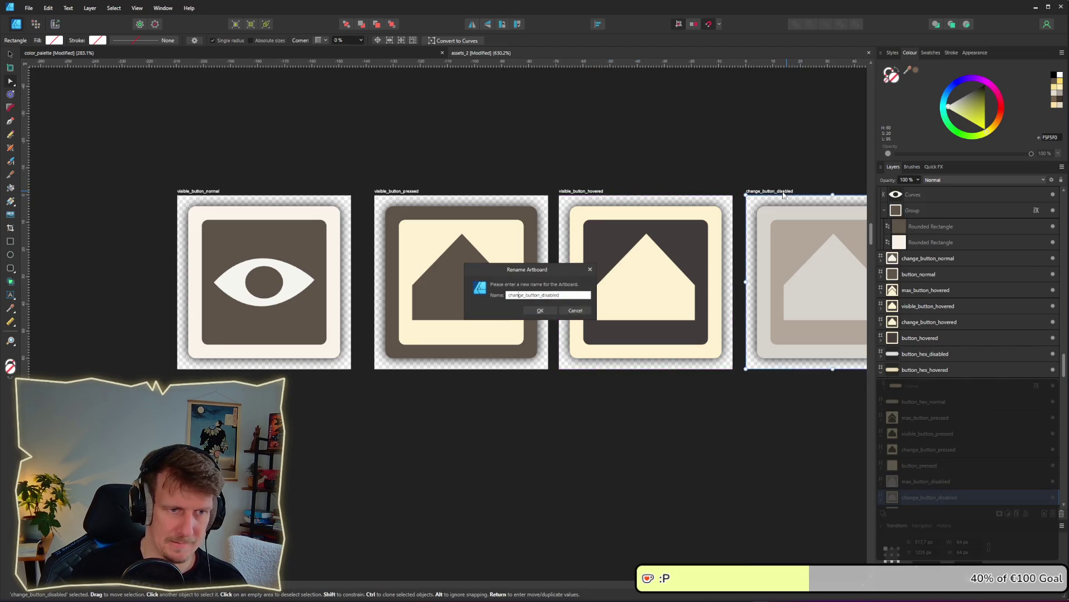
key(Return)
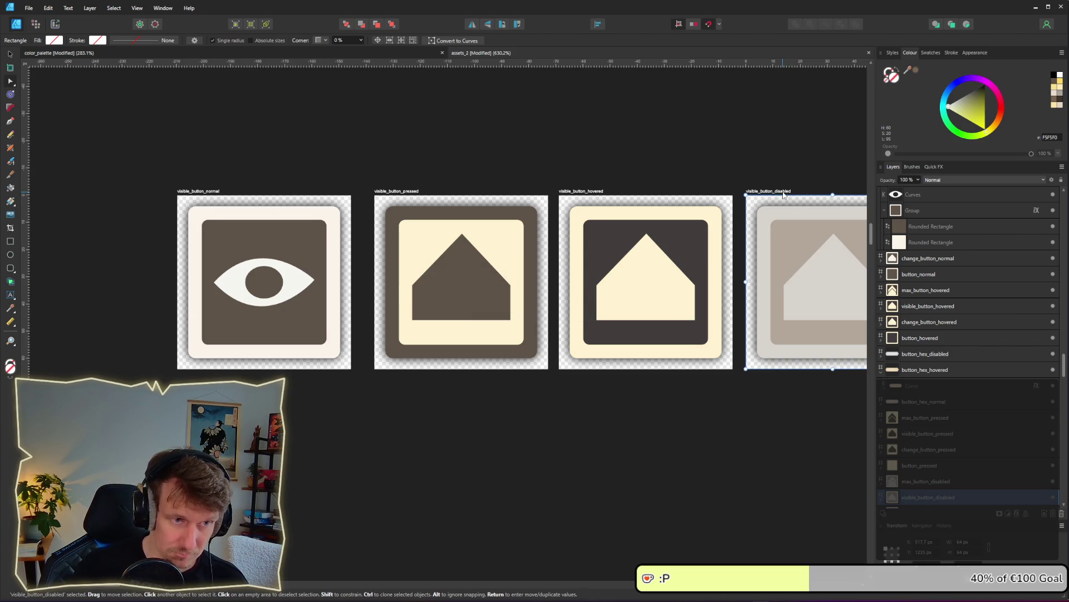
scroll(540, 346, right, 3)
scroll(539, 345, down, 1)
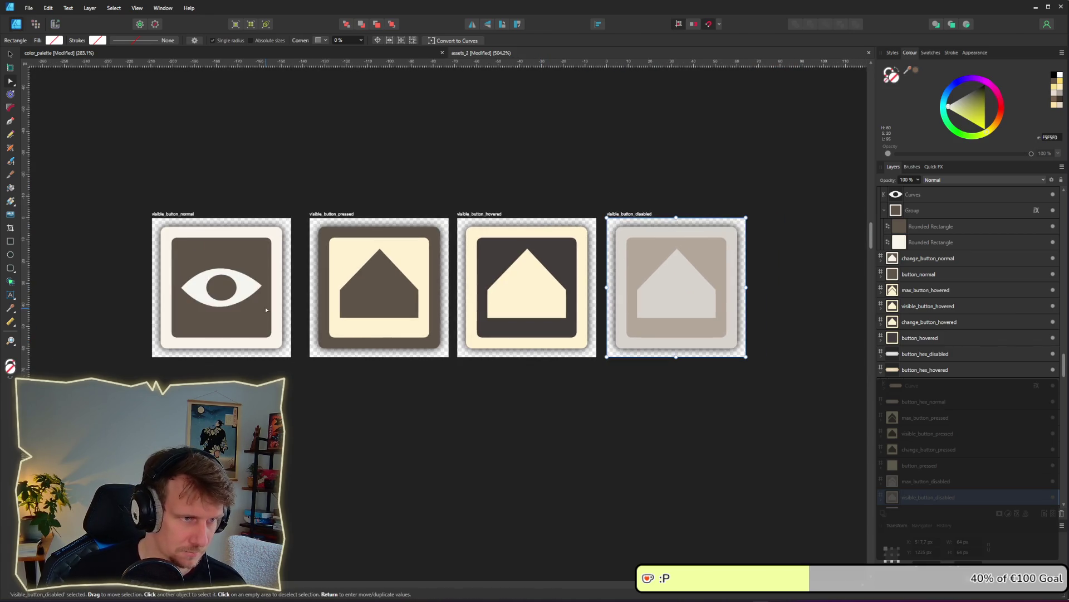
click(354, 296)
Replace the pressed button's house shape with the eye, filled dark brown from its border.
key(Delete)
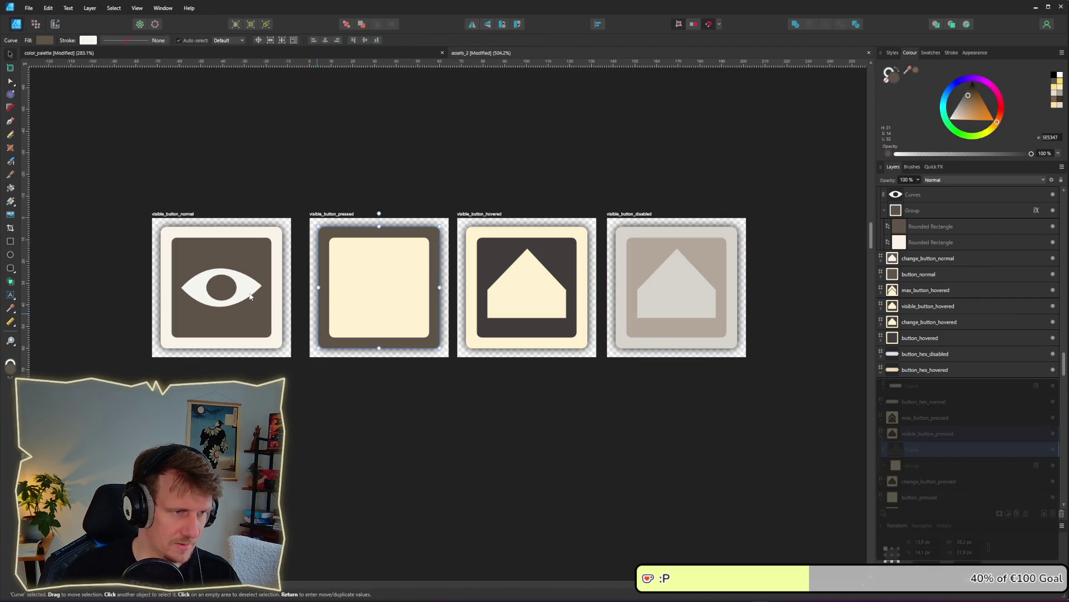
click(255, 291)
key(ctrl+c)
click(355, 288)
key(ctrl+v)
scroll(395, 299, up, 1)
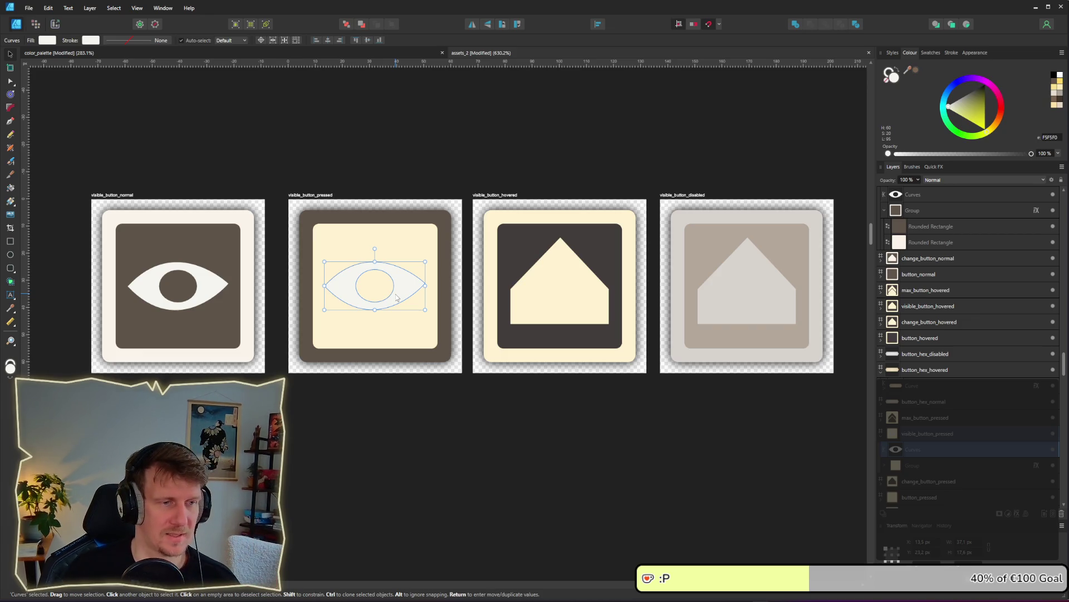
click(48, 40)
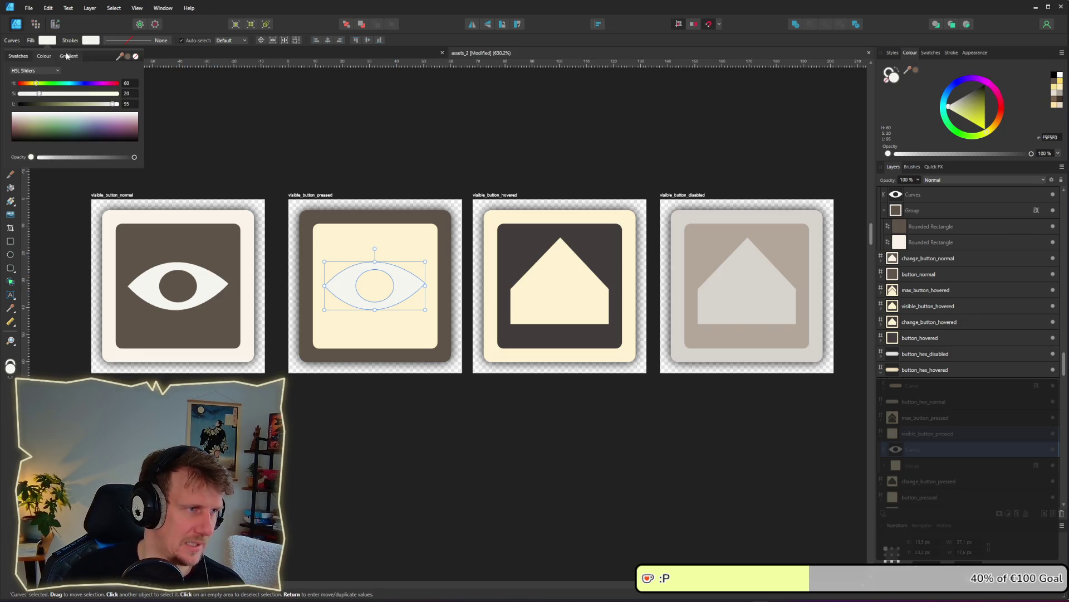
drag(119, 57, 358, 216)
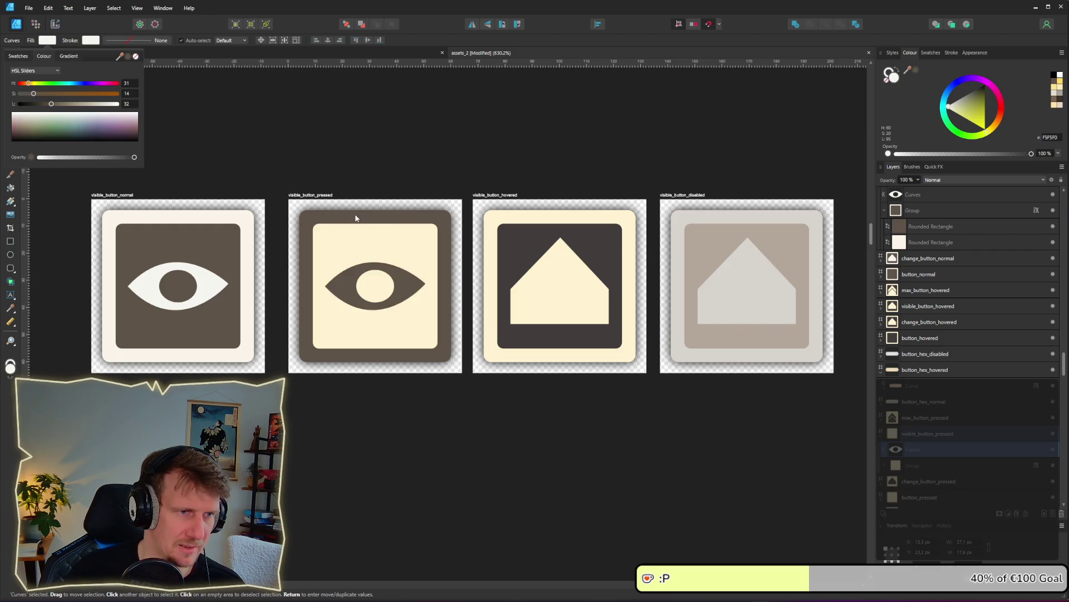
Replace the hovered button's house shape with a pasted eye.
click(554, 293)
key(Delete)
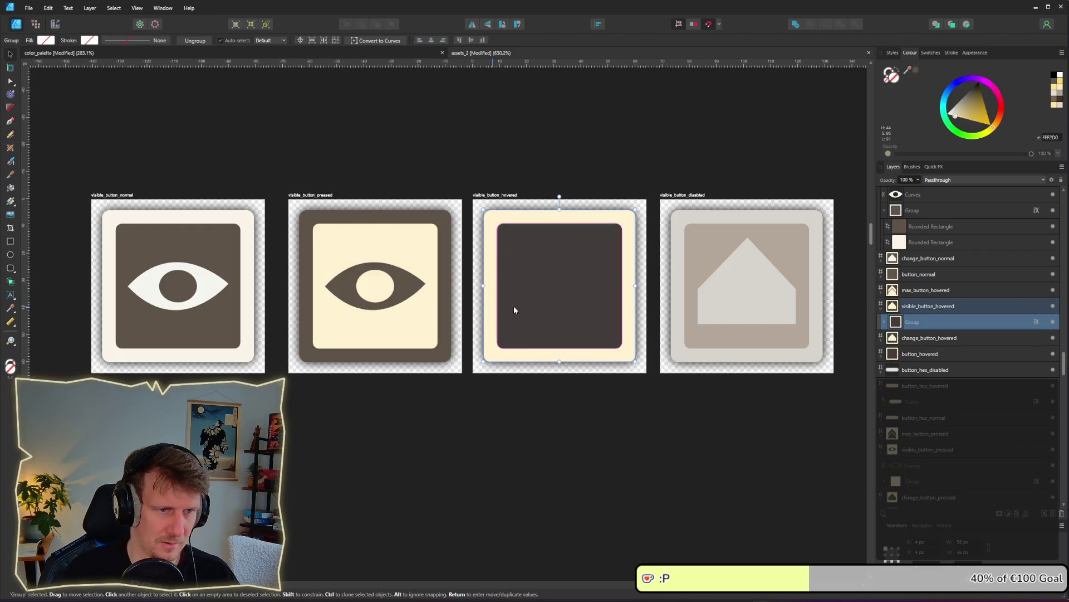
key(ctrl+v)
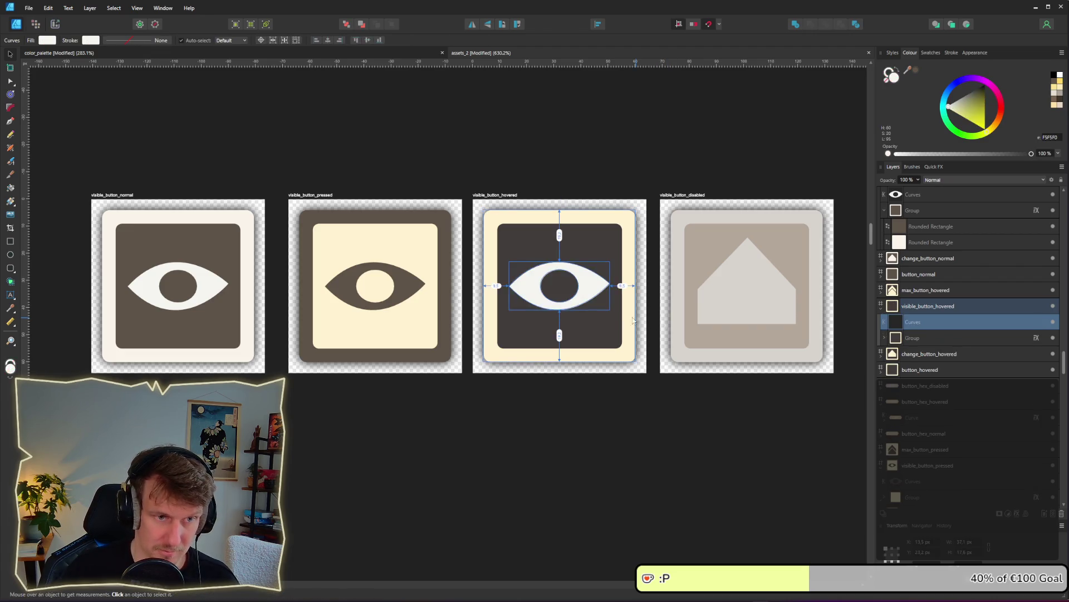
click(47, 41)
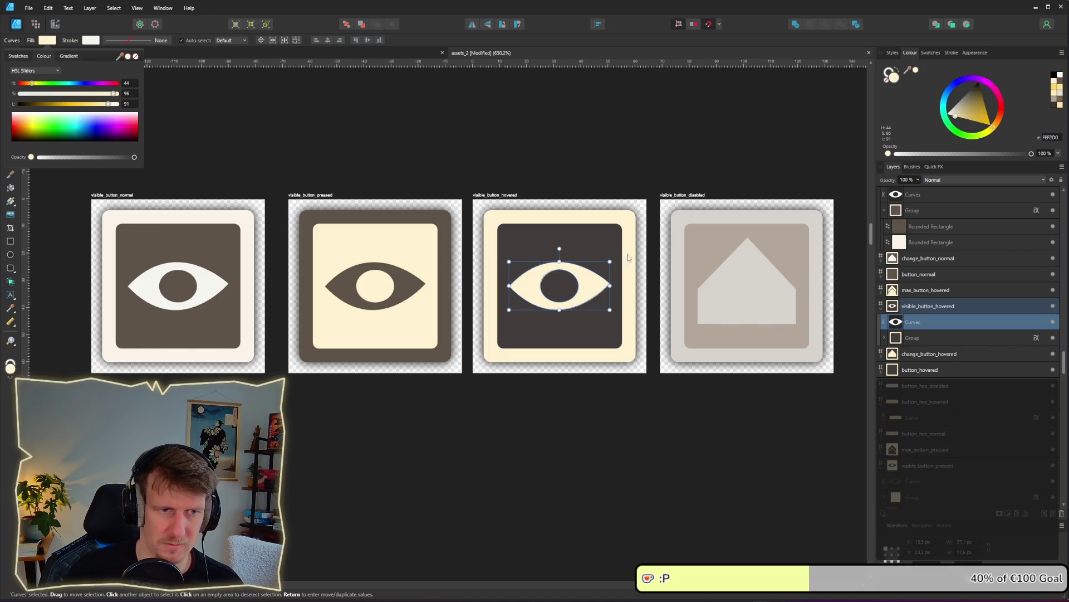
click(733, 275)
Replace the disabled button's house shape with an eye filled with the grey frame colour.
click(735, 276)
key(Delete)
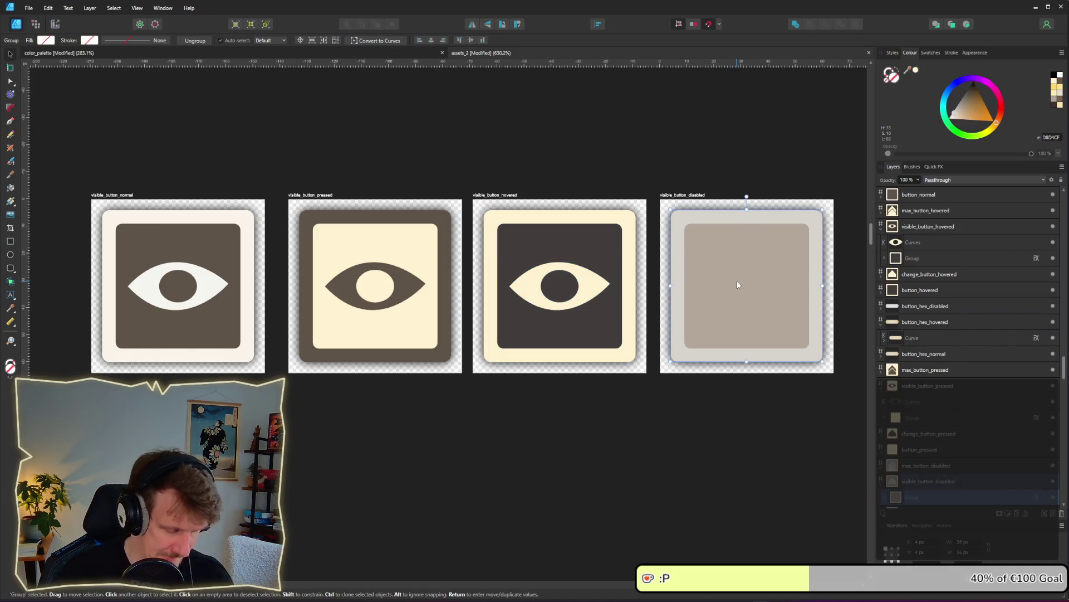
key(ctrl+v)
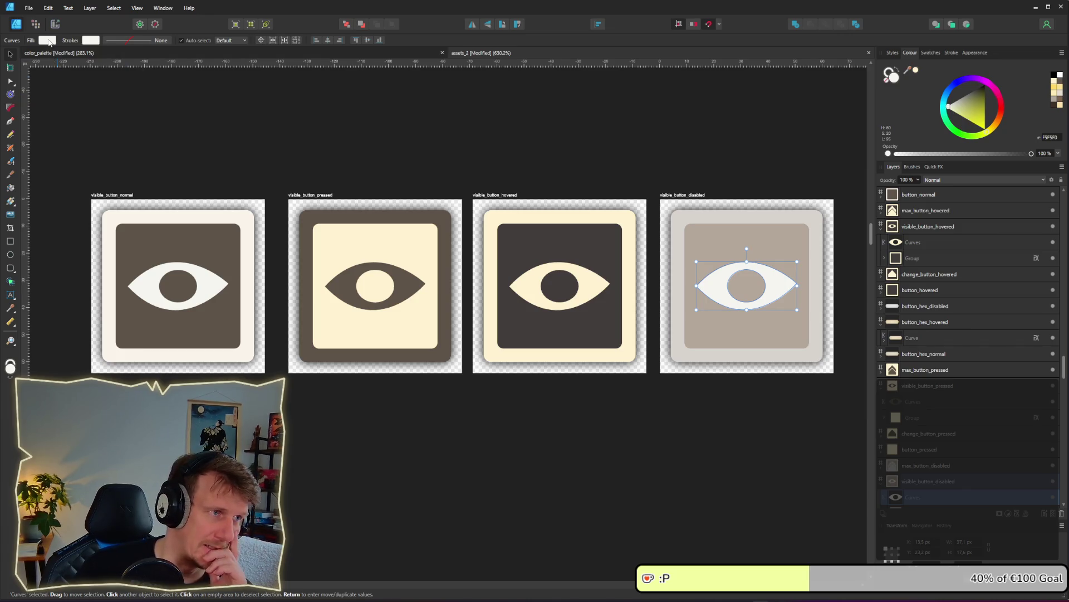
click(47, 40)
mouse_move(119, 59)
mouse_down()
mouse_move(644, 262)
mouse_move(728, 227)
mouse_move(722, 216)
mouse_up()
click(724, 162)
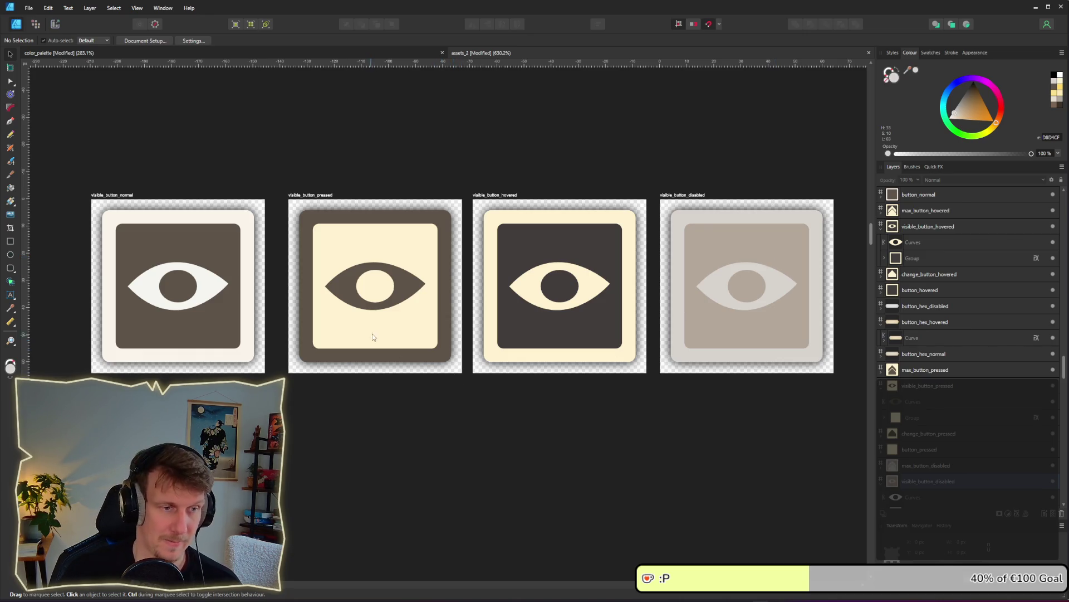
Draw a tall grey rectangle bar across the pressed button's eye.
click(397, 298)
scroll(394, 303, up, 2)
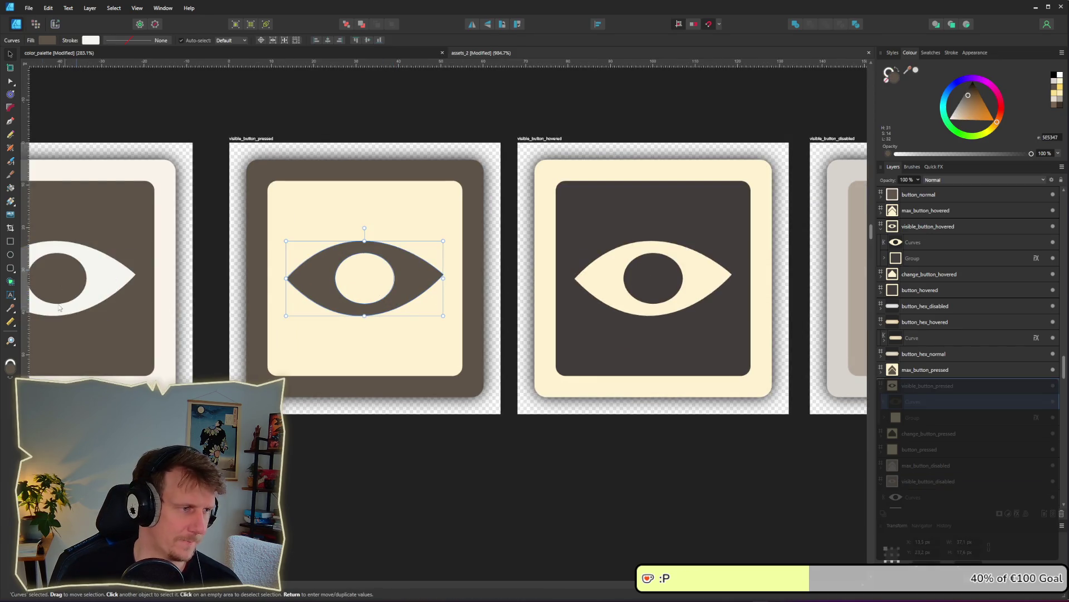
click(10, 241)
scroll(435, 201, left, 2)
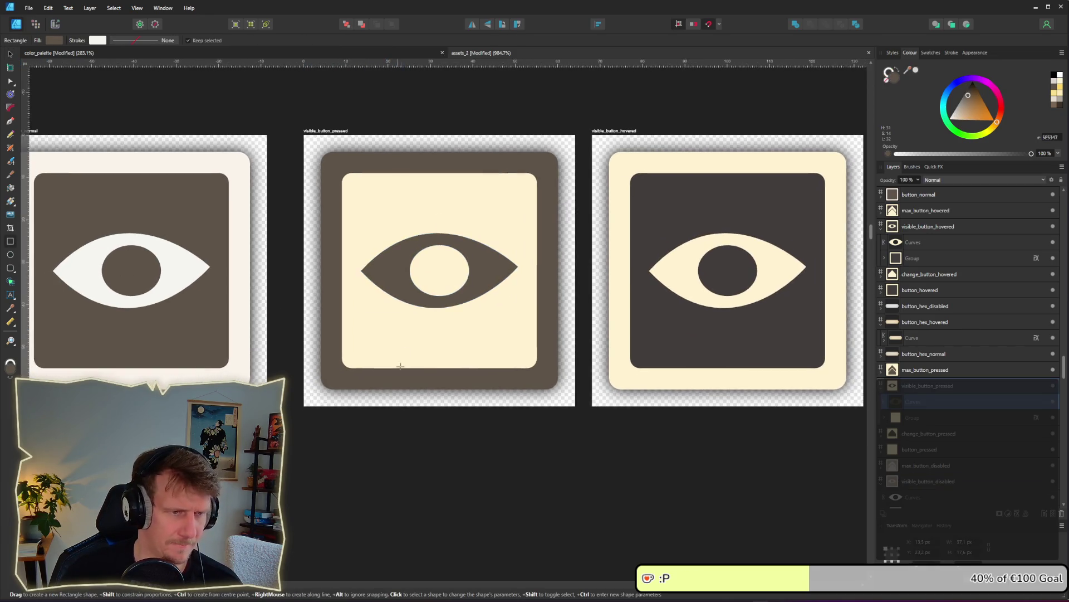
mouse_move(435, 203)
mouse_down()
mouse_move(393, 360)
mouse_move(463, 339)
mouse_up()
click(10, 54)
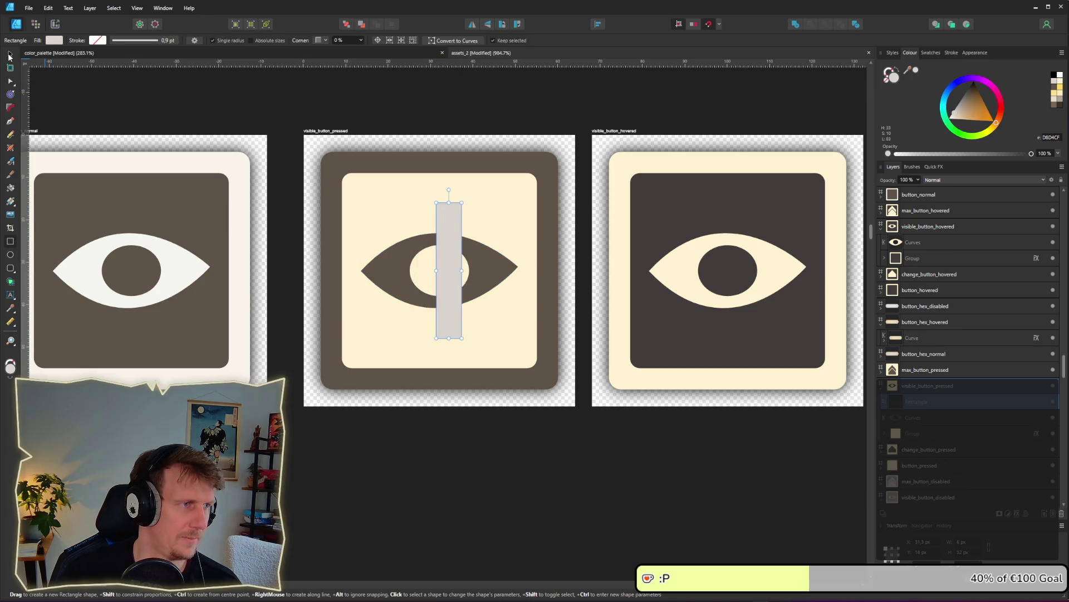
drag(454, 287, 439, 282)
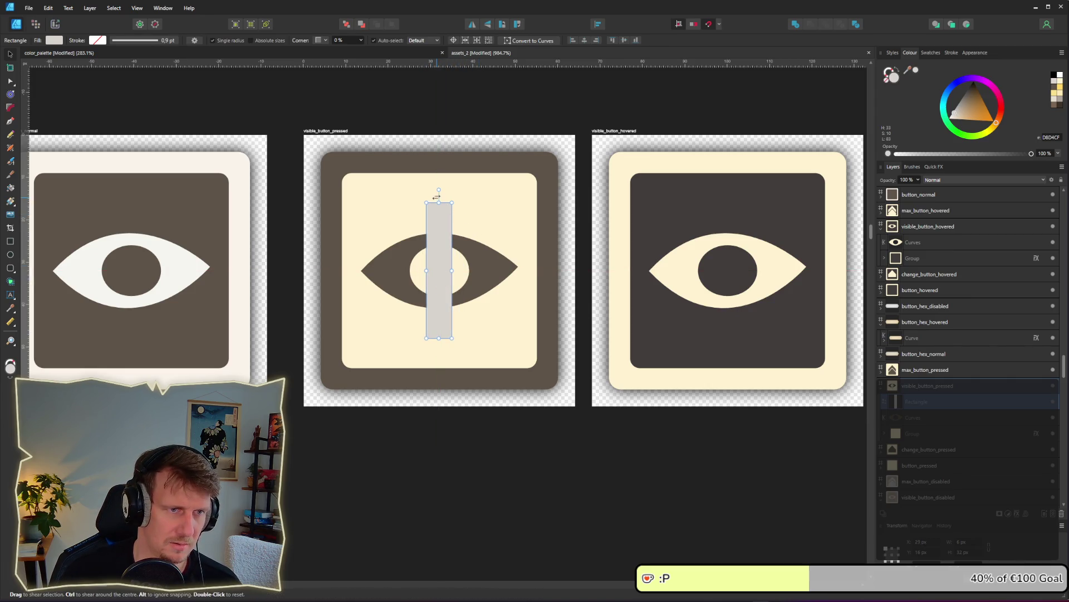
Convert the bar to curves and shift its top corners right to slant it.
click(10, 82)
right_click(438, 244)
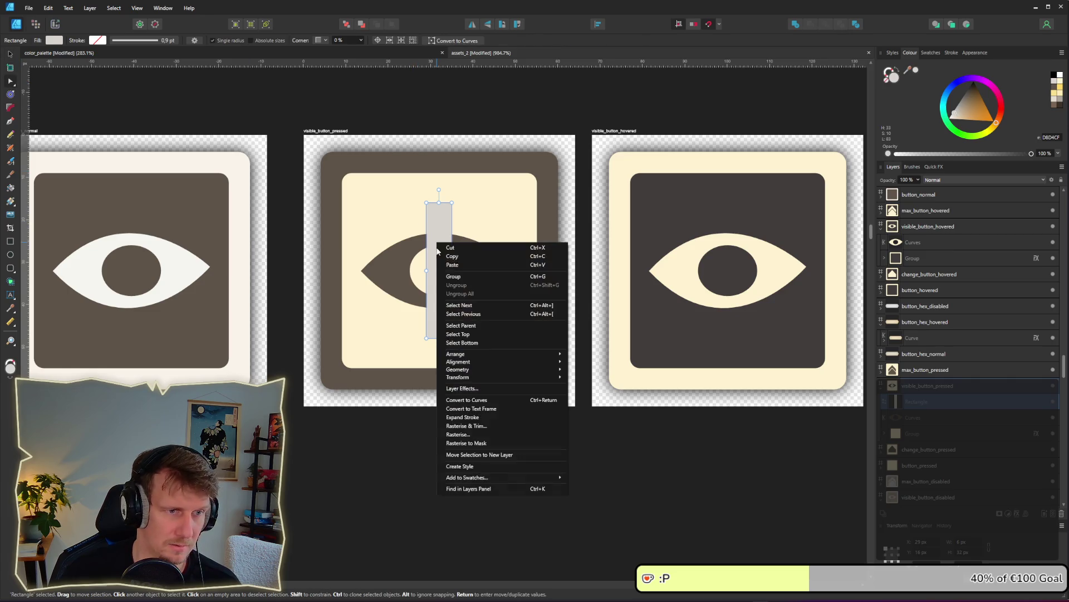
mouse_move(488, 377)
click(467, 400)
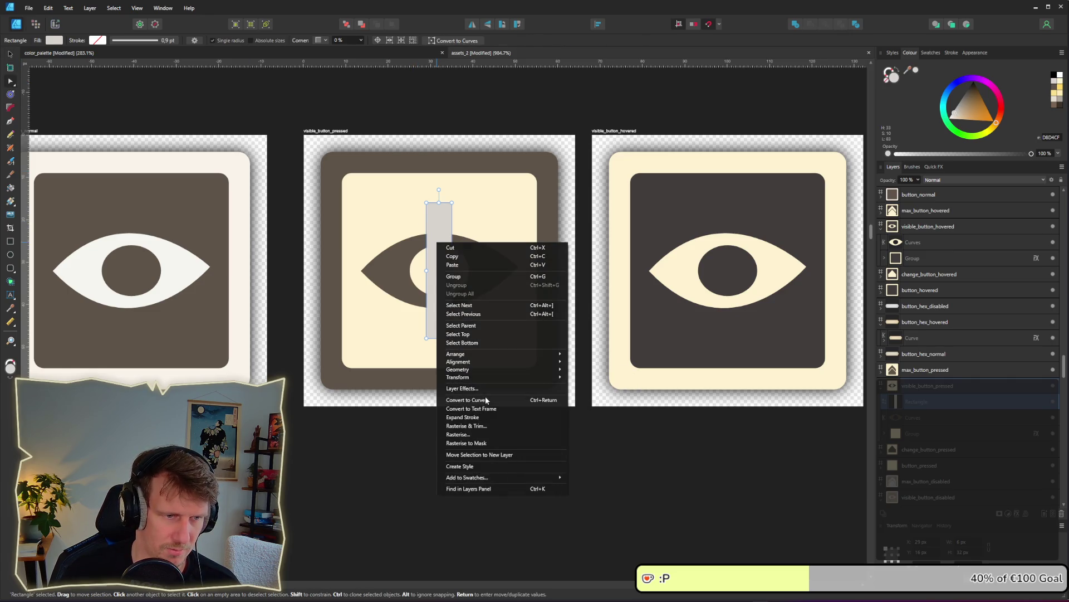
drag(453, 204, 486, 206)
mouse_move(391, 293)
mouse_down()
mouse_move(491, 352)
mouse_move(423, 338)
mouse_up()
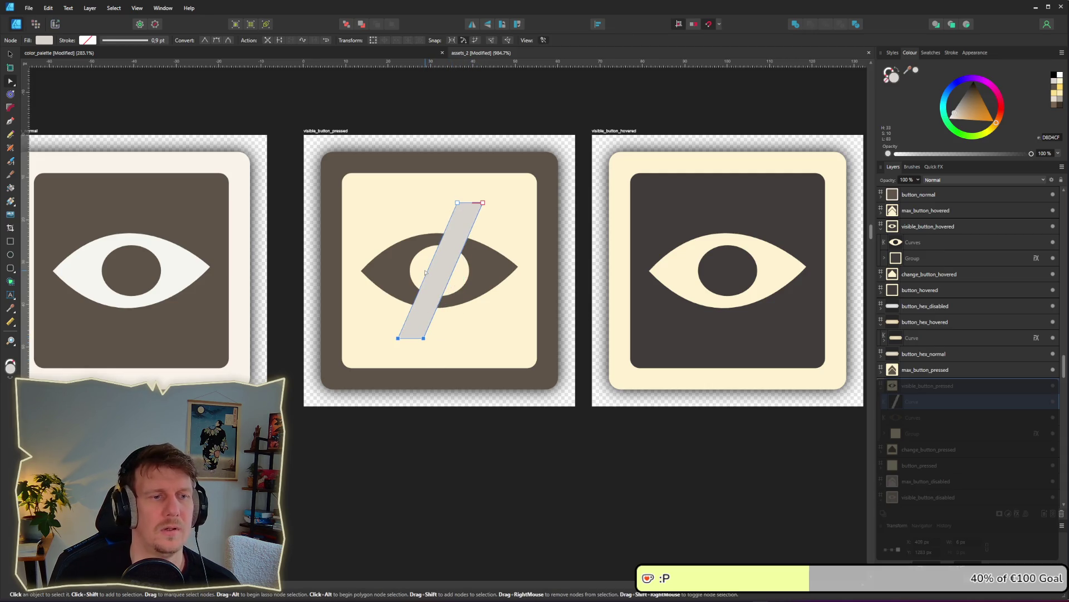
key(v)
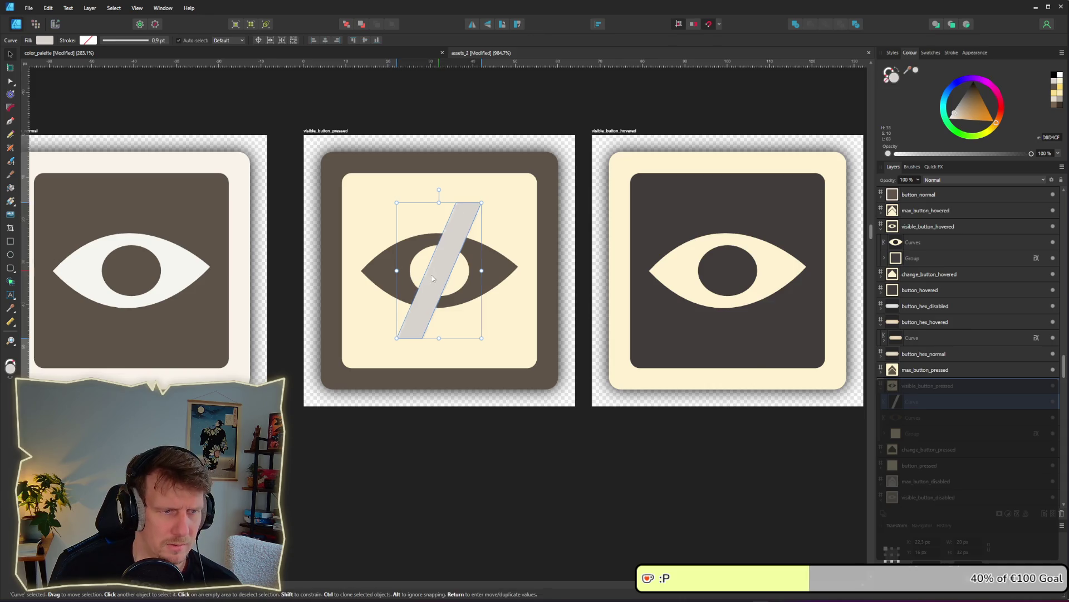
scroll(446, 305, up, 1)
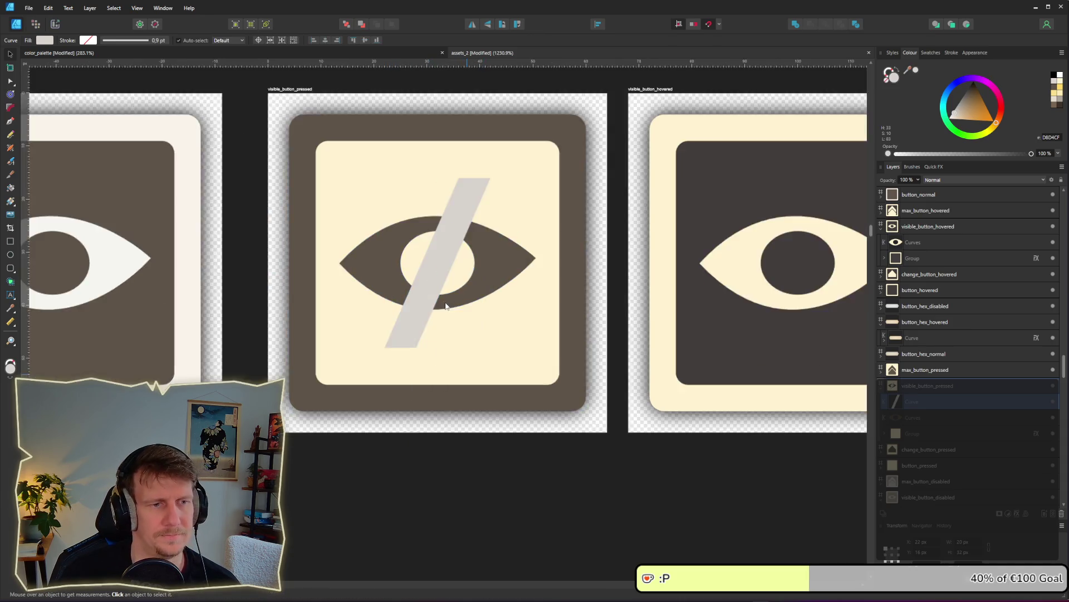
scroll(445, 305, up, 1)
key(alt)
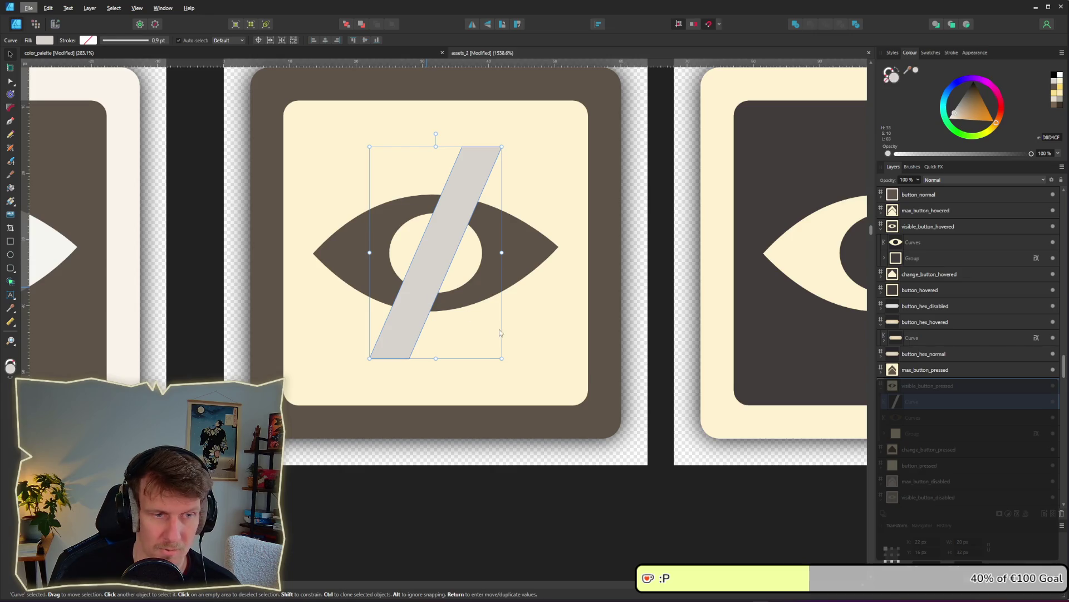
Lengthen the slash past the button and set its blend mode to Erase.
mouse_move(503, 254)
mouse_down()
mouse_move(568, 253)
mouse_move(529, 252)
mouse_move(563, 260)
mouse_up()
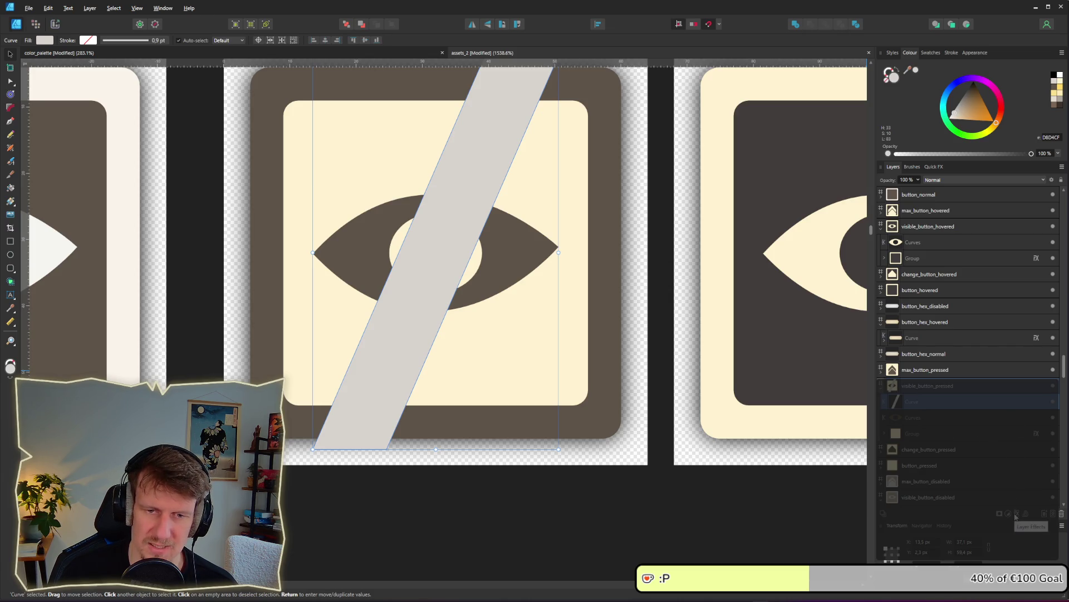
click(943, 180)
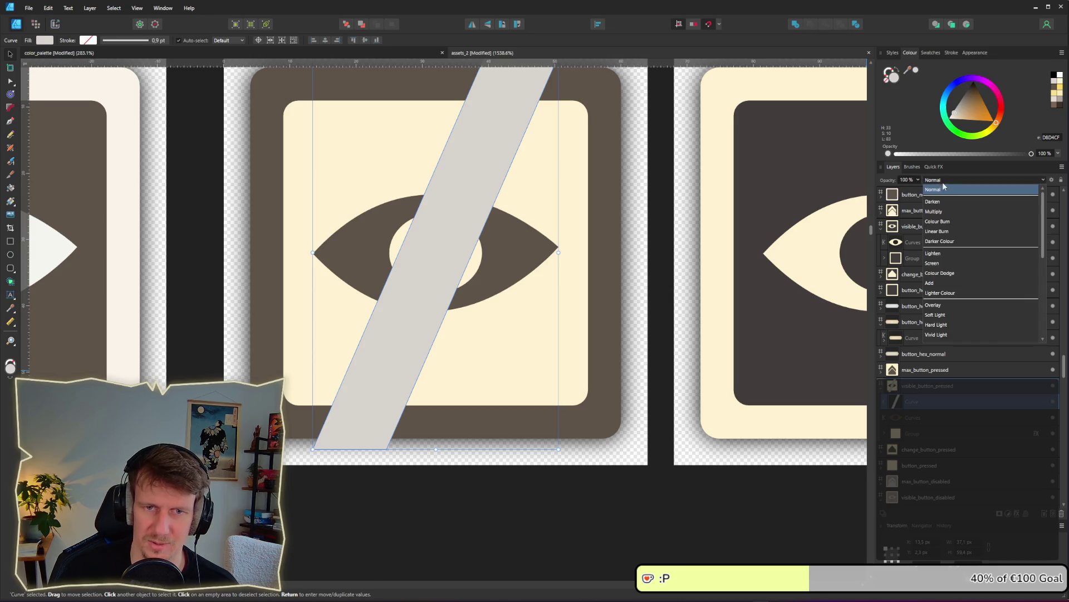
scroll(957, 333, down, 5)
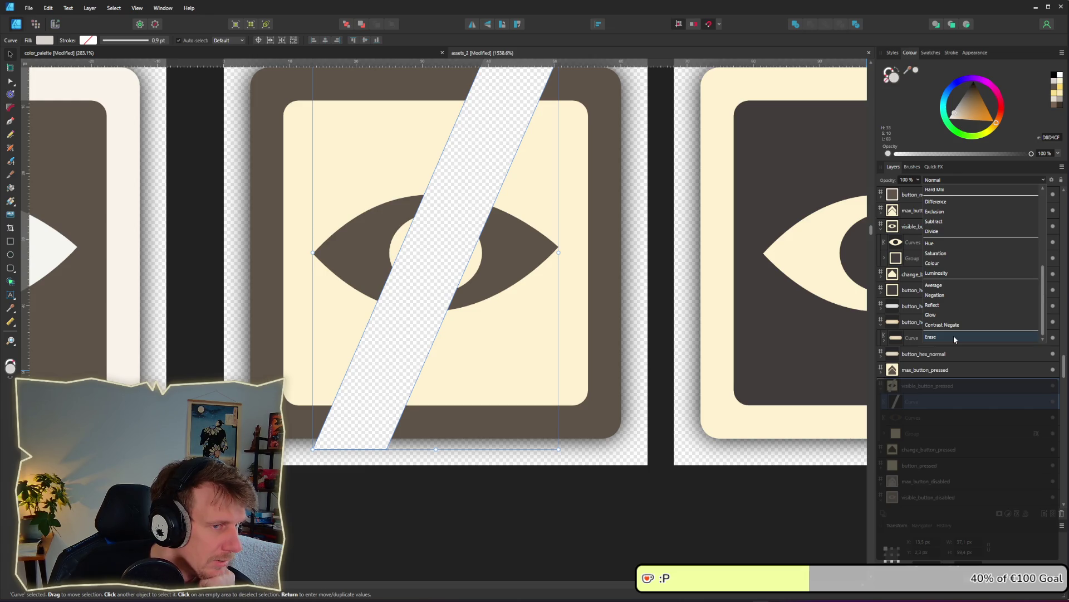
click(953, 337)
Group the slash with the eye layer, then duplicate the slash.
click(913, 419)
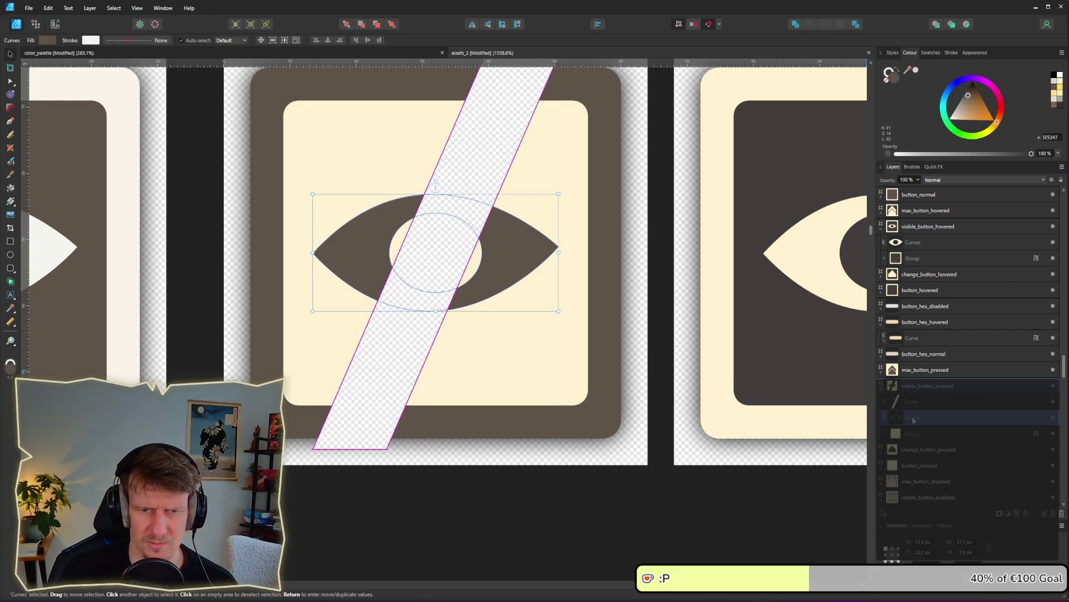
click(913, 407)
shift+click(917, 420)
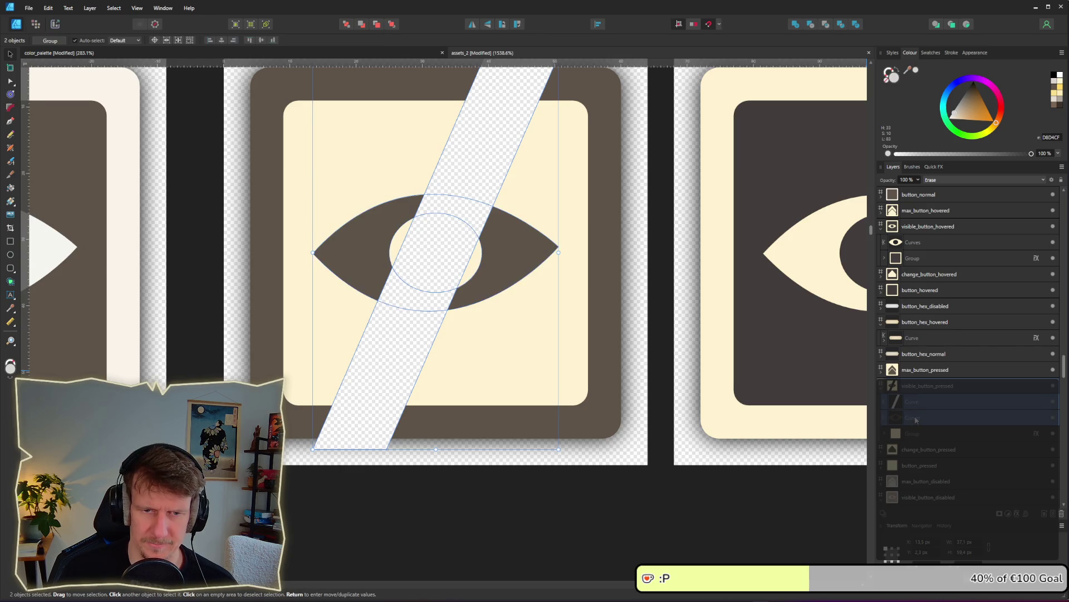
right_click(915, 421)
click(894, 279)
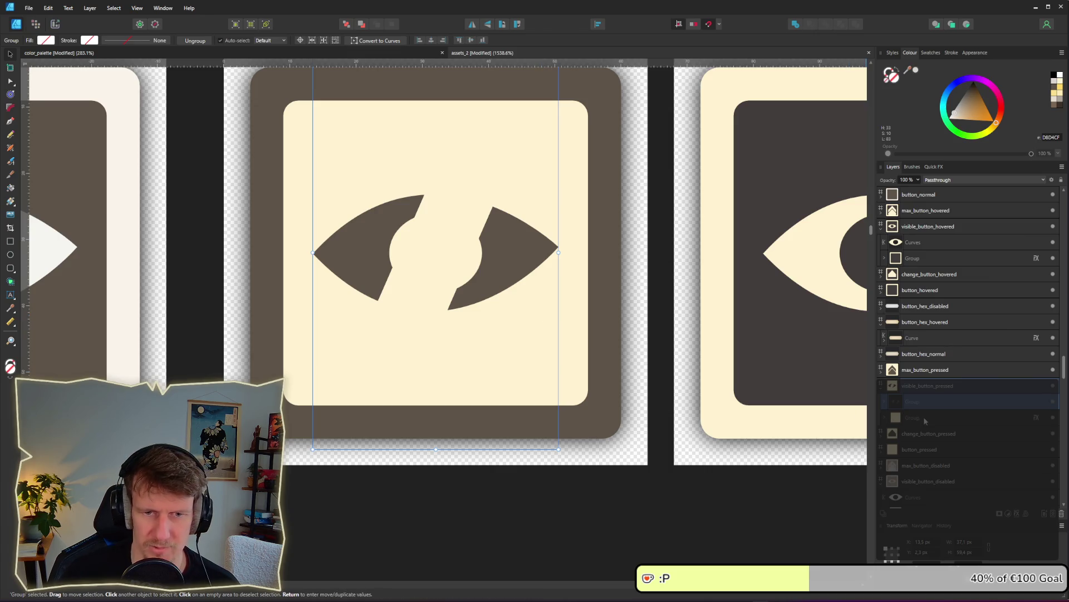
click(884, 402)
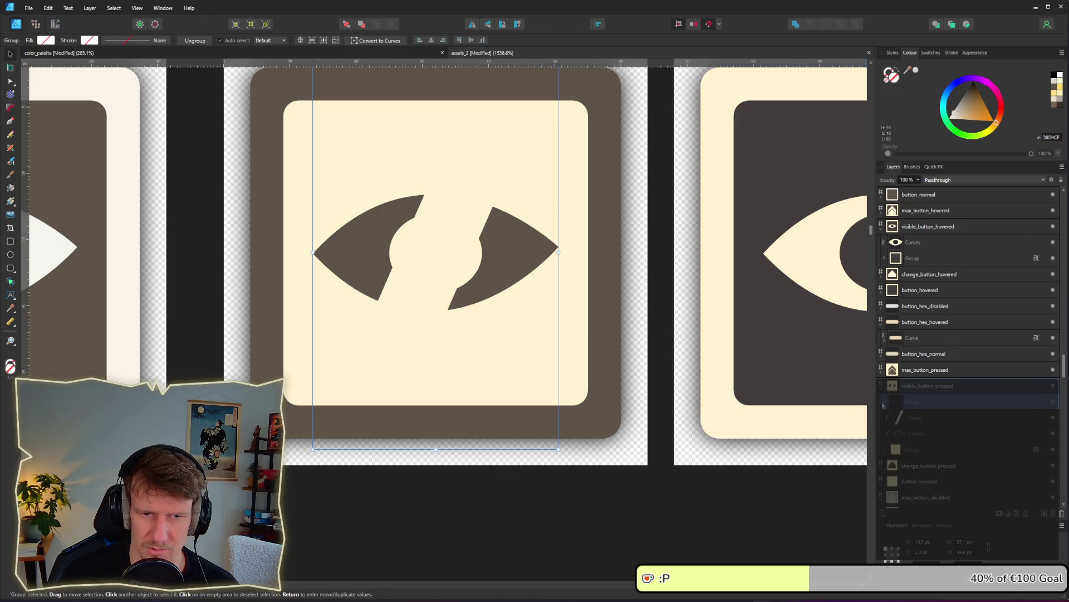
click(914, 417)
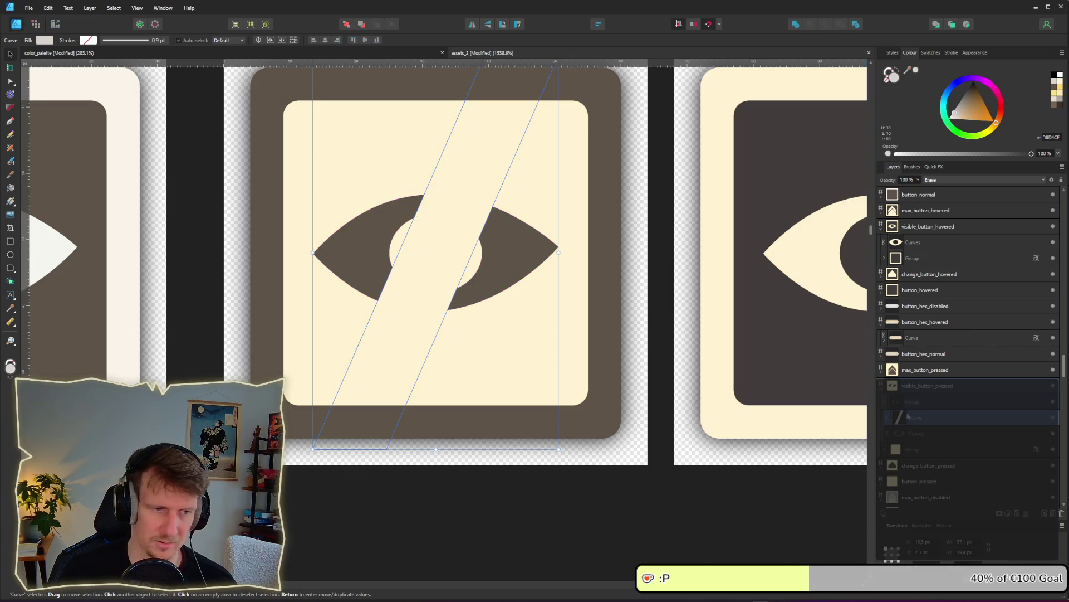
key(ctrl+j)
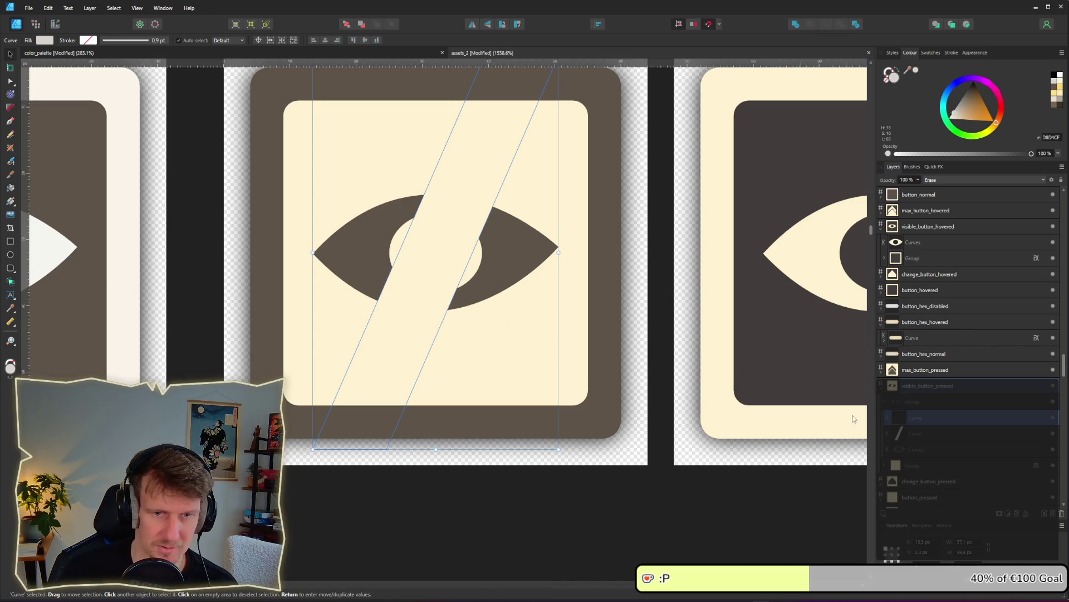
Narrow the slash copy, set it to Normal blending with the eye's dark brown fill.
drag(911, 400, 912, 399)
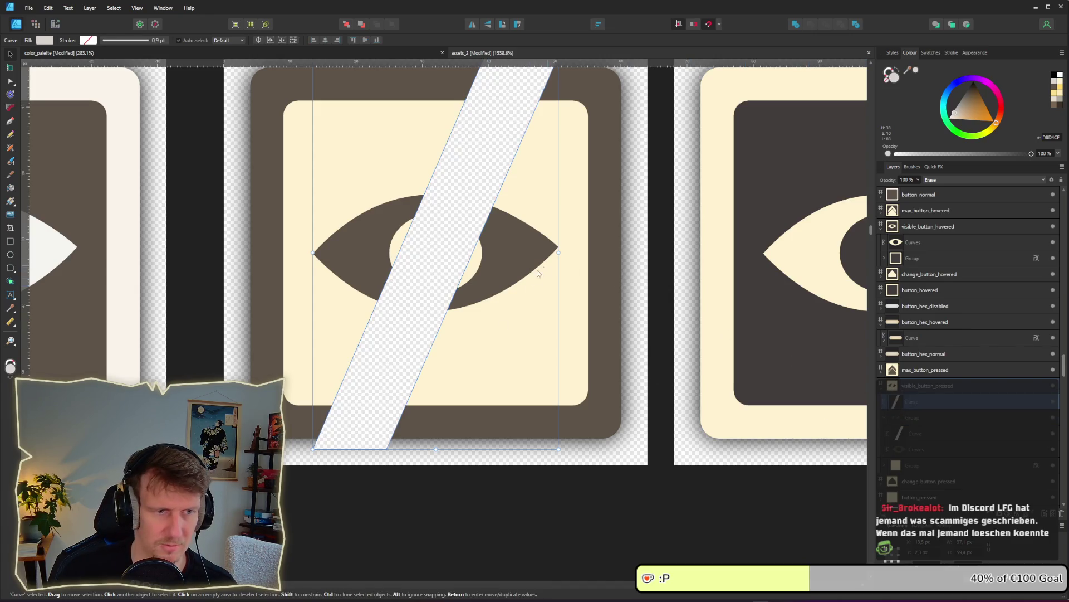
drag(559, 252, 510, 252)
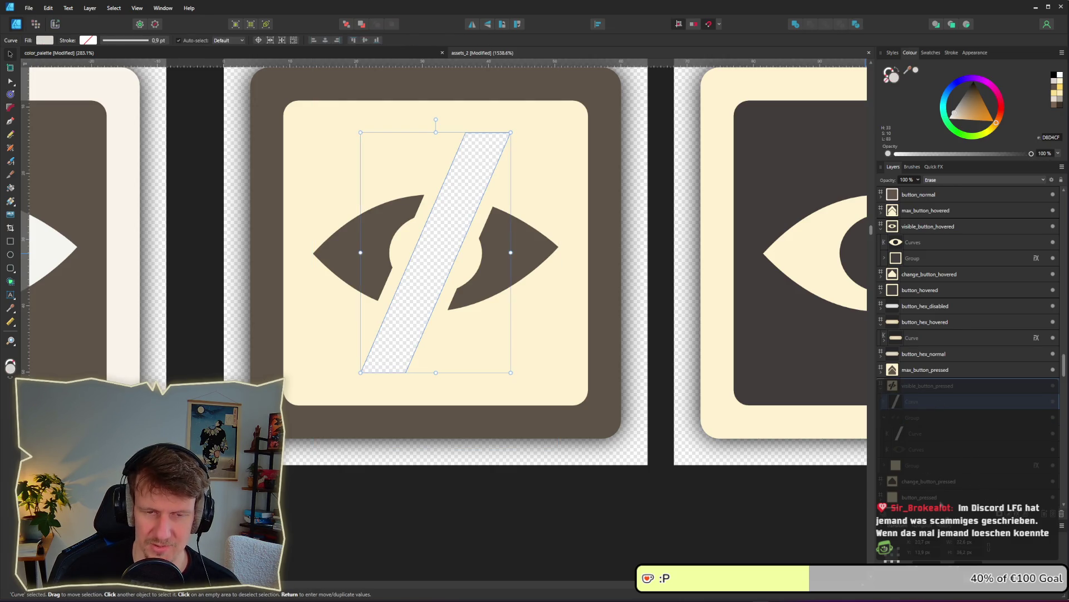
click(959, 182)
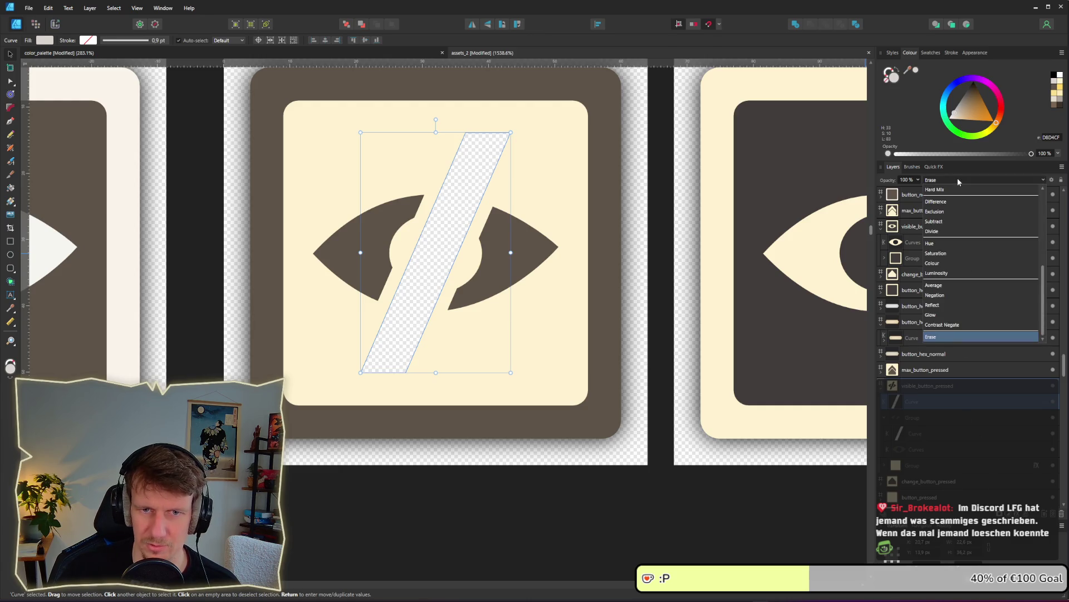
scroll(950, 207, up, 3)
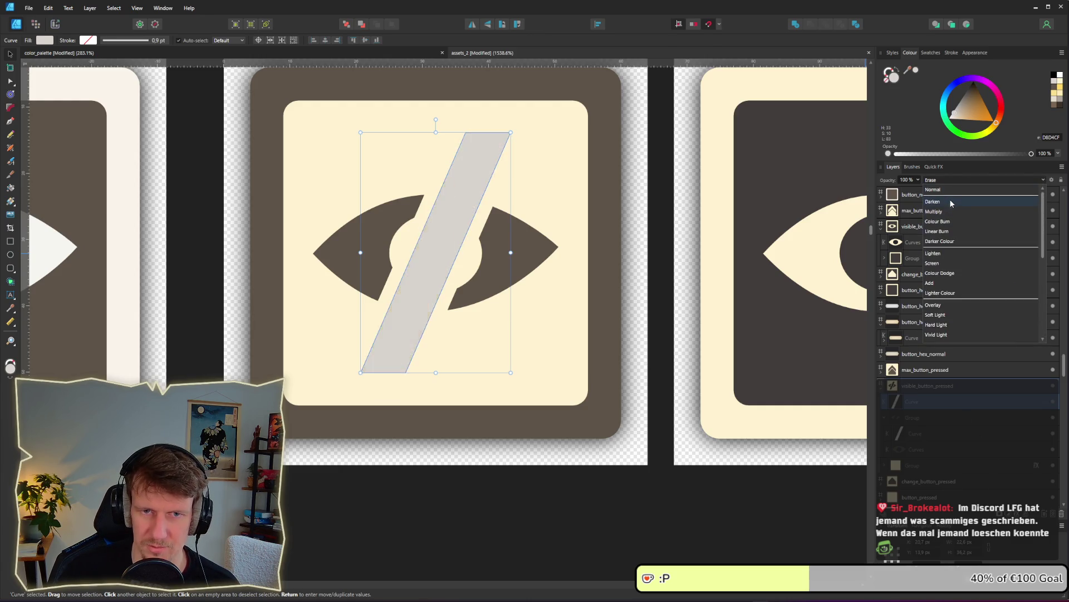
click(949, 194)
click(39, 39)
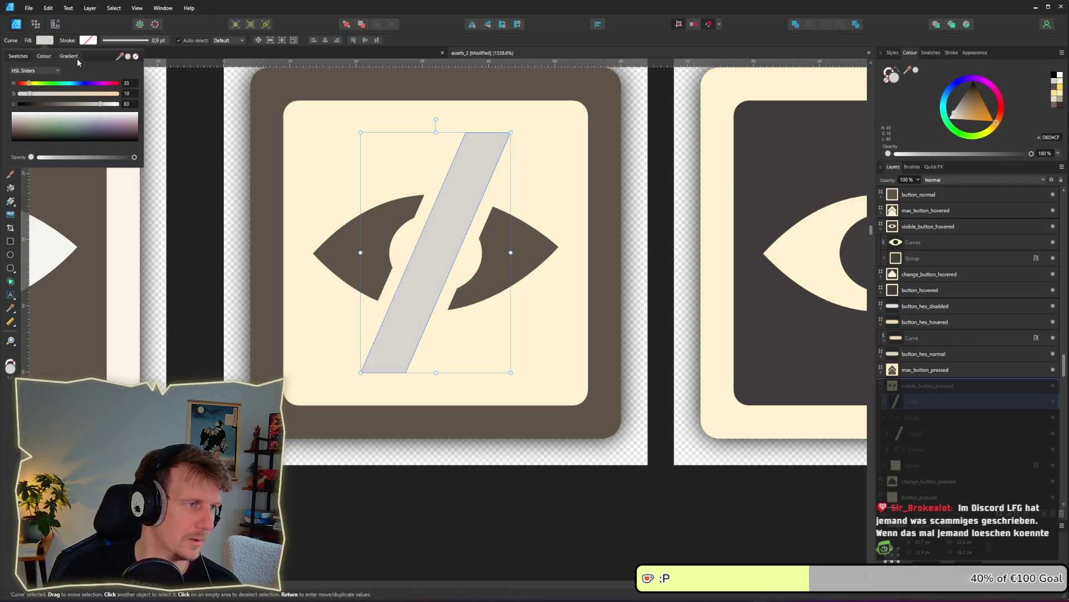
mouse_move(122, 56)
mouse_down()
mouse_move(260, 114)
mouse_move(312, 89)
mouse_up()
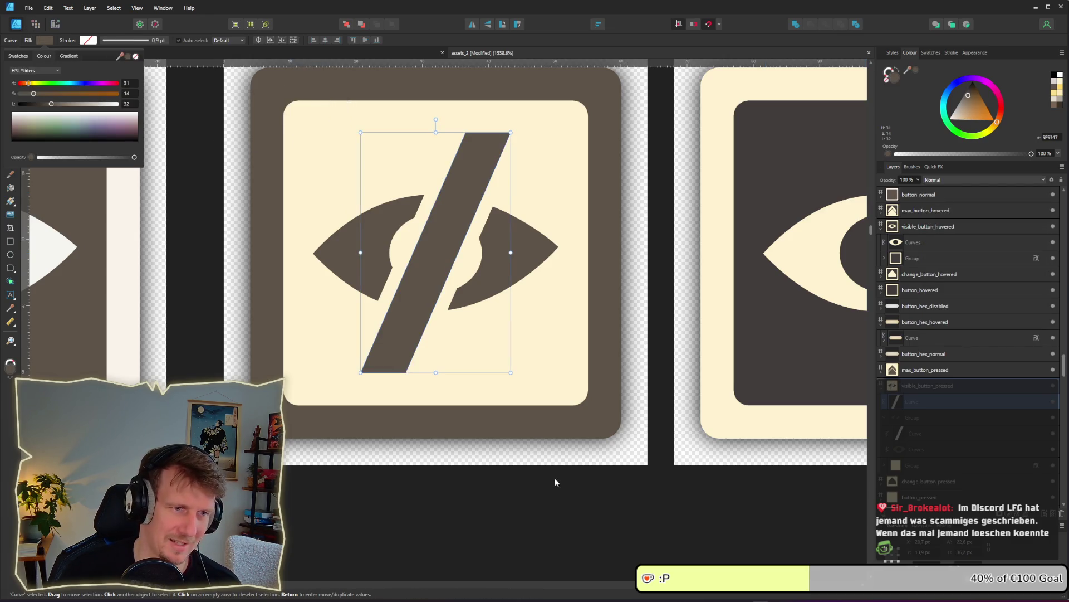
click(571, 511)
scroll(571, 507, down, 4)
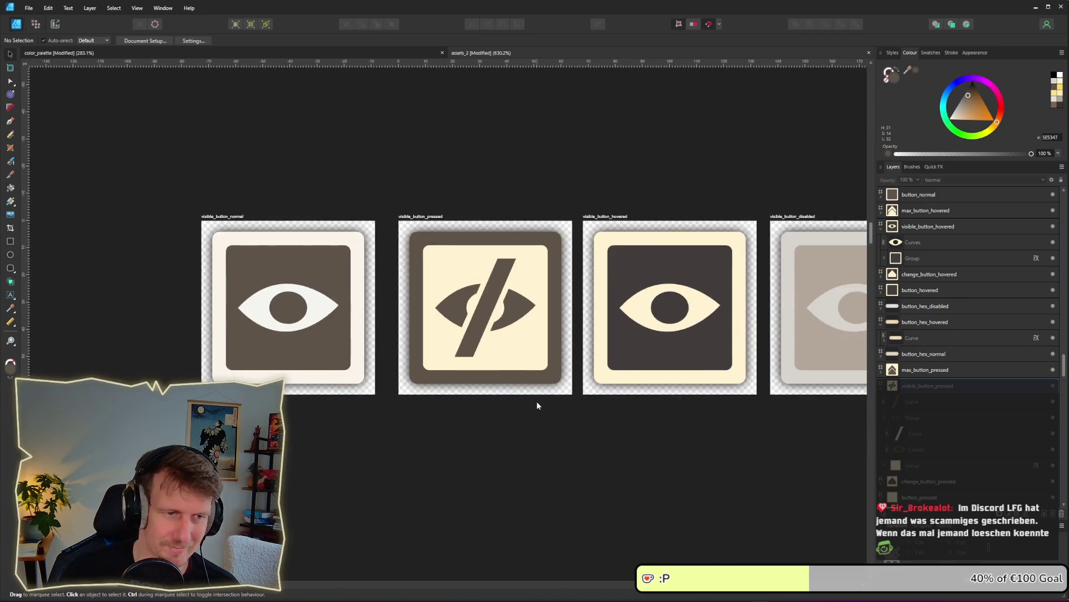
scroll(536, 401, down, 2)
scroll(534, 425, down, 3)
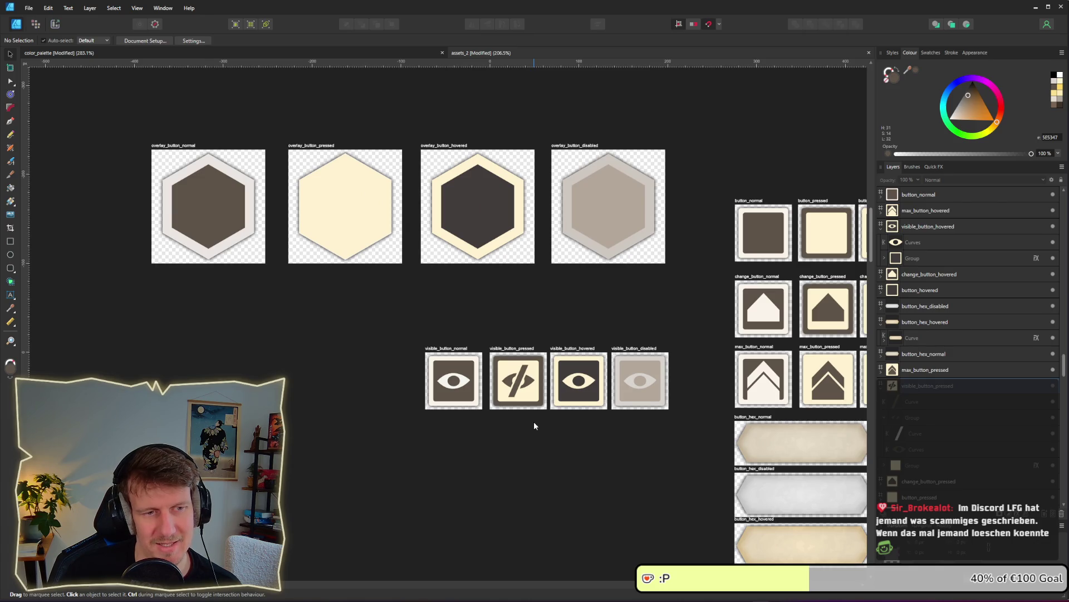
scroll(534, 426, up, 1)
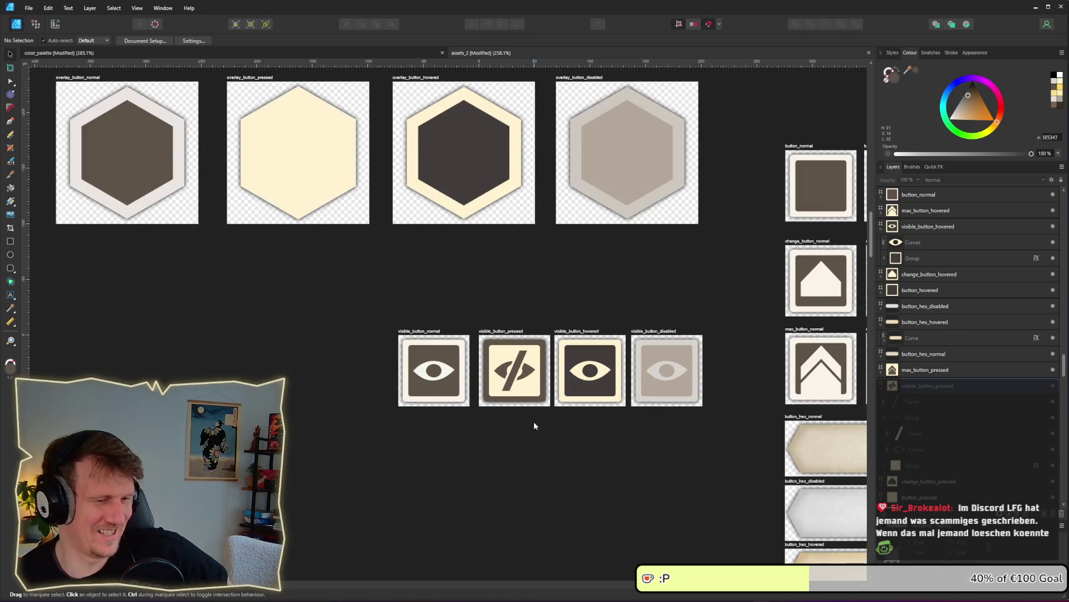
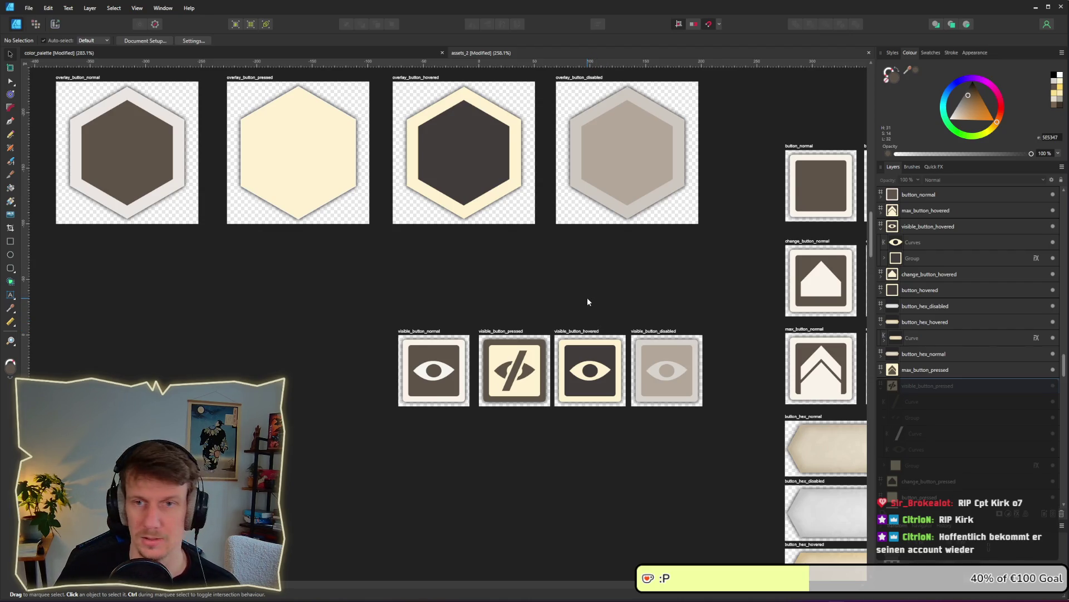
In the Export persona, export the visible_button_pressed slice as a PNG.
scroll(612, 298, up, 1)
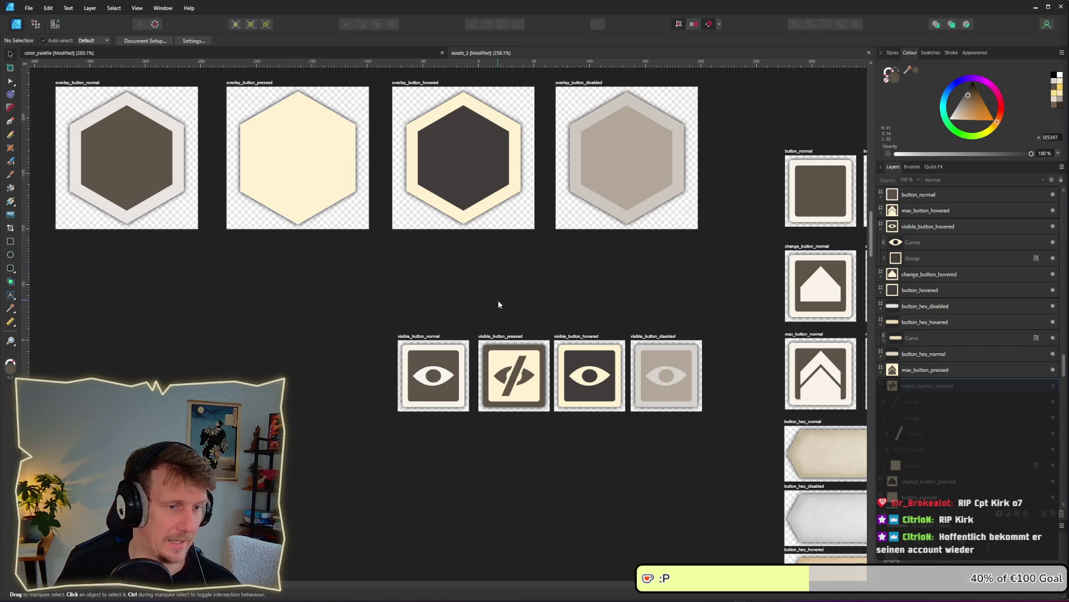
scroll(511, 384, up, 3)
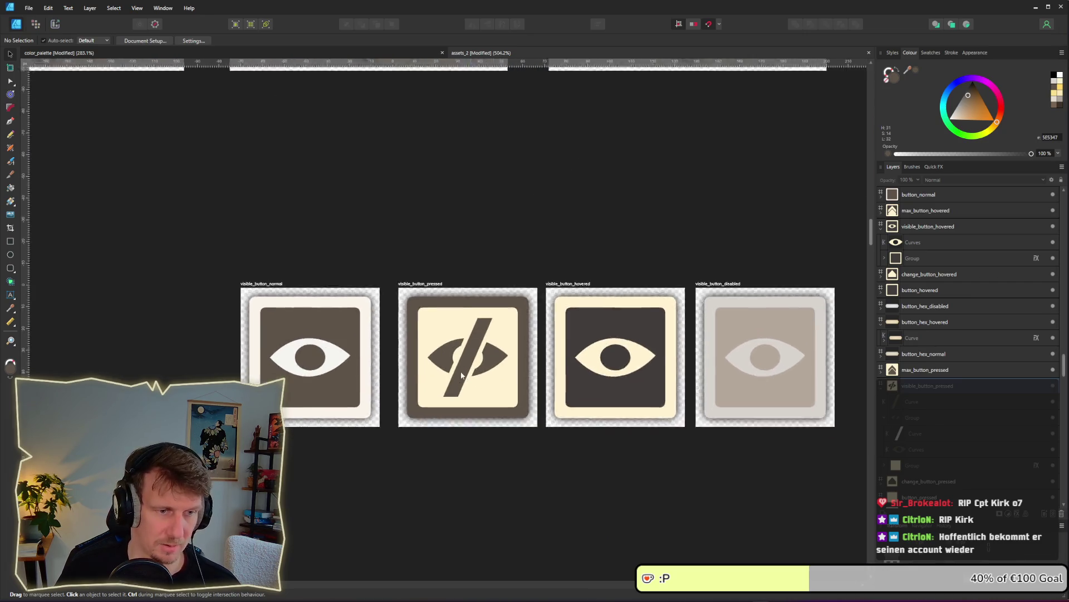
scroll(461, 375, down, 1)
scroll(423, 342, down, 1)
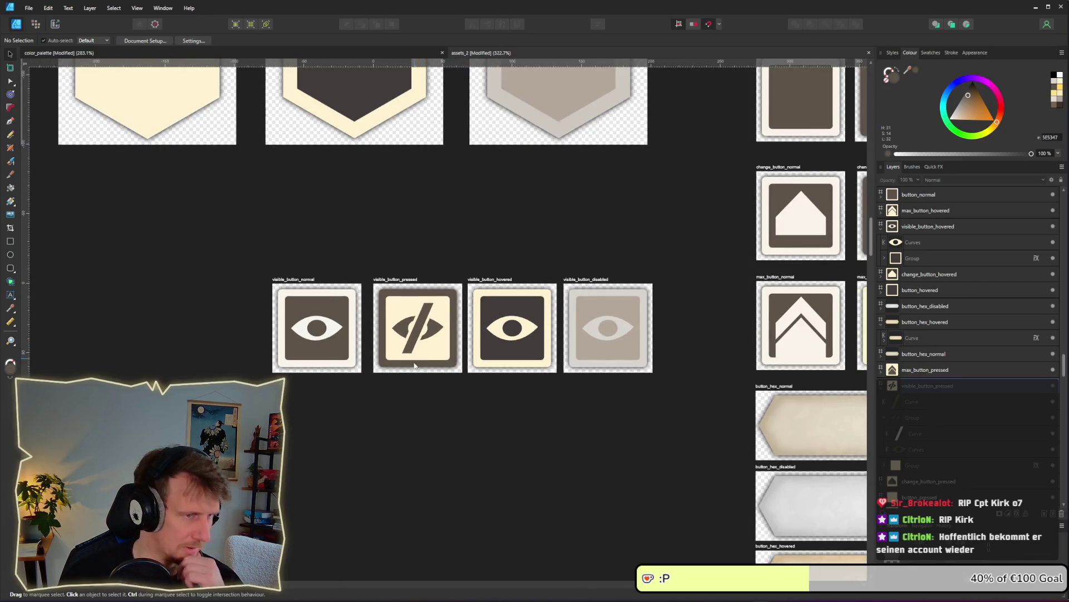
click(54, 24)
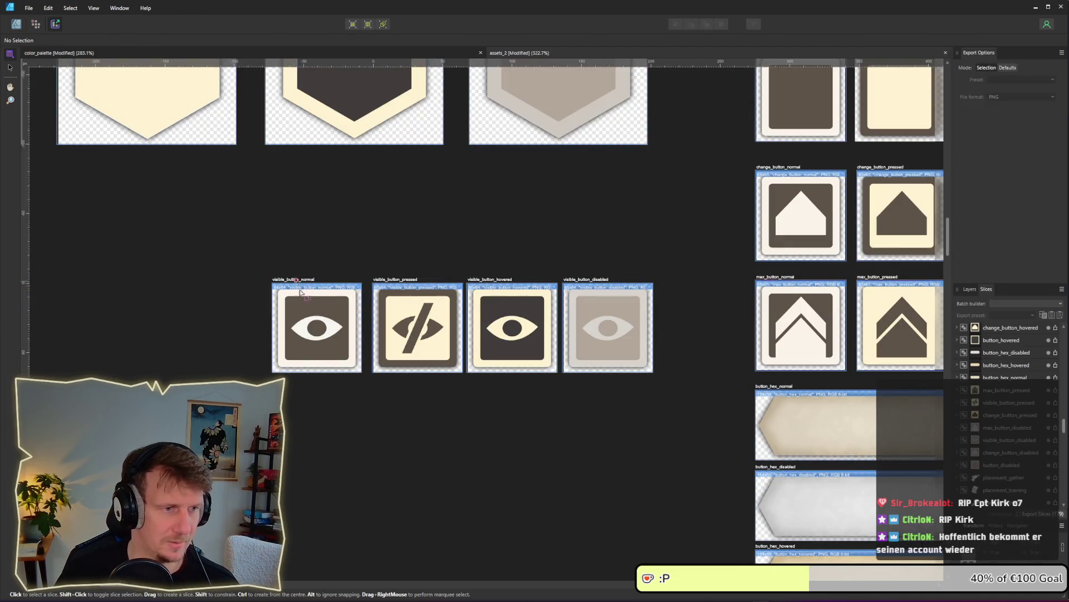
click(313, 310)
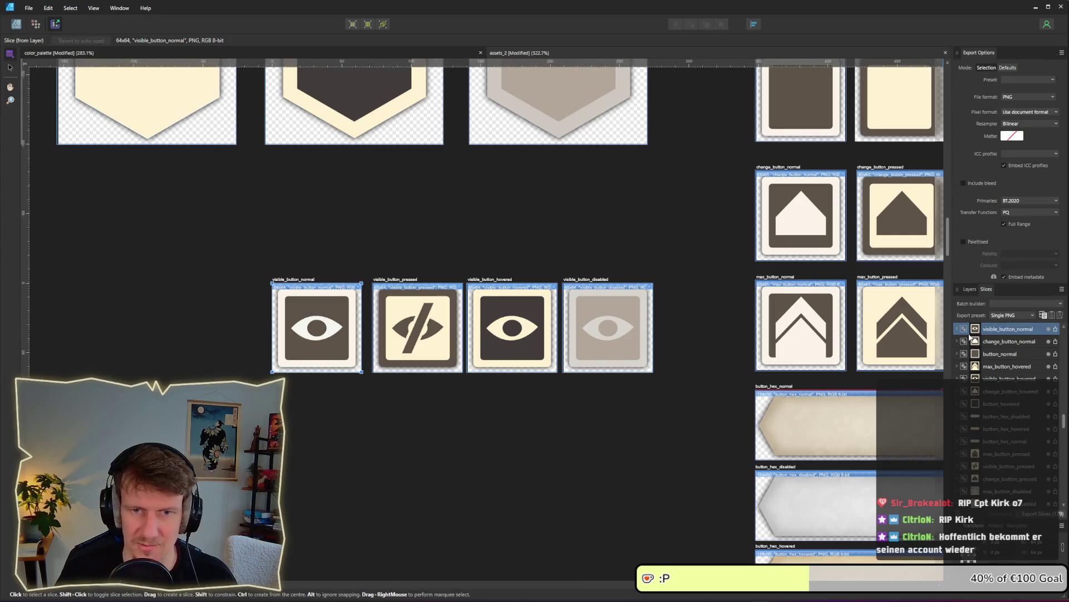
click(434, 334)
click(1055, 466)
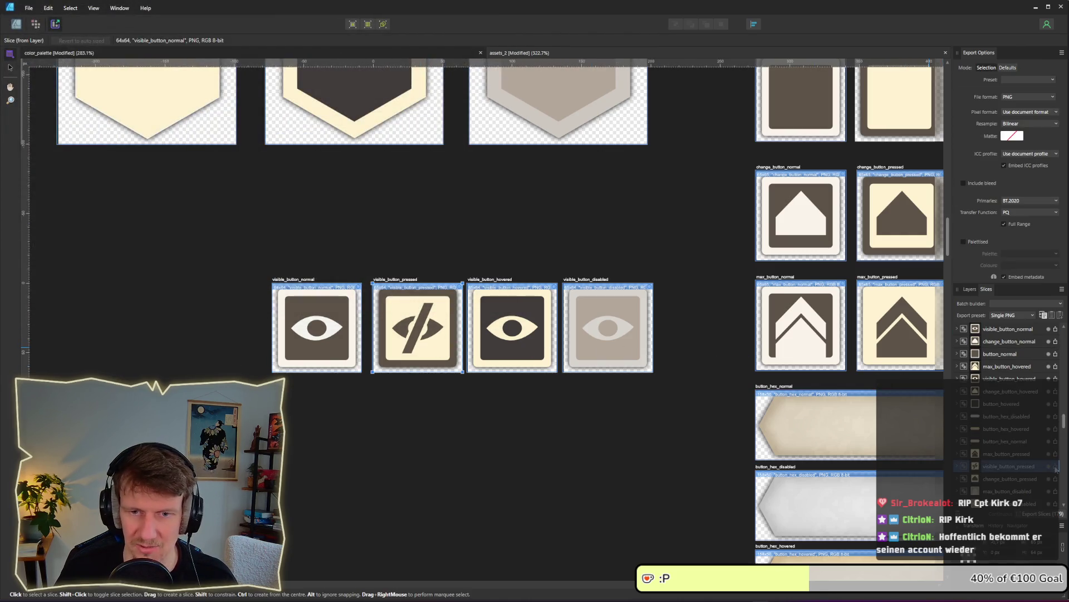
key(Return)
Export the visible_button_hovered and visible_button_disabled slices as PNGs, then return to Designer persona.
click(547, 355)
click(1055, 378)
click(597, 349)
click(1056, 504)
key(Return)
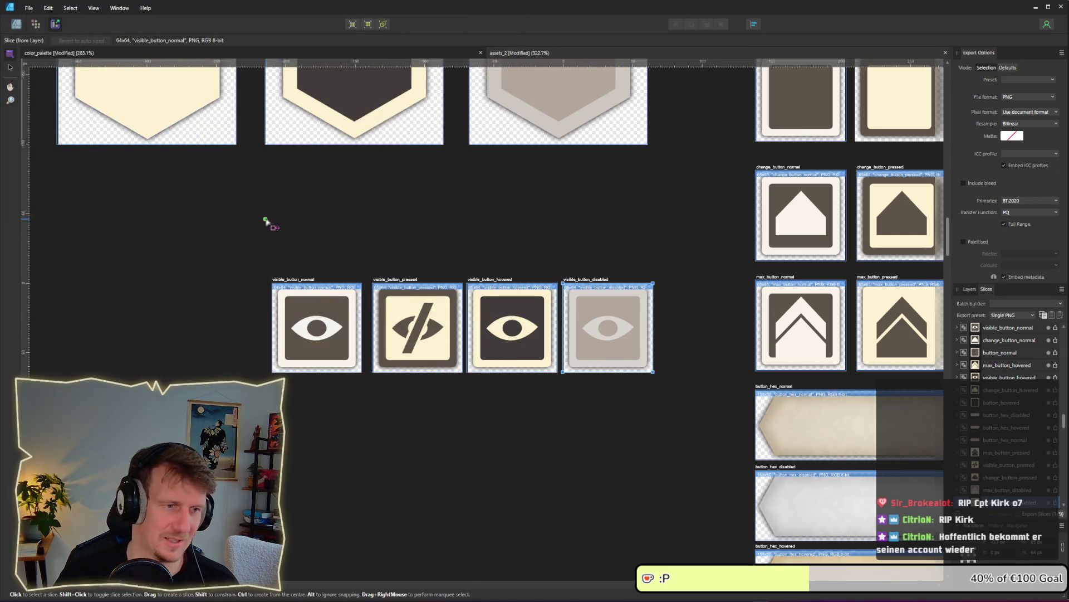
click(16, 23)
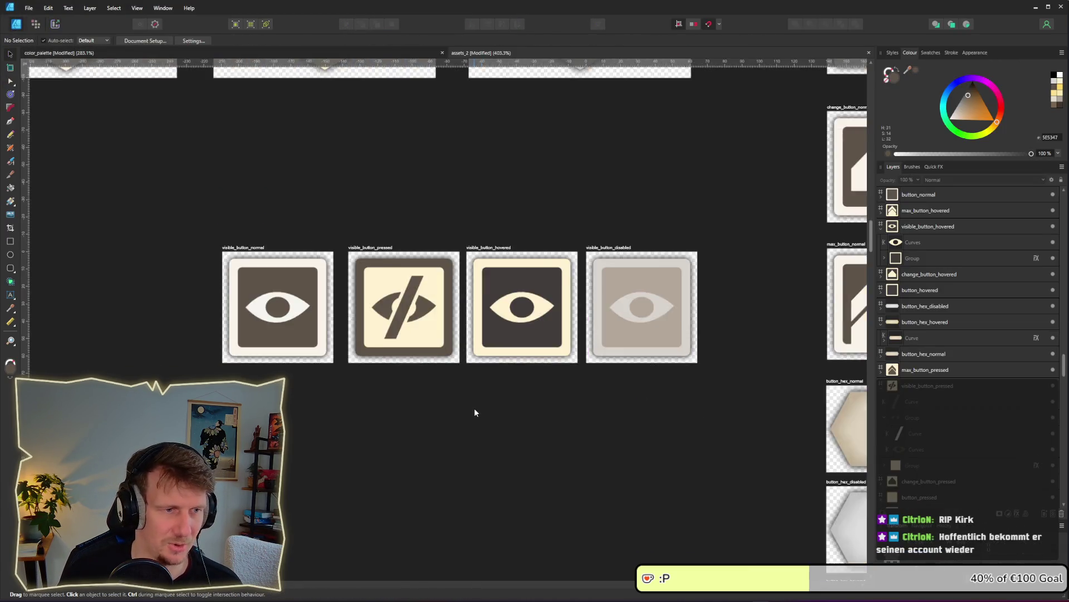
Duplicate the four eye button icons as a new row below the originals.
ctrl+scroll(474, 412, up, 1)
drag(106, 100, 763, 385)
drag(215, 220, 215, 393)
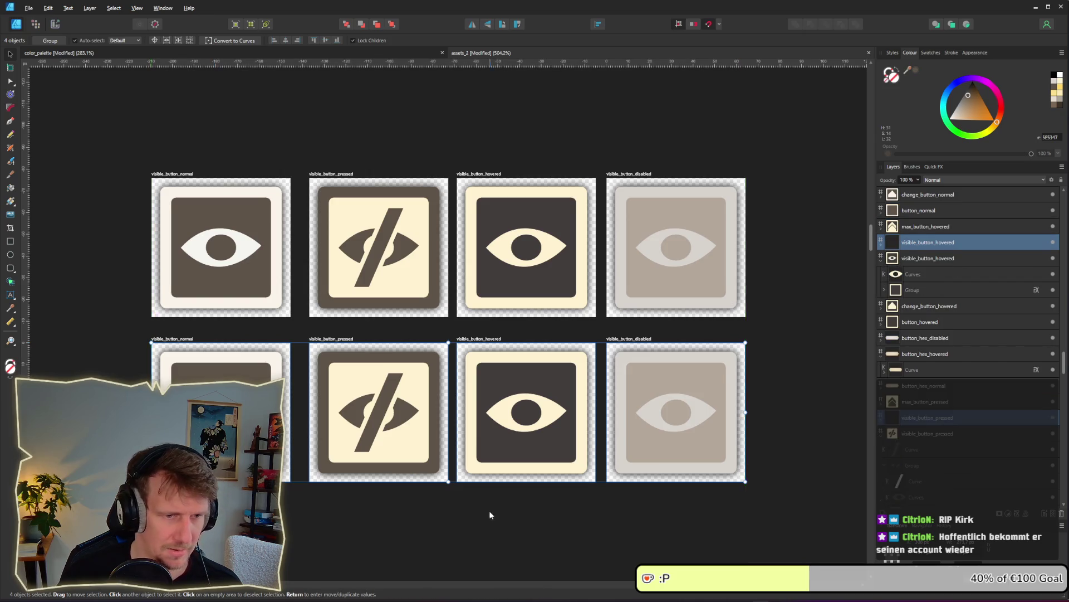
scroll(397, 350, down, 3)
ctrl+scroll(314, 341, up, 1)
drag(314, 341, 386, 416)
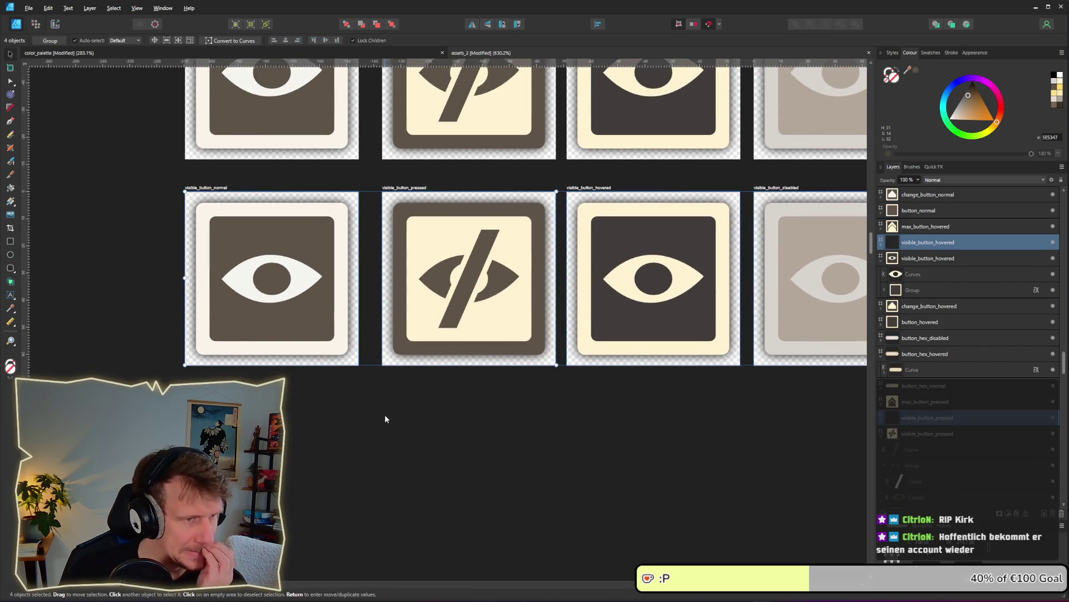
Change the fill colour of the eye on the top normal button.
click(301, 290)
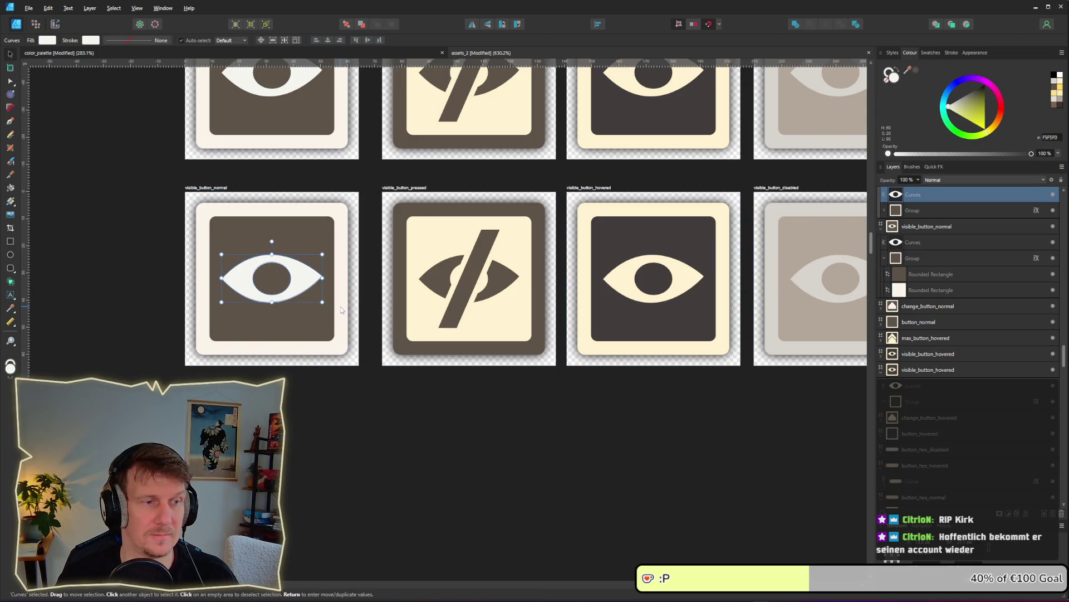
drag(301, 233, 299, 302)
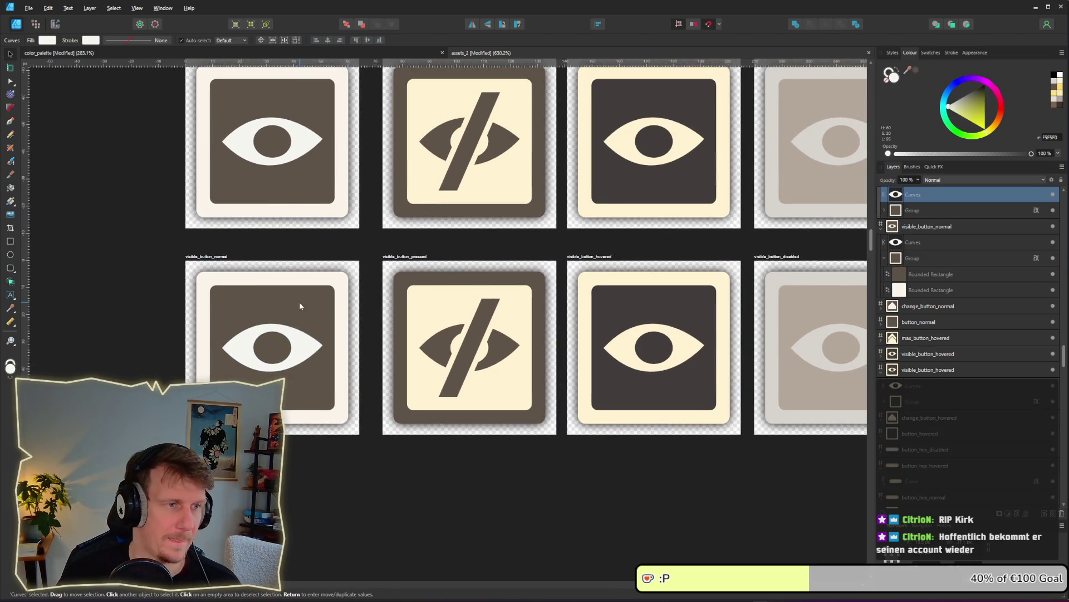
click(10, 81)
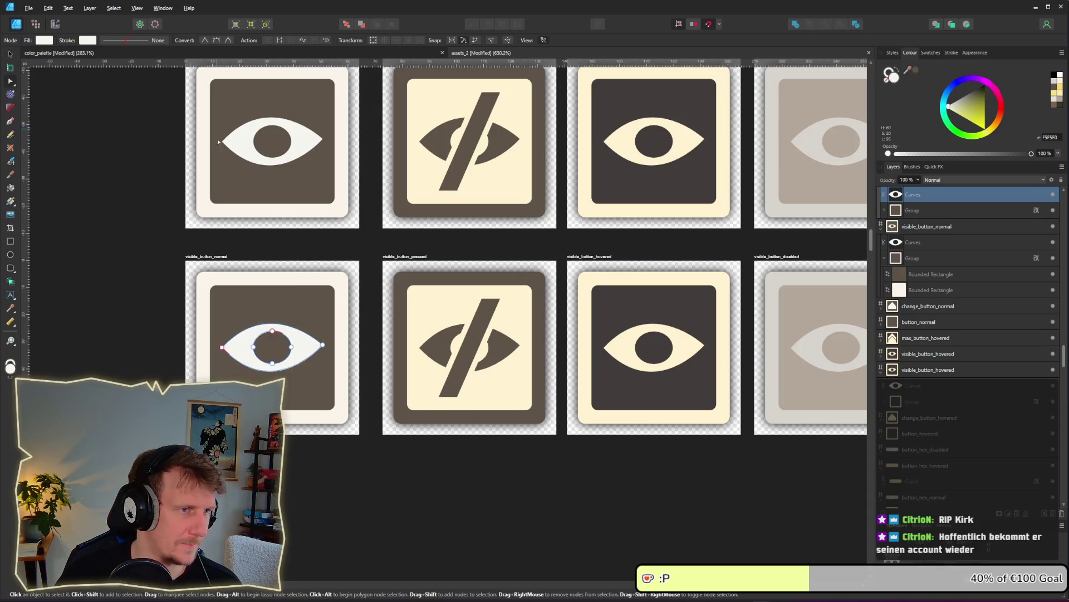
click(88, 41)
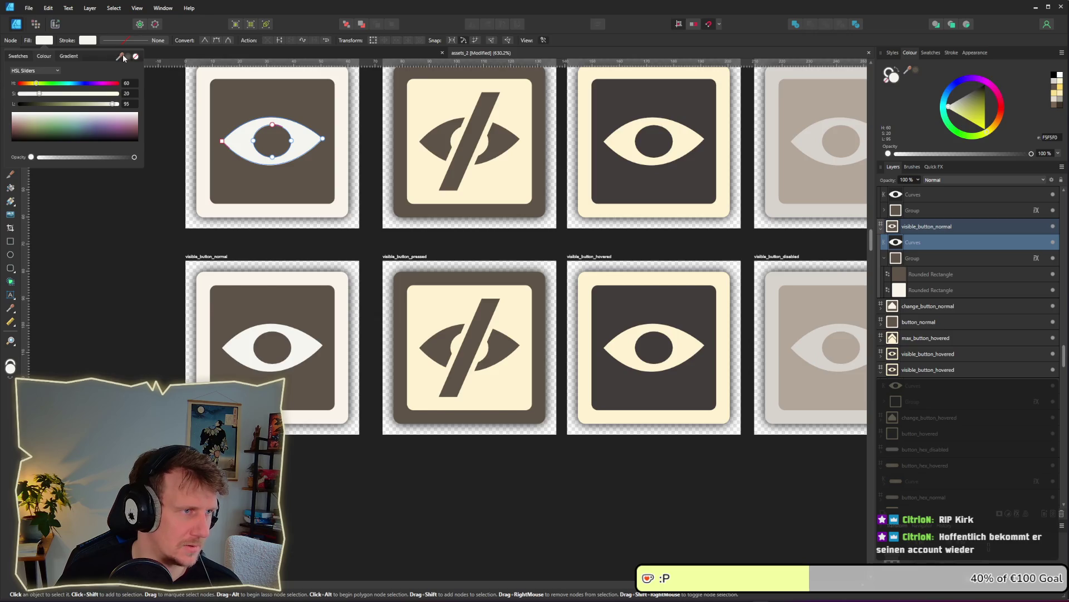
click(202, 132)
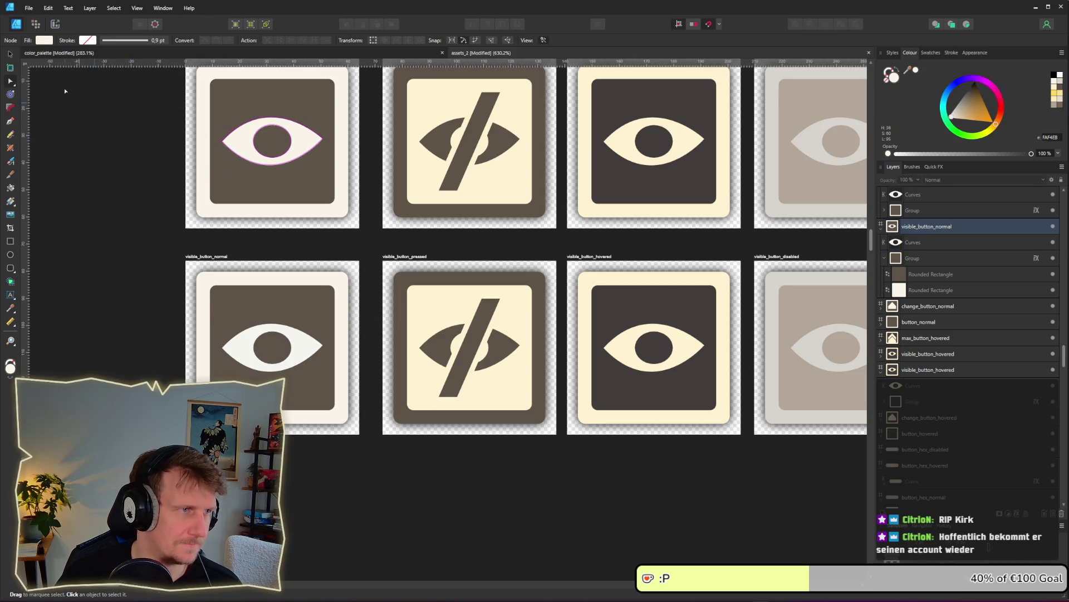
click(55, 24)
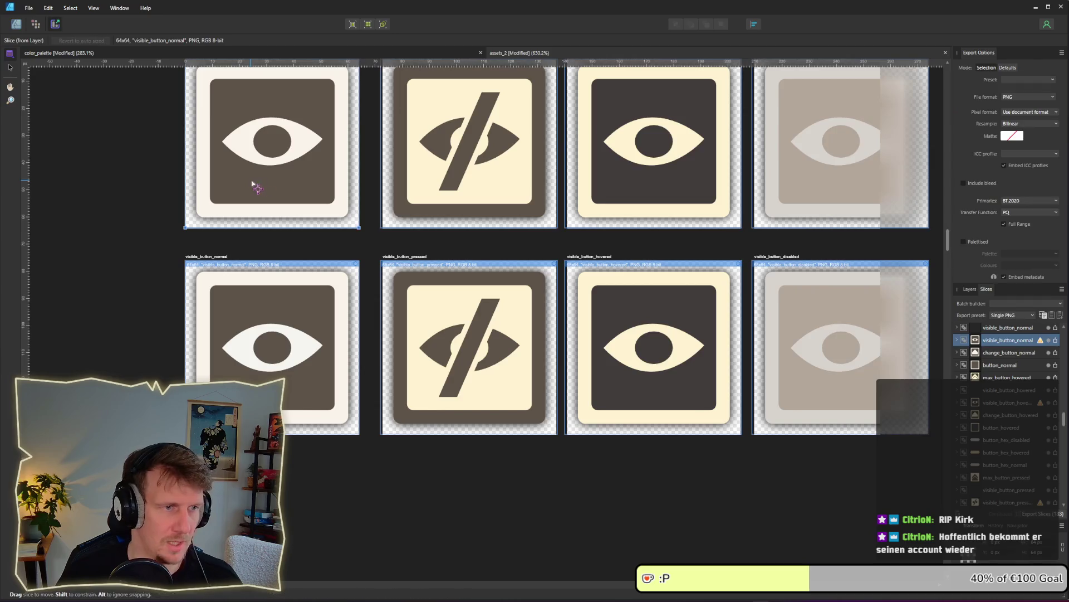
Re-export the visible_button_normal slice as a PNG, overwriting the existing file.
click(1056, 340)
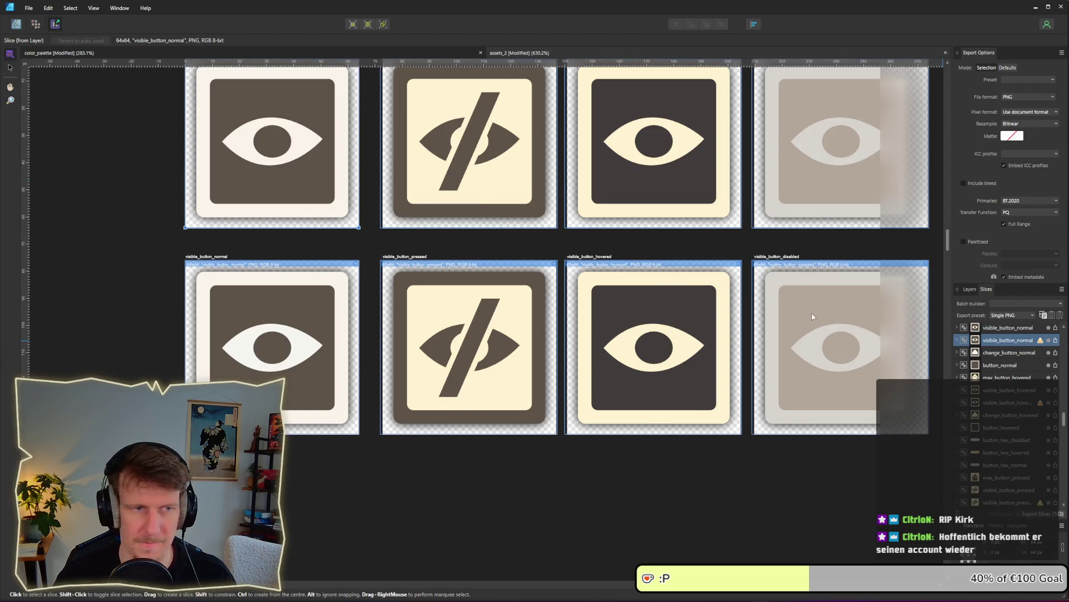
click(118, 248)
key(BackSpace)
key(BackSpace)
key(Return)
key(alt+j)
scroll(345, 290, up, 3)
scroll(346, 289, right, 3)
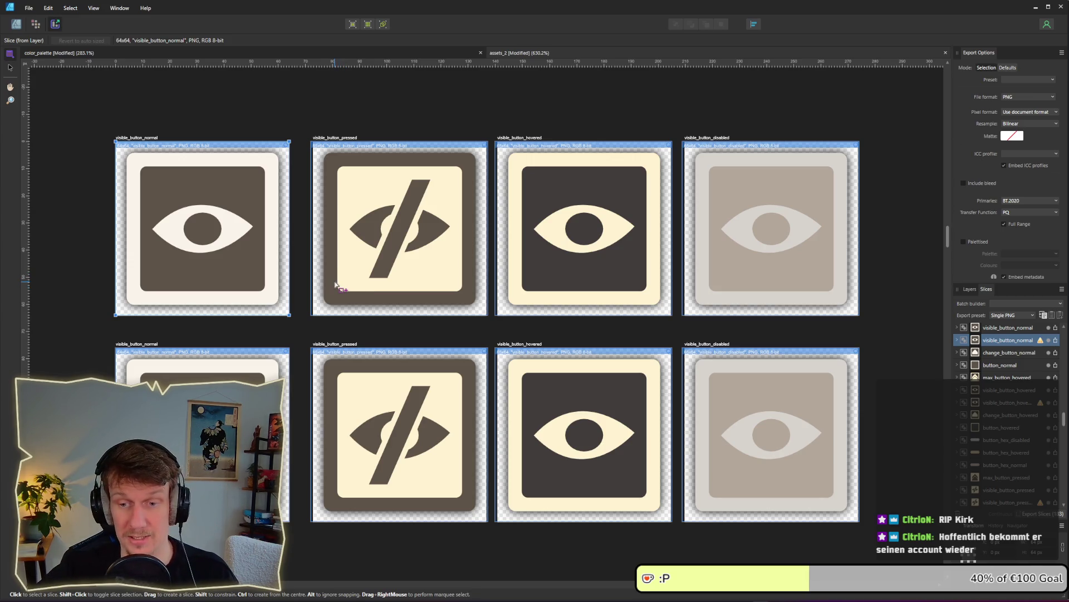
Return to Designer persona, deselect the artboard and switch to the Godot editor.
click(15, 23)
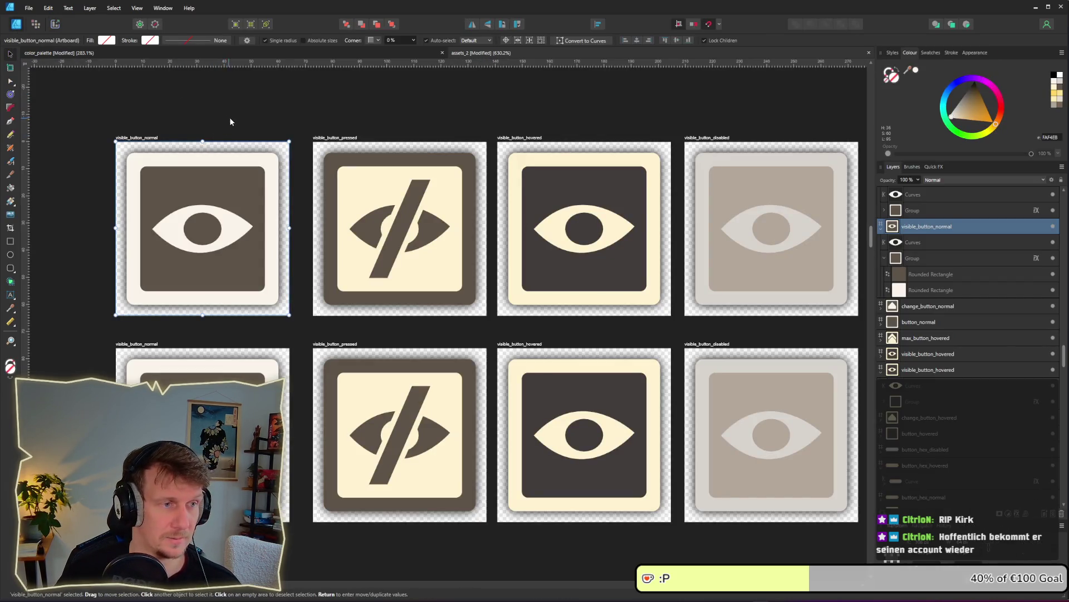
click(276, 105)
key(alt+Tab)
key(alt+Tab)
key(alt+Tab)
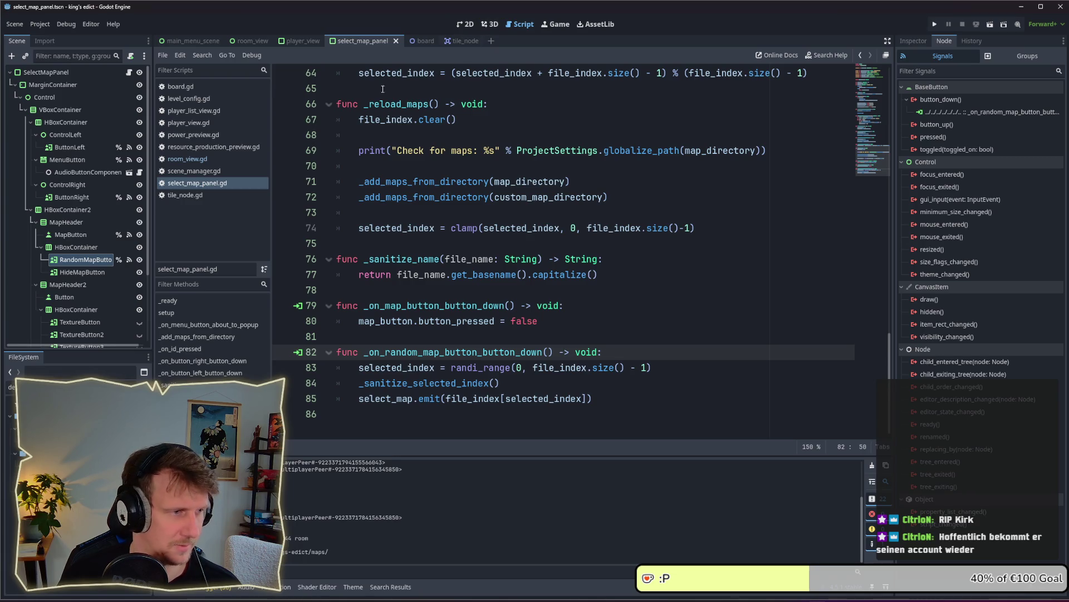
Select HideMapButton and filter the FileSystem dock for 'vis'.
click(101, 271)
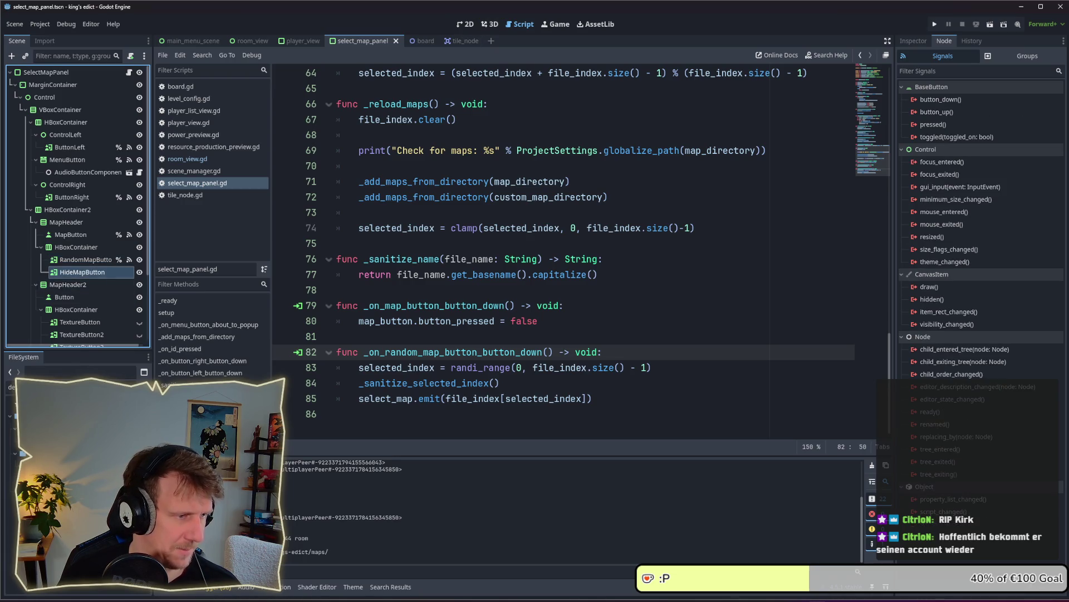
click(11, 387)
text(M)
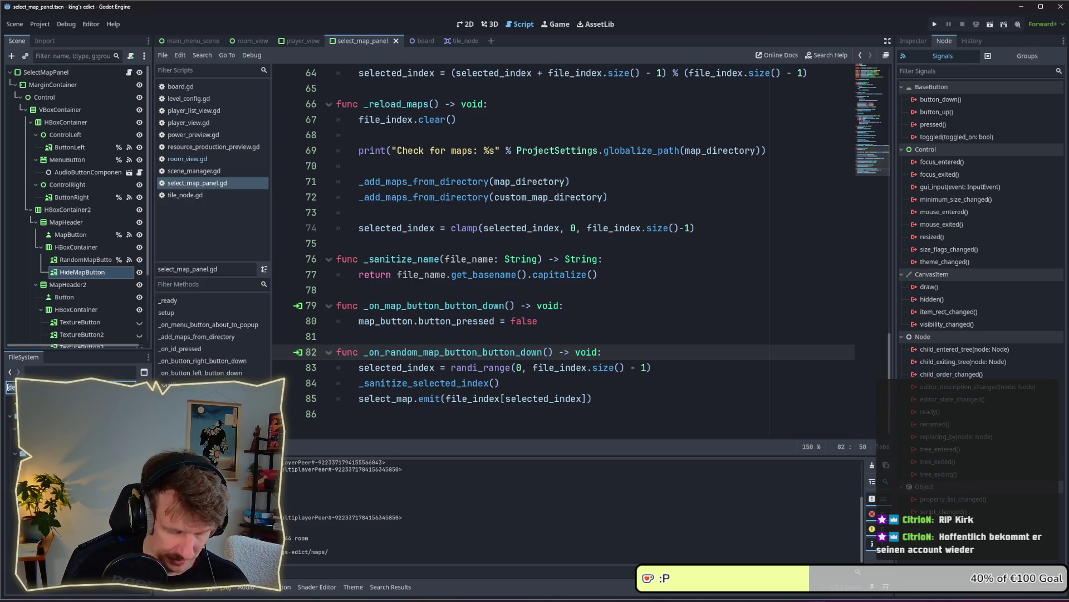
key(BackSpace)
text(vis)
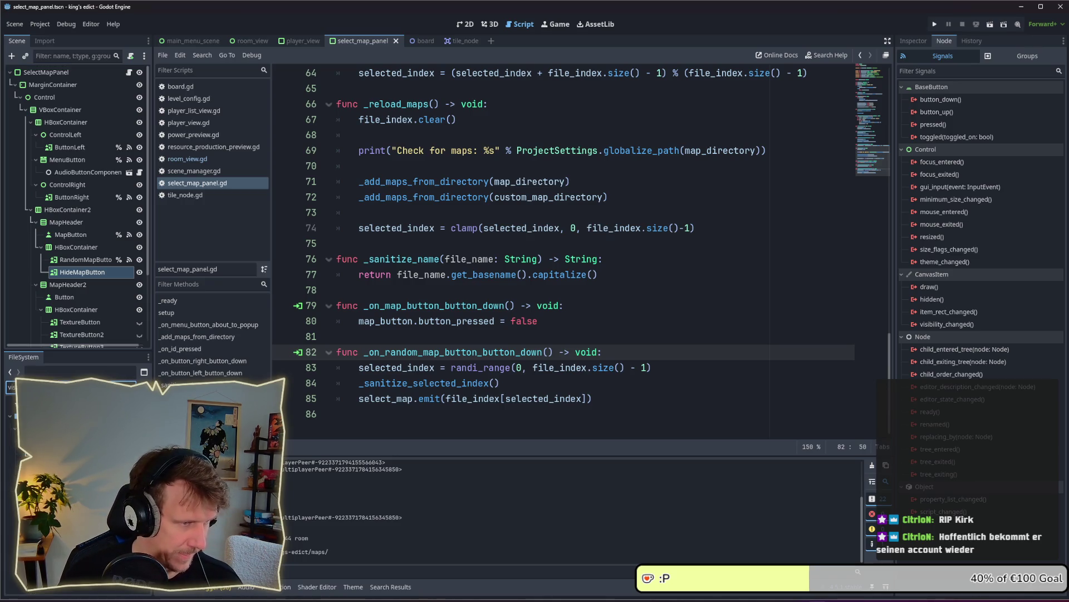
key(Down)
Assign the visible_button PNGs as HideMapButton's disabled, hover, normal and pressed textures, then run the project.
drag(67, 410, 90, 263)
click(121, 305)
drag(56, 440, 98, 259)
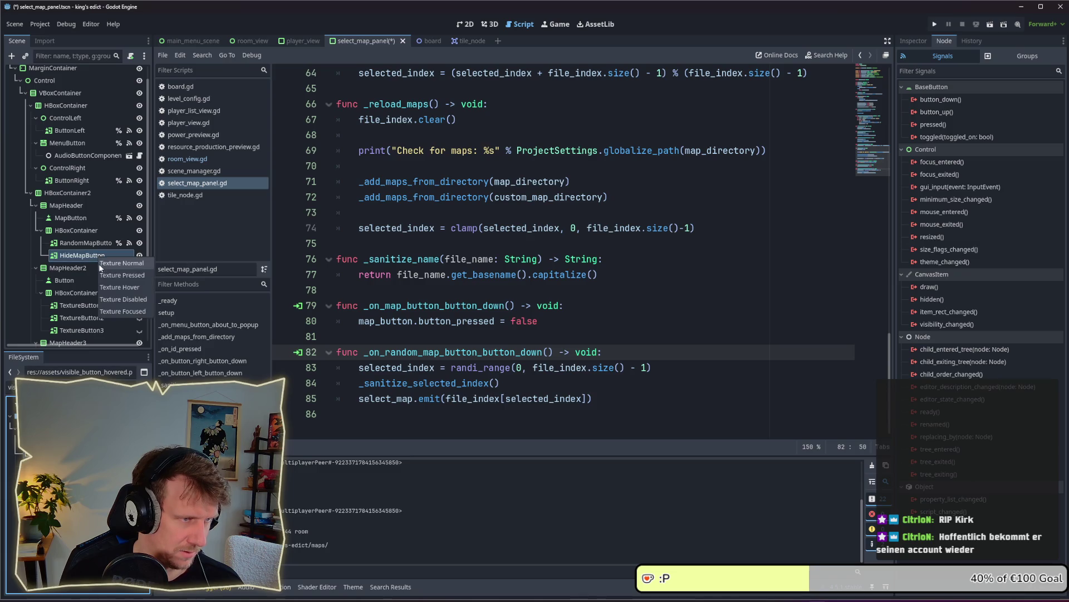
click(121, 287)
drag(61, 424, 95, 251)
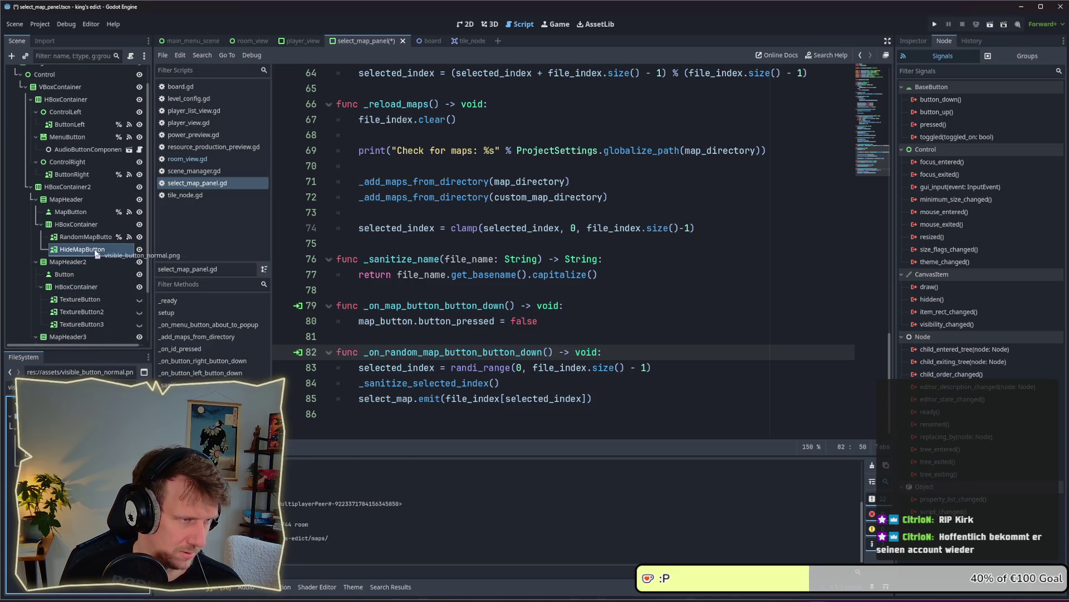
click(119, 255)
mouse_move(56, 423)
mouse_down()
mouse_move(96, 303)
mouse_move(98, 248)
mouse_up()
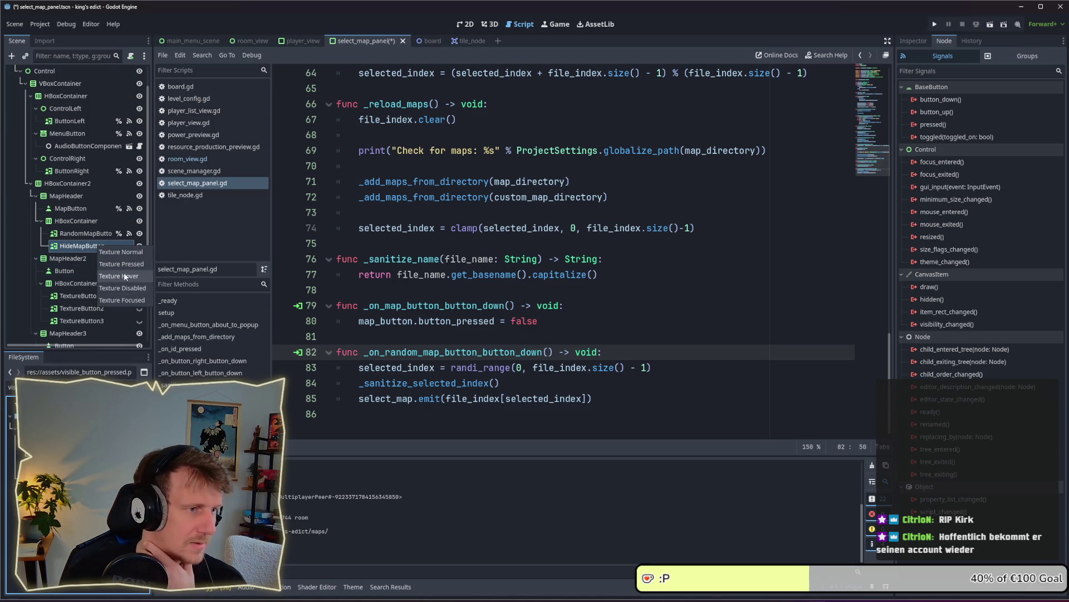
click(123, 265)
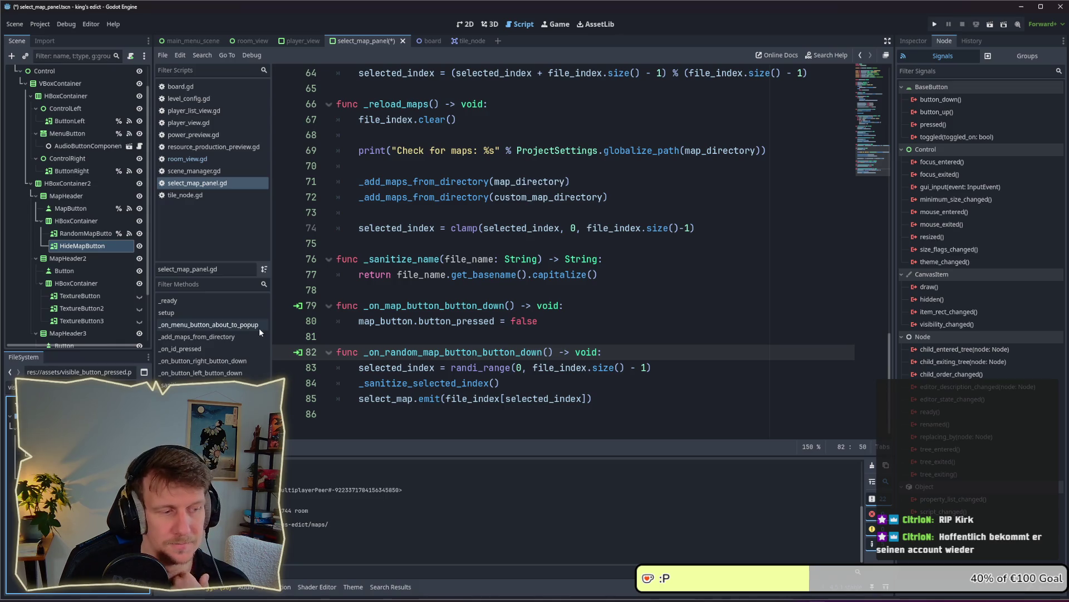
click(934, 25)
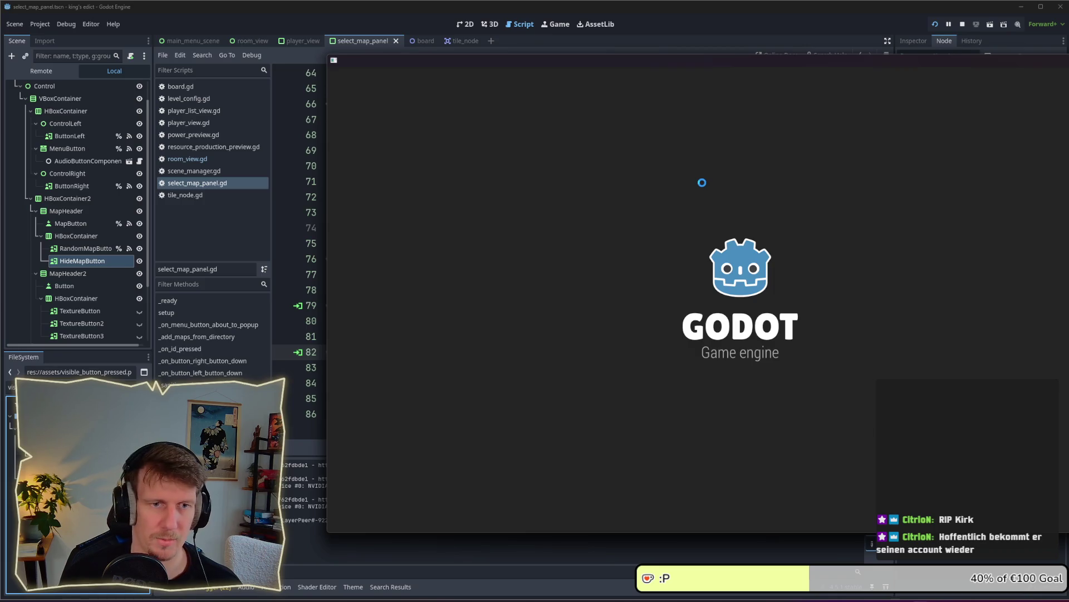
Move the game window aside, open Multiplayer and choose Create Game.
drag(717, 62, 506, 44)
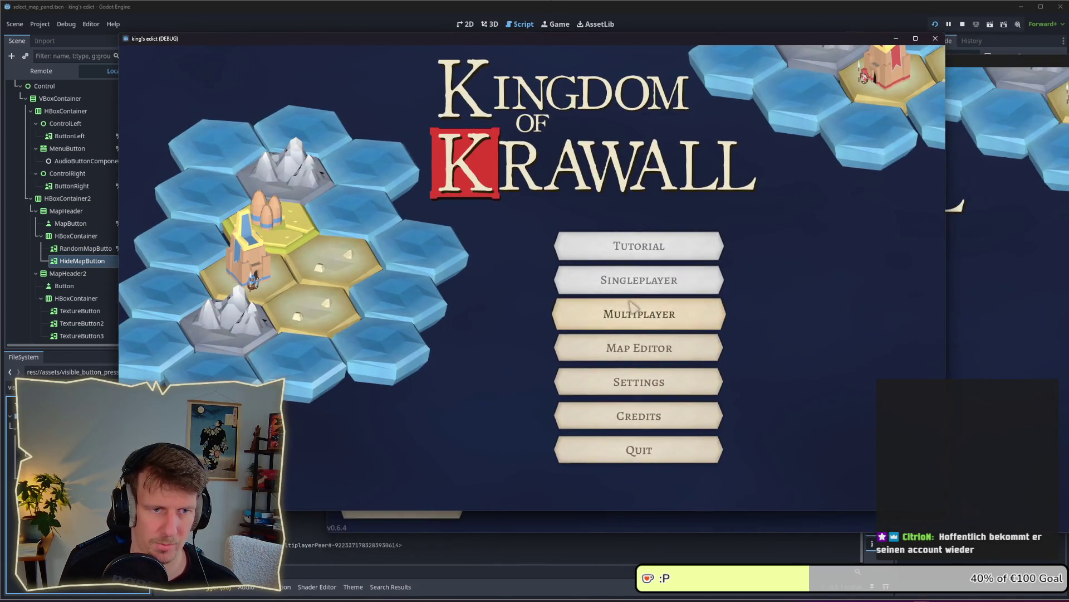
click(627, 310)
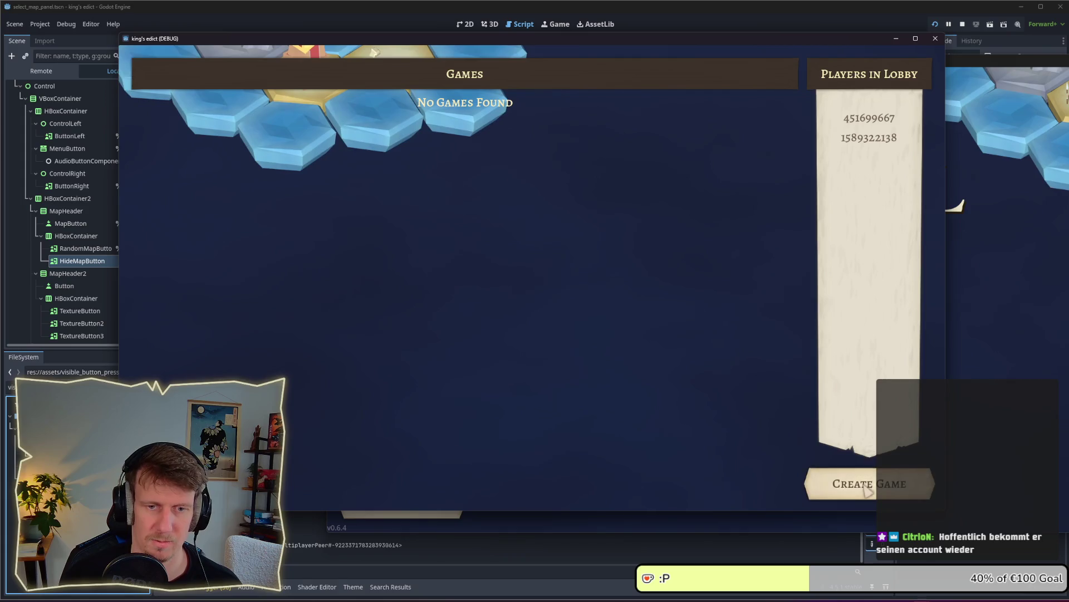
click(869, 484)
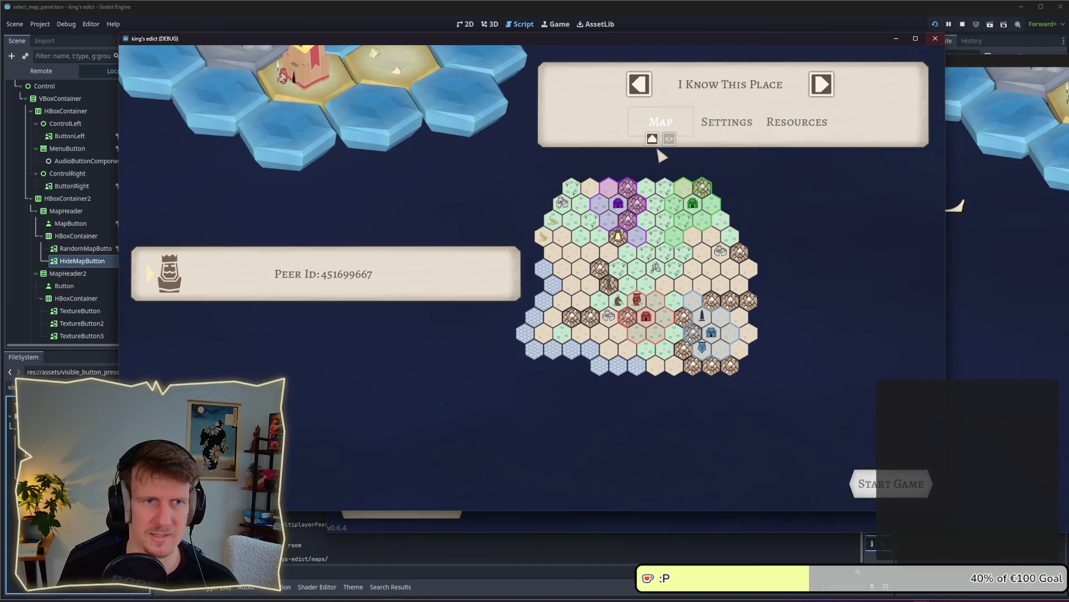
Roll through about twenty random maps with the house button, then switch back to Affinity Designer.
click(653, 140)
click(653, 140)
click(653, 140)
click(653, 139)
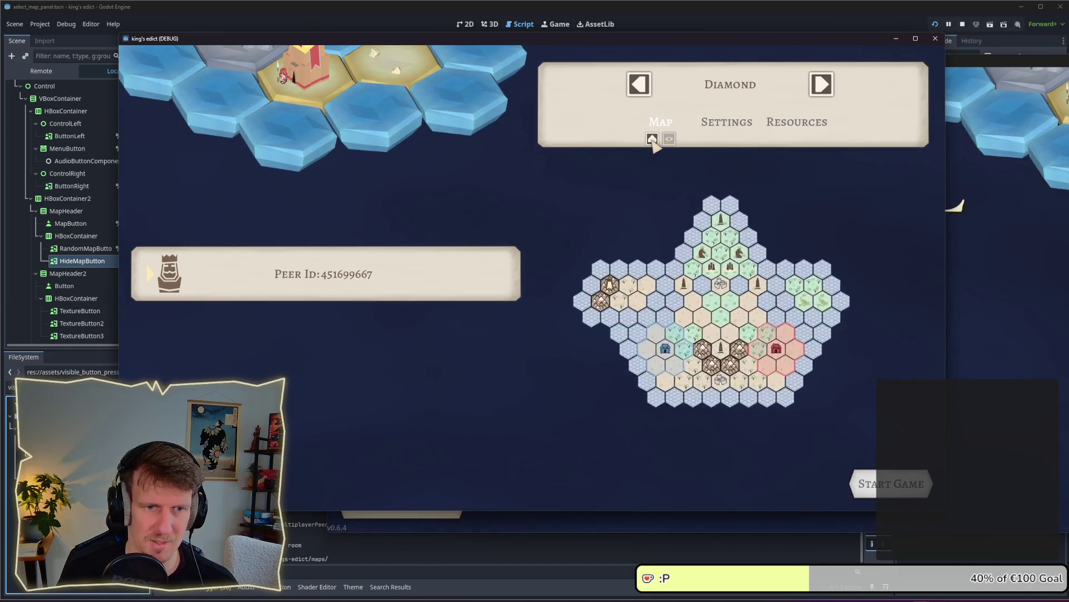
click(654, 140)
click(653, 140)
click(653, 139)
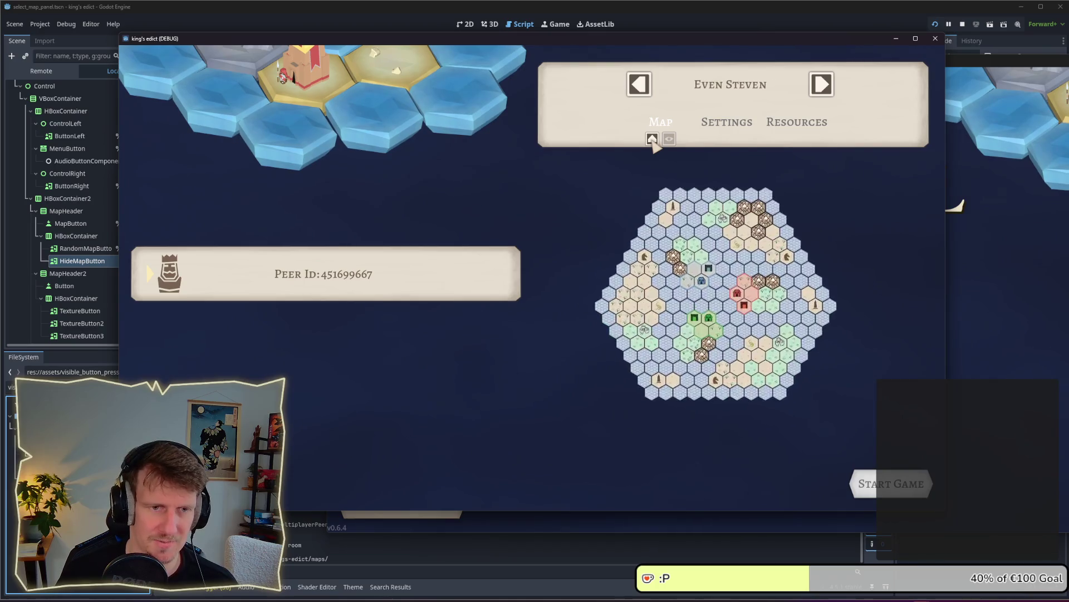
click(653, 139)
click(652, 140)
click(653, 139)
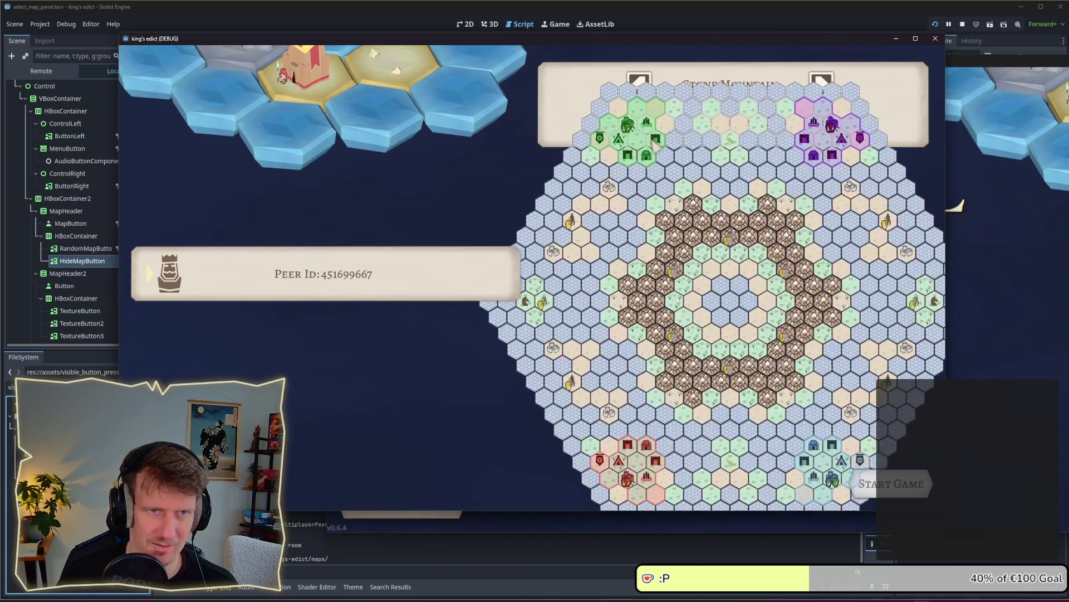
click(652, 139)
click(653, 139)
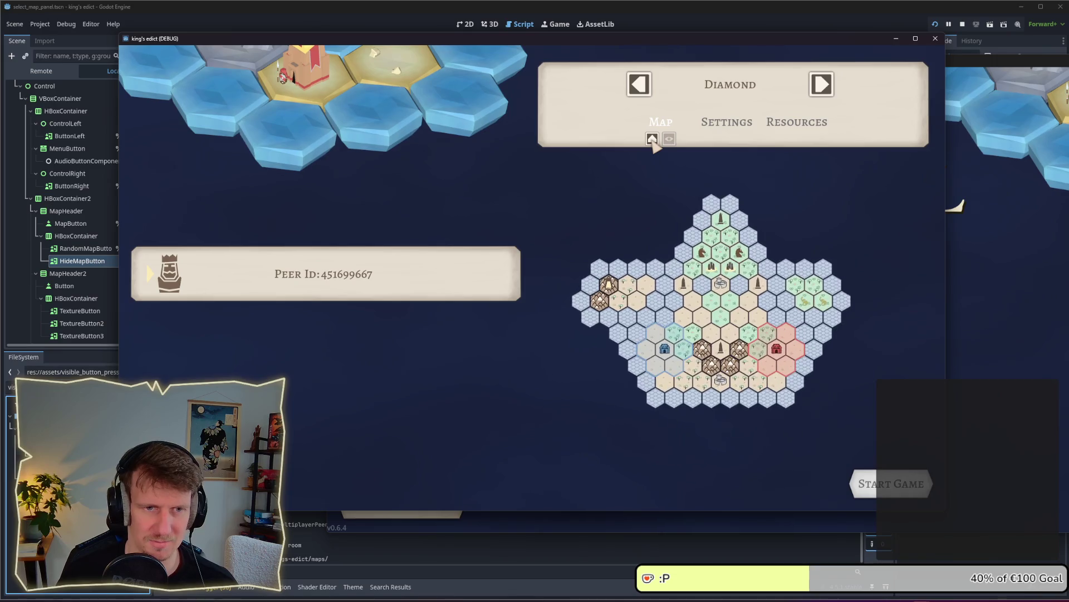
click(652, 139)
click(820, 86)
click(820, 87)
click(653, 139)
click(653, 139)
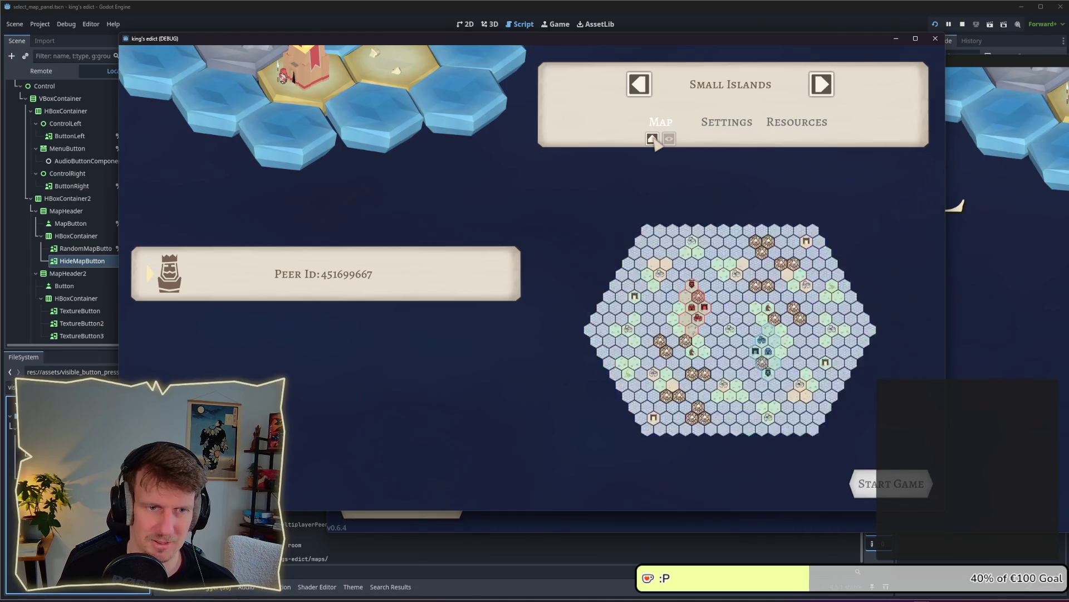
click(653, 140)
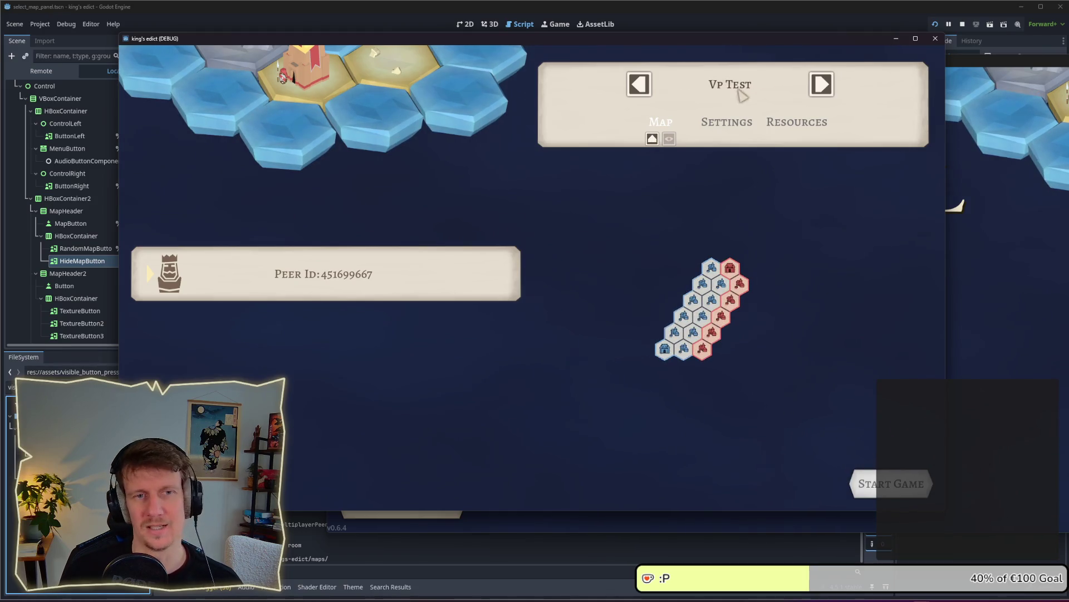
click(653, 140)
key(alt+Tab)
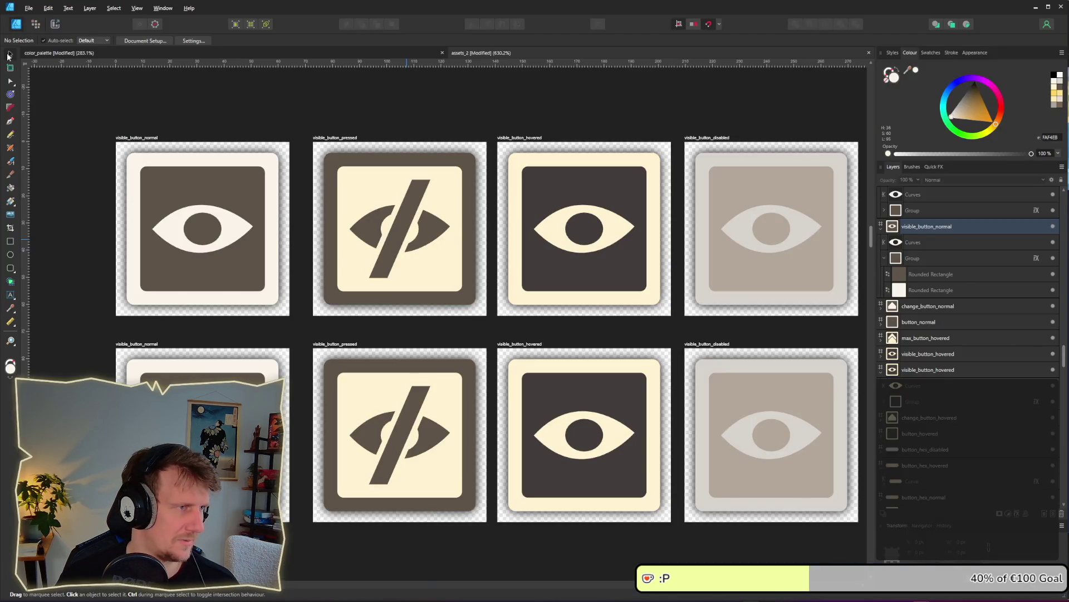
Select the eye group on the lower normal button and draw a white circle in its place.
scroll(390, 334, down, 3)
click(206, 312)
drag(236, 316, 382, 331)
click(382, 331)
click(10, 254)
mouse_move(151, 271)
mouse_down()
mouse_move(206, 323)
mouse_move(170, 290)
mouse_move(210, 354)
mouse_move(230, 353)
mouse_up()
key(v)
Shrink the upper circle to about 92 px wide and delete the large lower circle.
drag(184, 303, 177, 311)
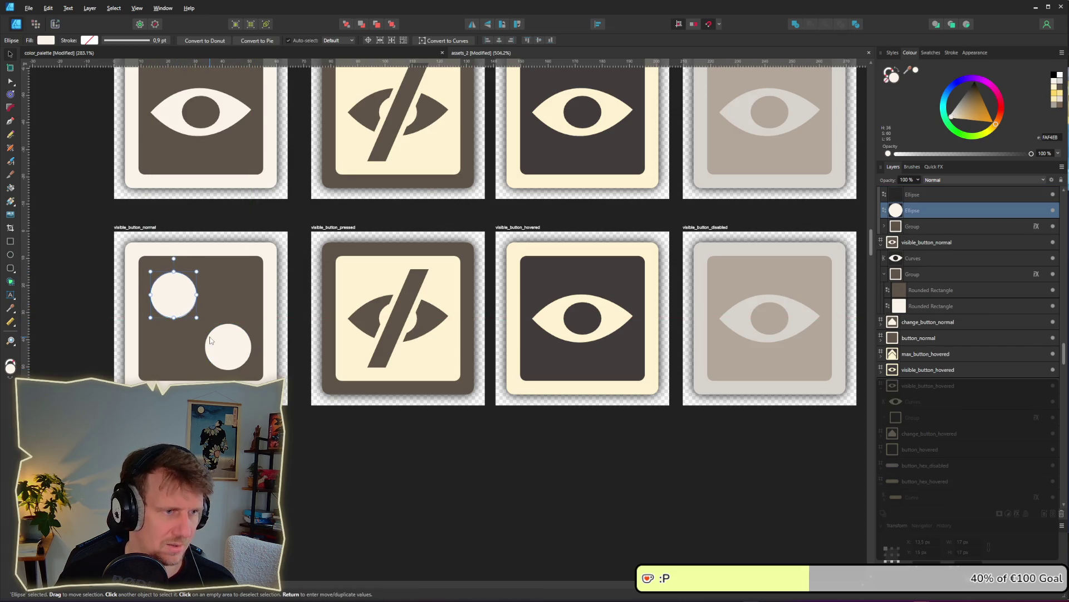
scroll(211, 341, down, 5)
click(218, 362)
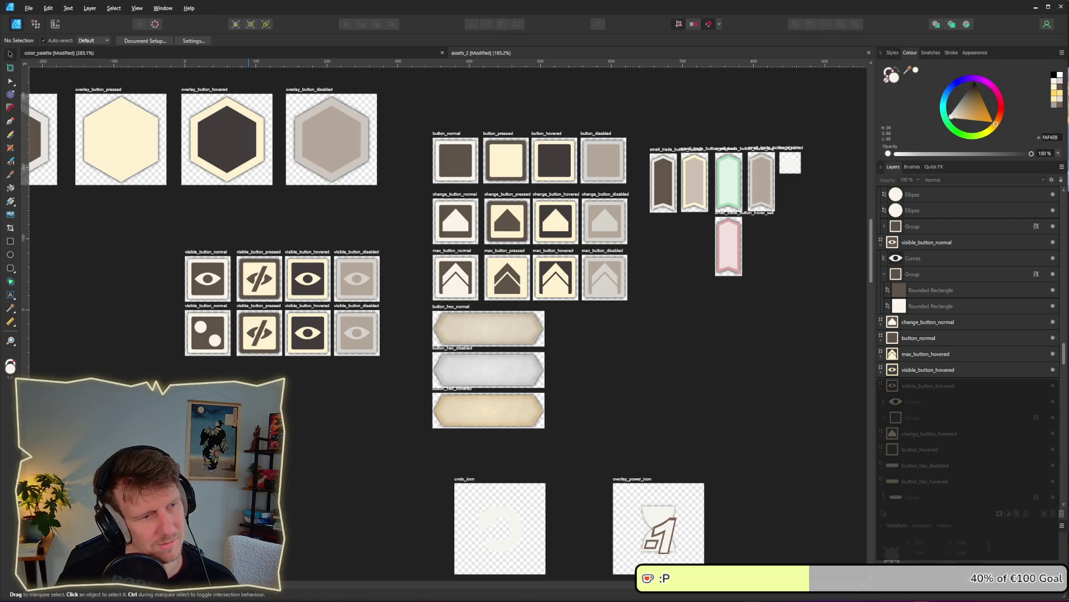
scroll(216, 360, up, 8)
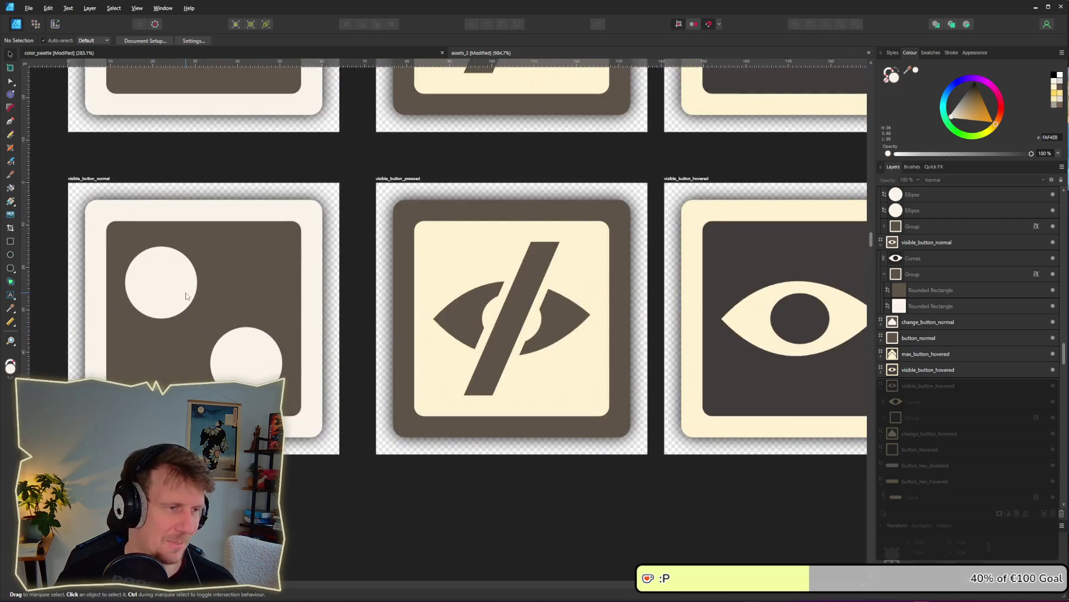
click(189, 298)
mouse_move(197, 317)
mouse_down()
mouse_move(152, 271)
mouse_move(260, 285)
mouse_move(266, 274)
mouse_move(211, 335)
mouse_move(272, 385)
mouse_up()
click(238, 368)
key(Delete)
Clone the middle dot into the bottom-right corner to finish the five-dot pattern.
ctrl+drag(270, 384, 145, 386)
scroll(178, 385, down, 5)
key(Escape)
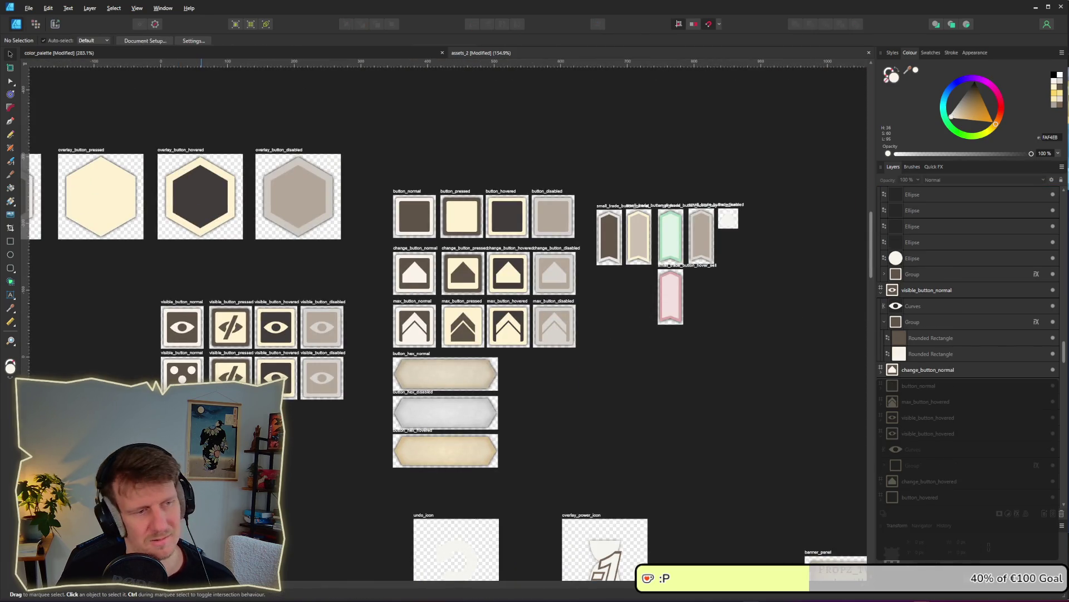
scroll(199, 409, down, 4)
scroll(199, 409, up, 2)
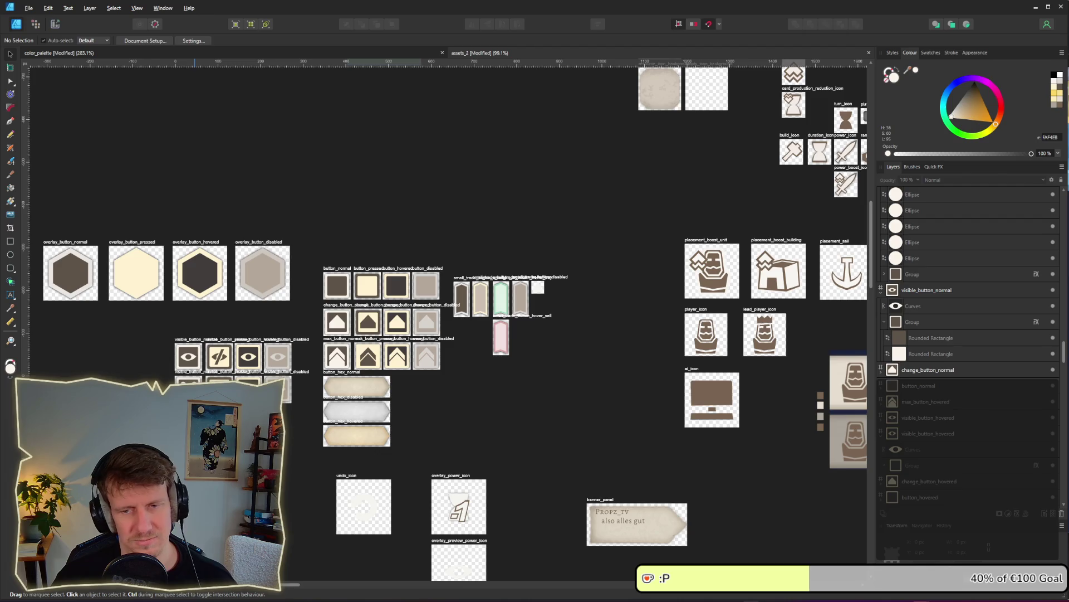
Pan to the button rows and select the dice-face corner dots in pairs.
mouse_move(207, 427)
mouse_down()
mouse_move(368, 379)
mouse_move(410, 311)
mouse_move(498, 346)
mouse_up()
scroll(498, 351, up, 8)
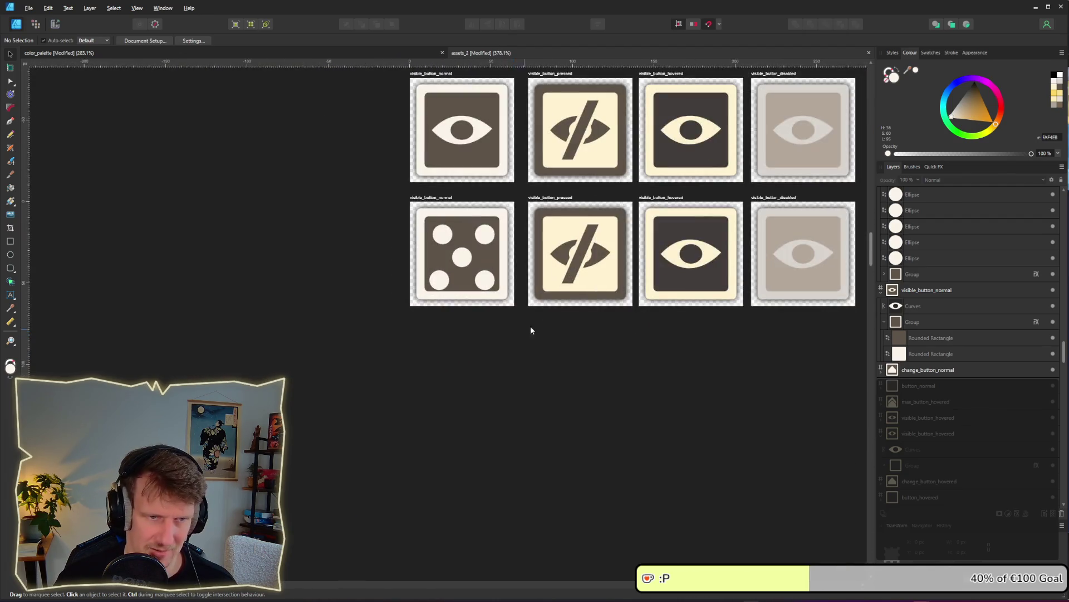
drag(429, 400, 448, 406)
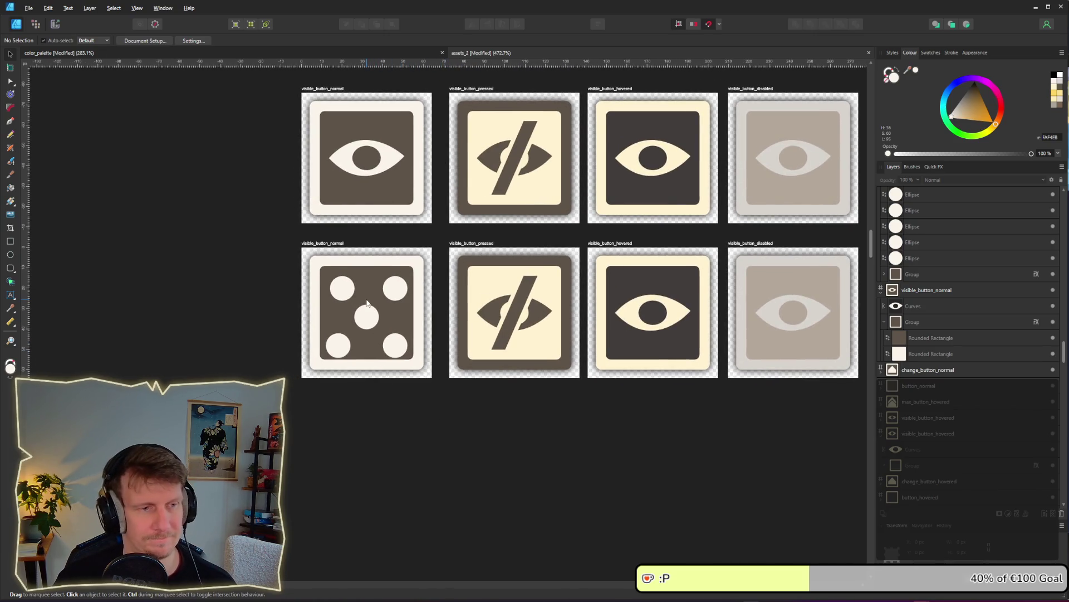
click(341, 346)
click(367, 319)
click(339, 289)
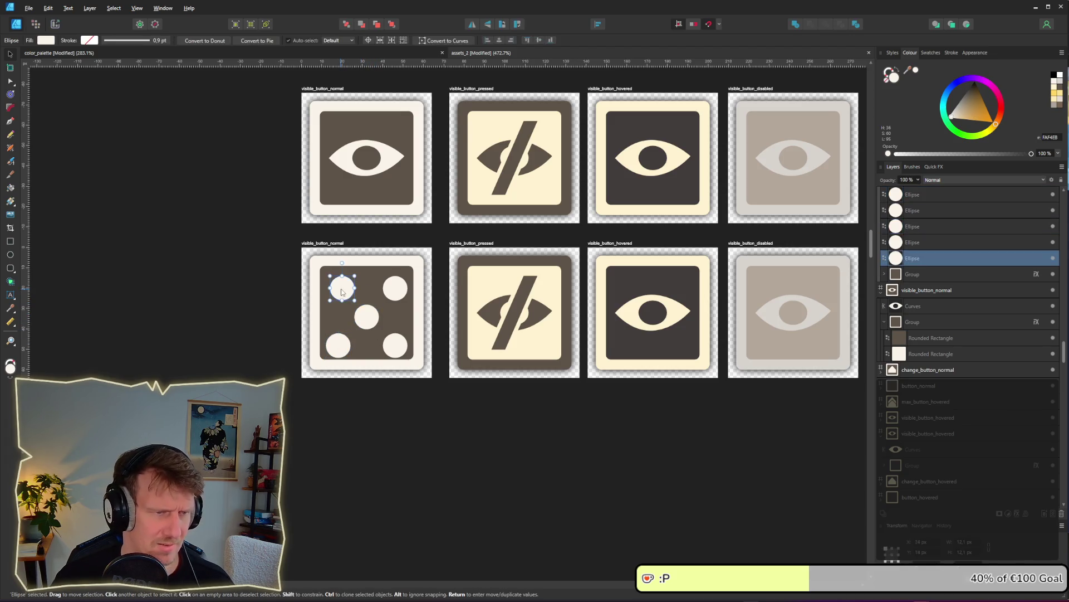
shift+click(338, 346)
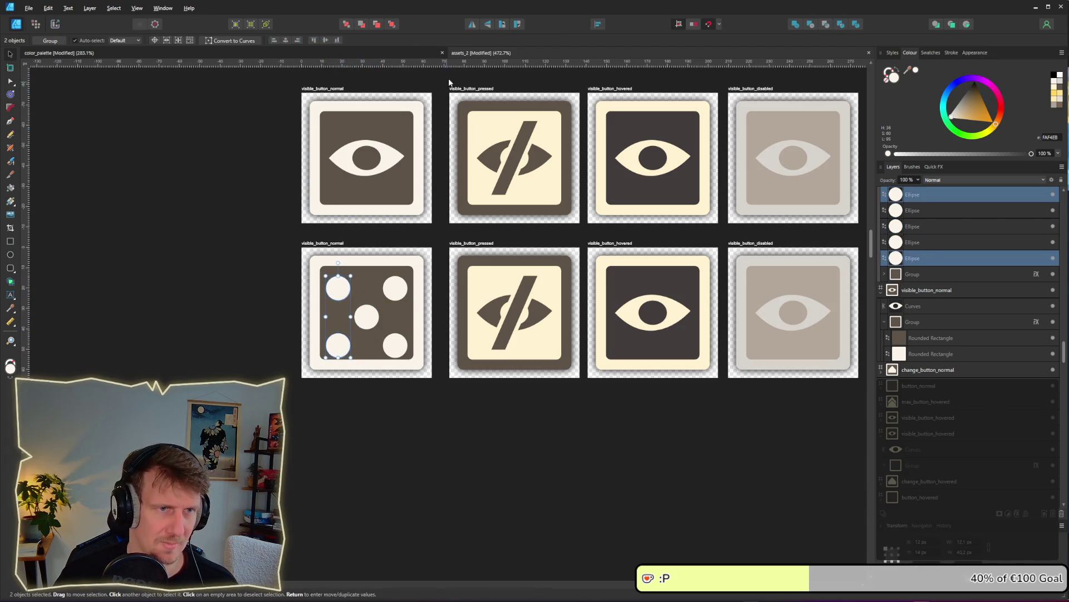
click(395, 288)
shift+click(396, 345)
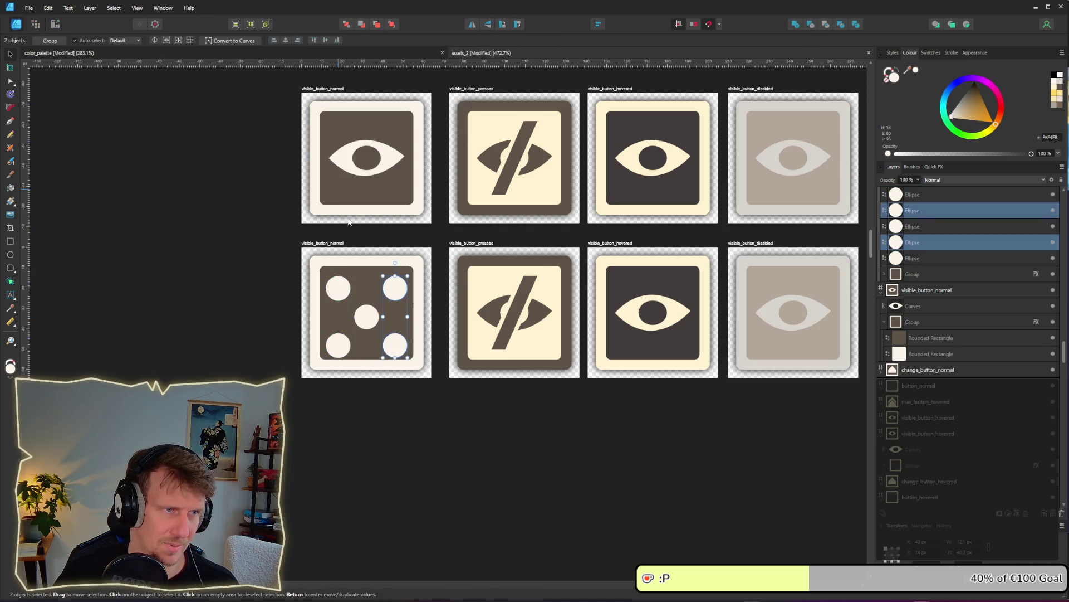
click(357, 329)
click(365, 318)
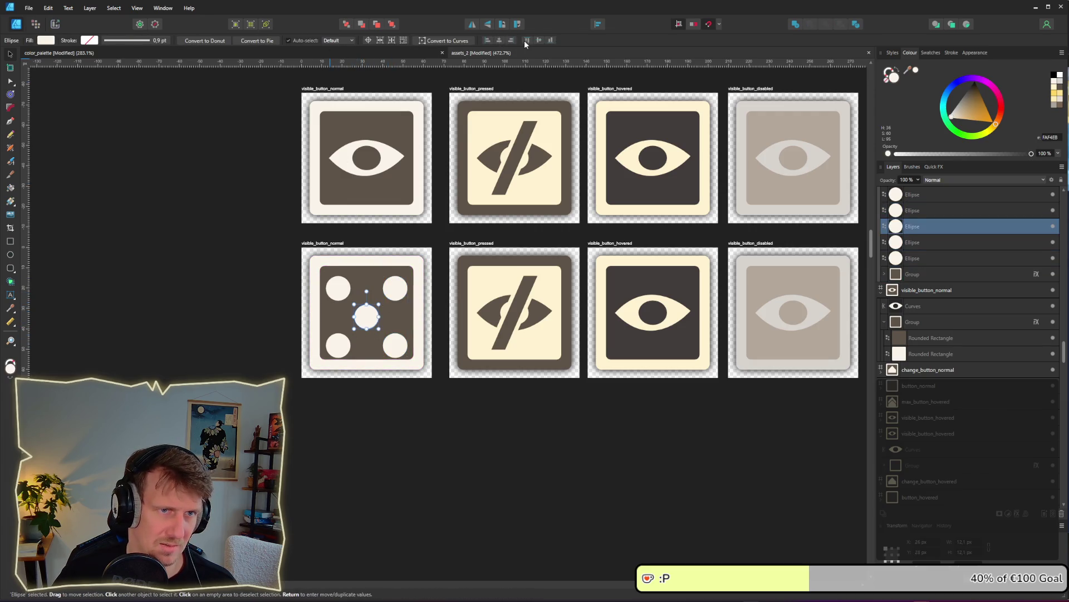
Select the top and bottom dot pairs to even out the dice-face spacing.
click(395, 347)
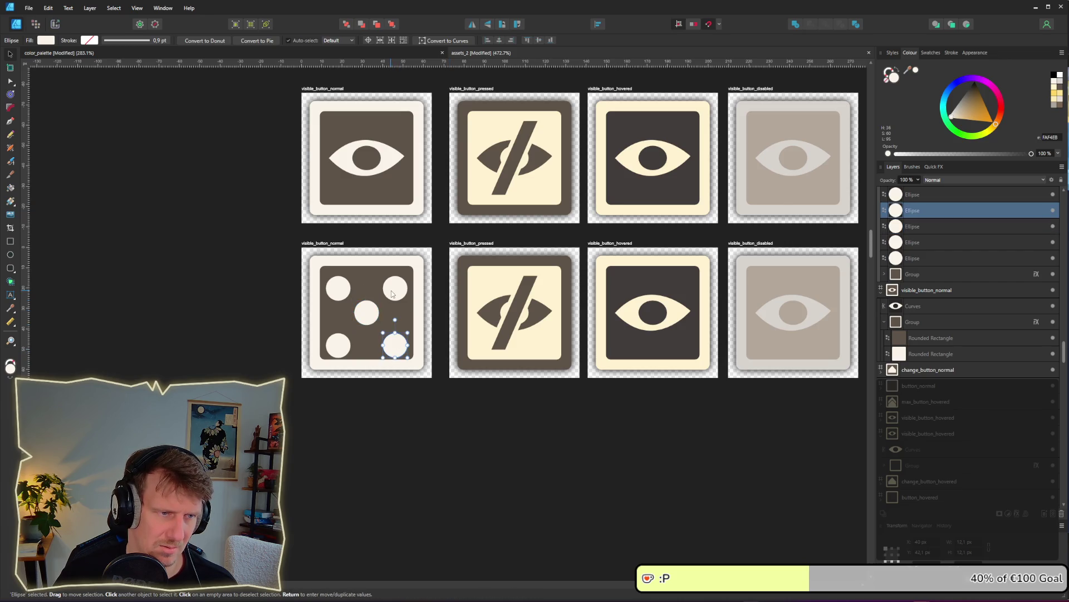
click(347, 290)
shift+click(397, 289)
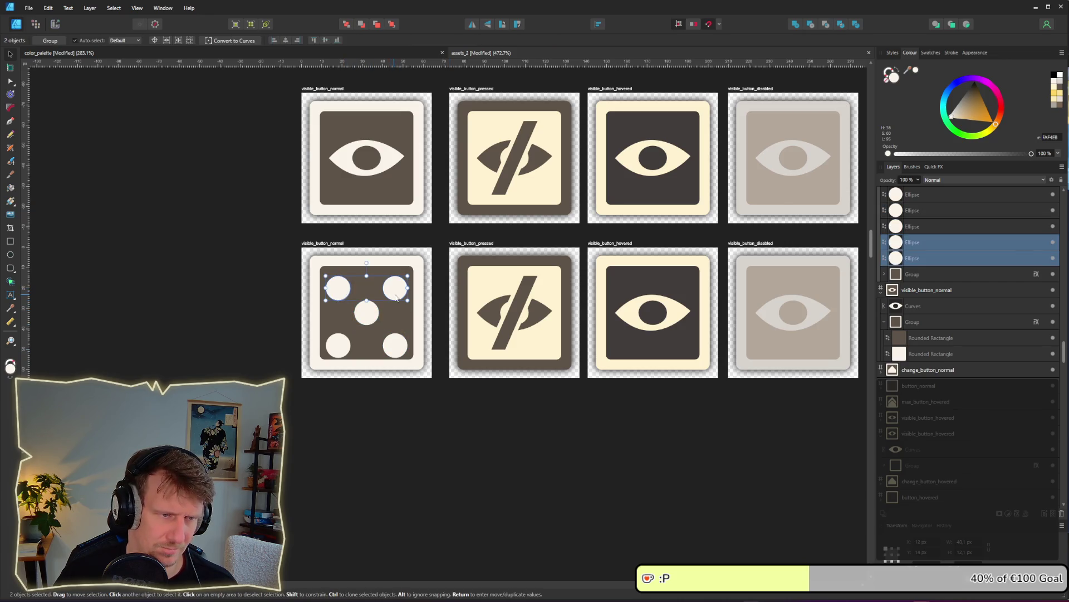
click(397, 435)
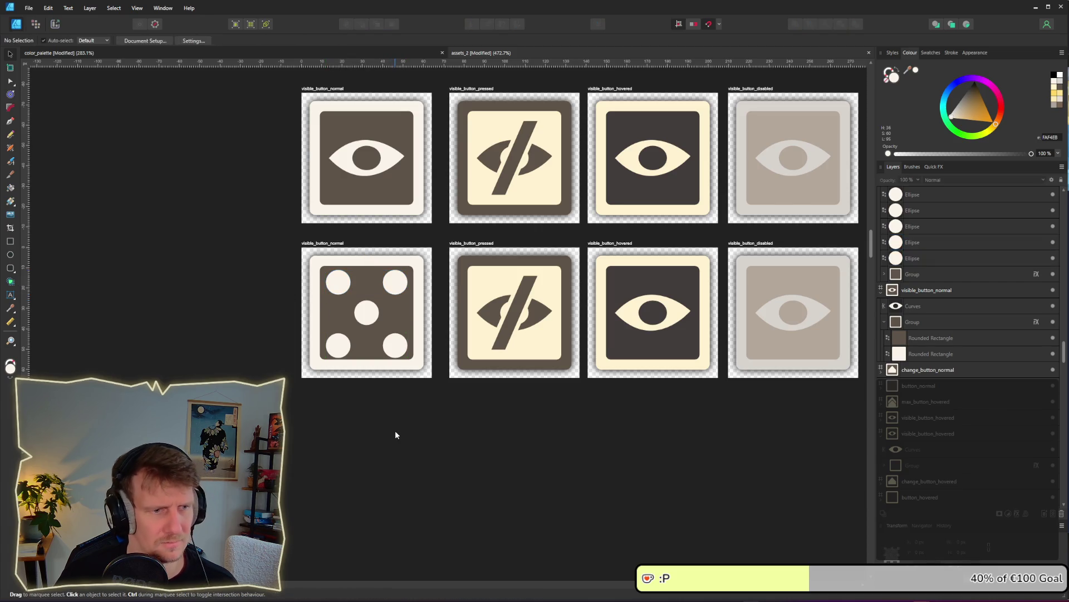
click(398, 342)
shift+click(342, 347)
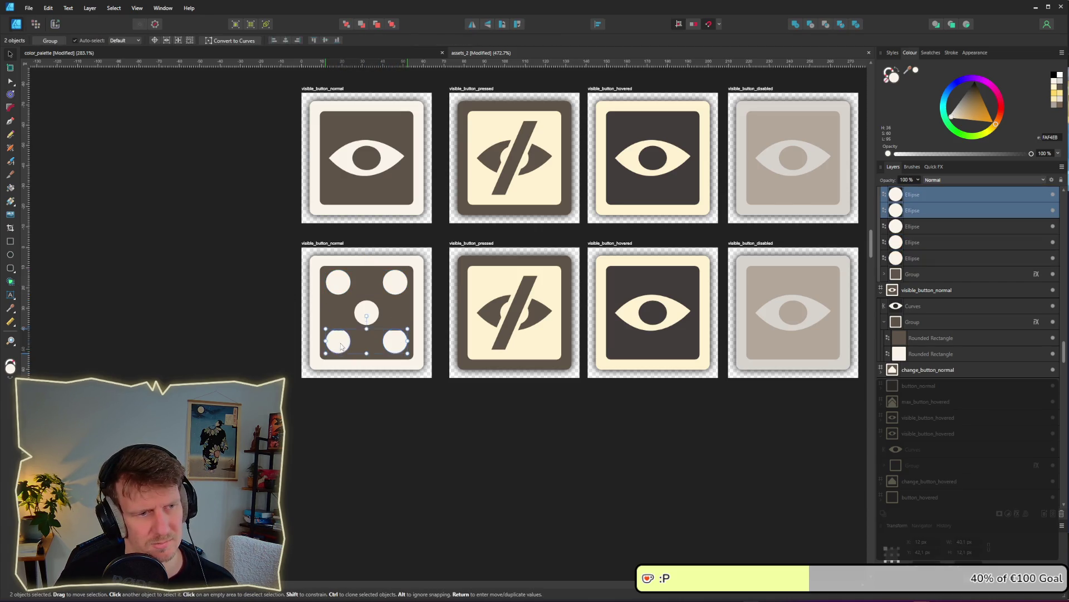
click(407, 440)
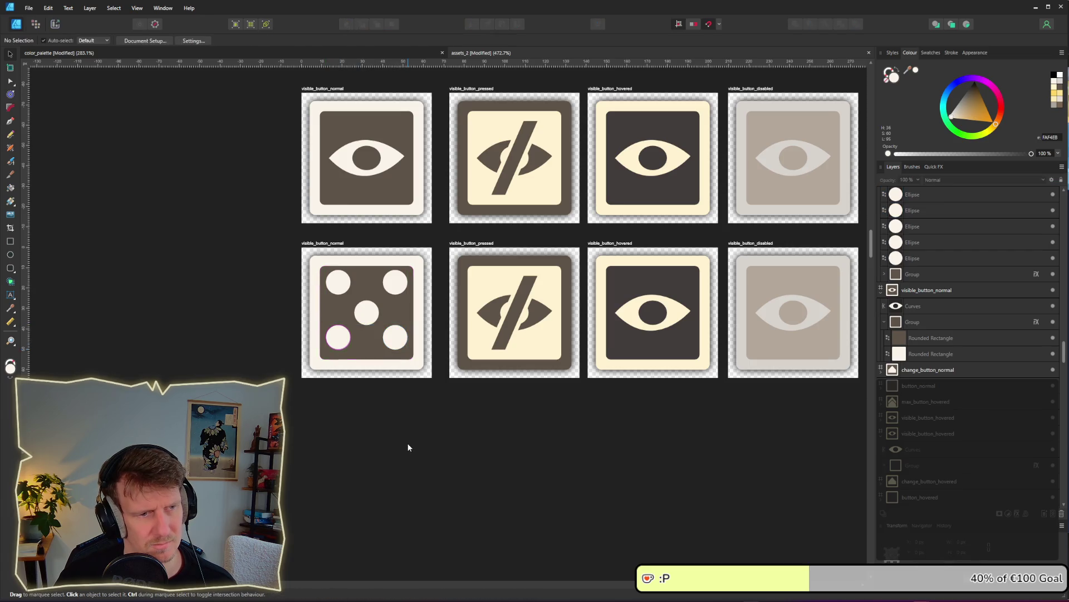
scroll(405, 437, down, 4)
scroll(407, 445, down, 2)
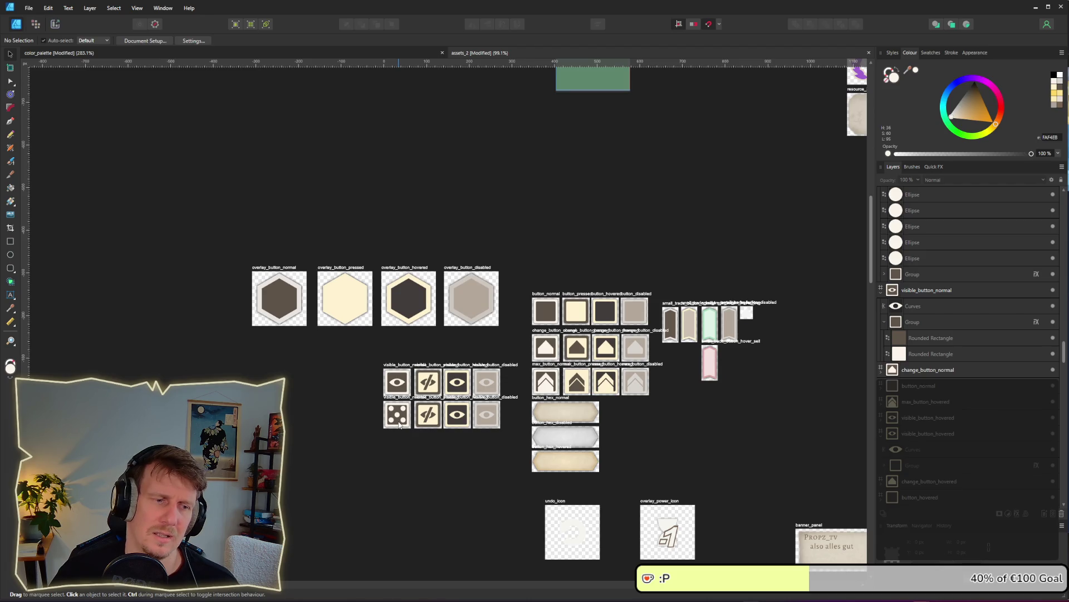
scroll(399, 425, up, 6)
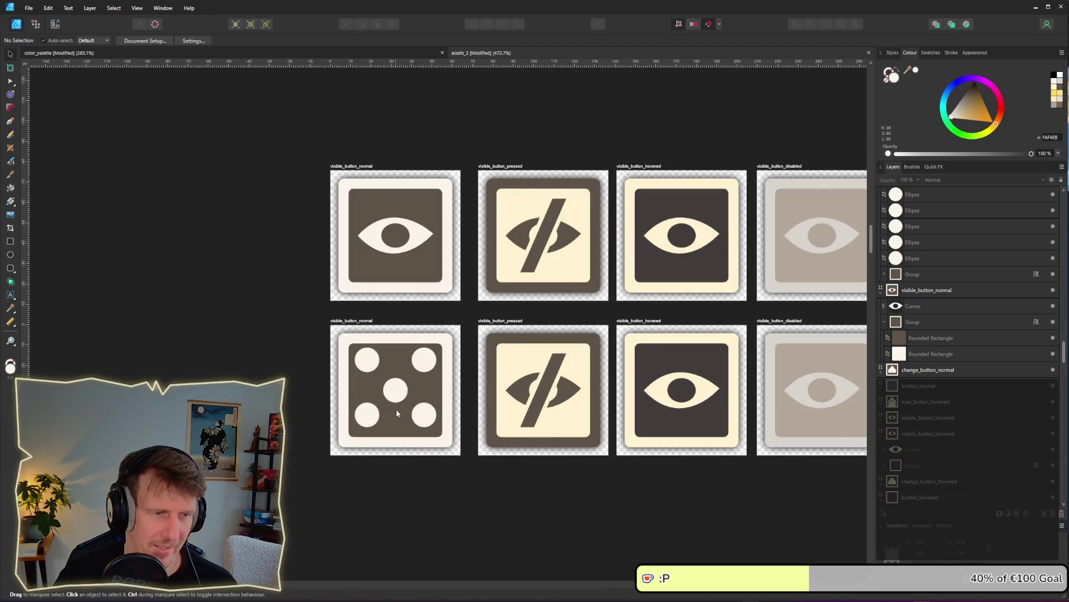
Reselect the top-left and top-right dots to tidy the top row, then switch to the game.
click(397, 395)
click(369, 368)
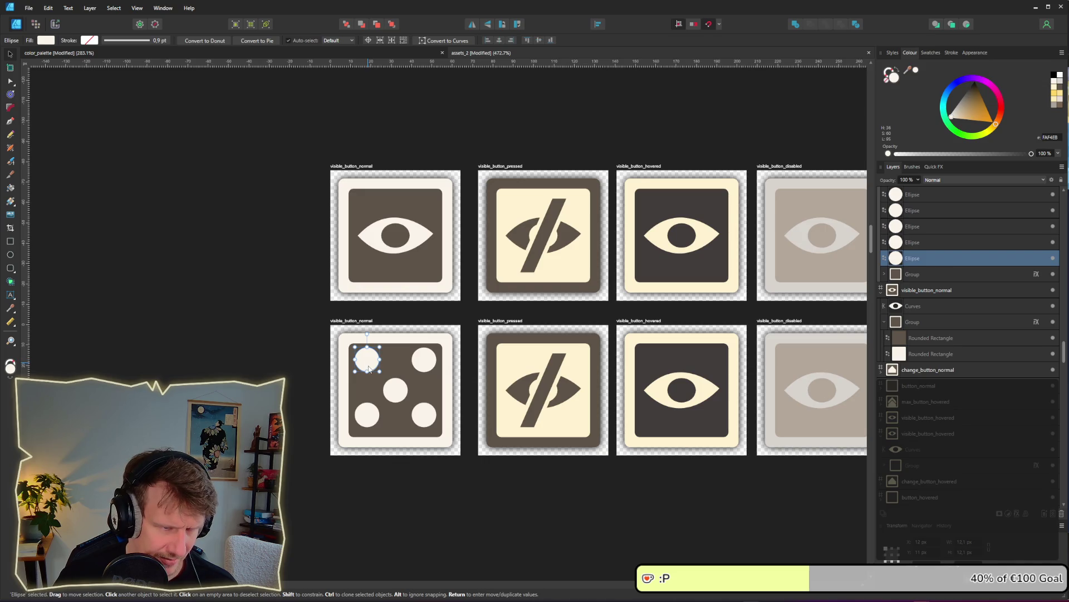
shift+click(425, 367)
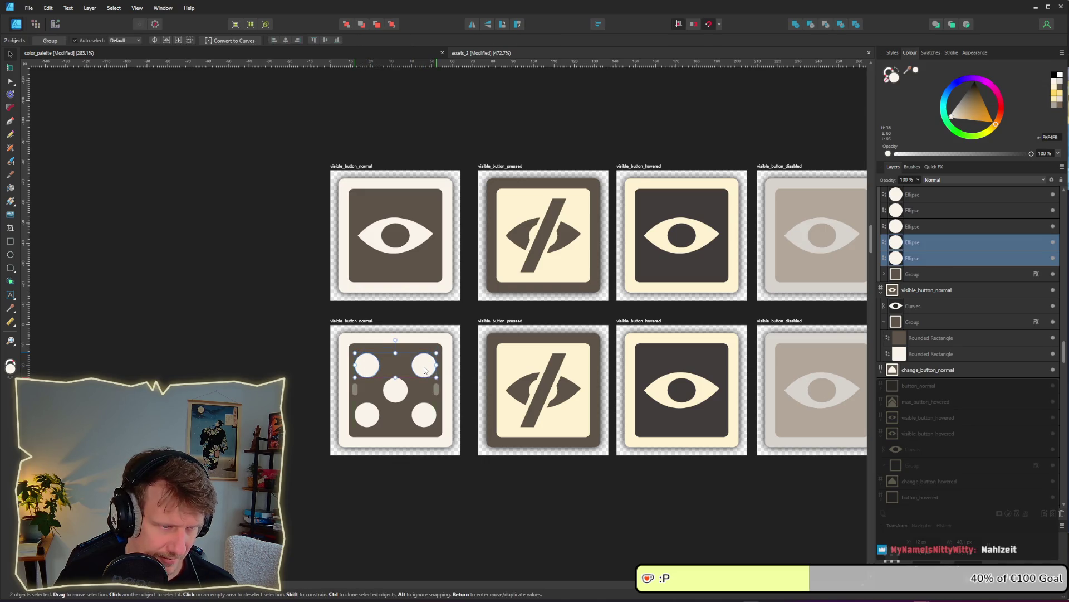
click(269, 417)
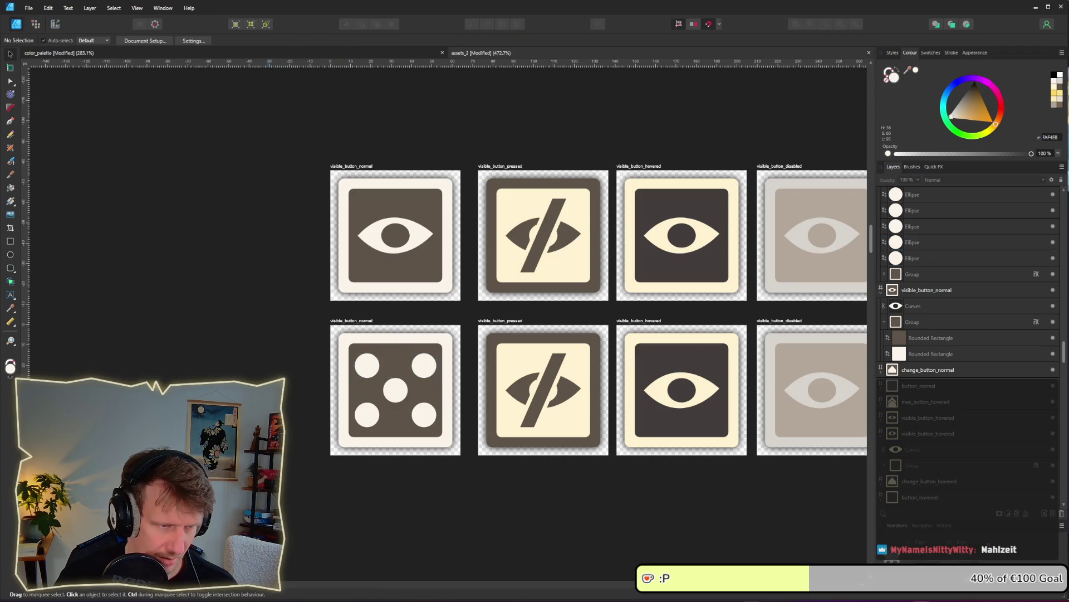
click(368, 367)
shift+click(426, 366)
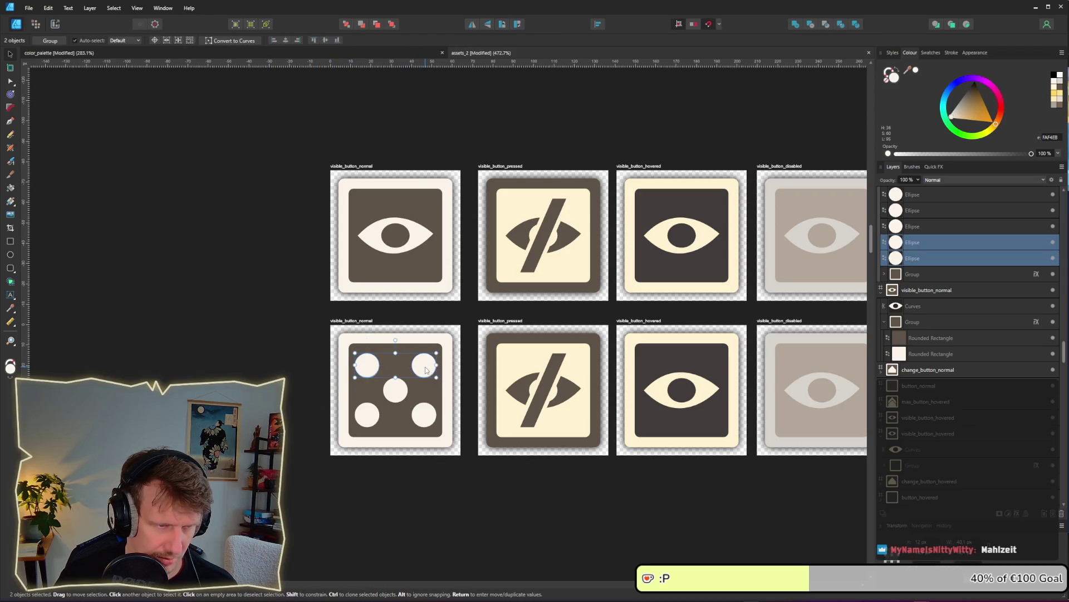
click(264, 390)
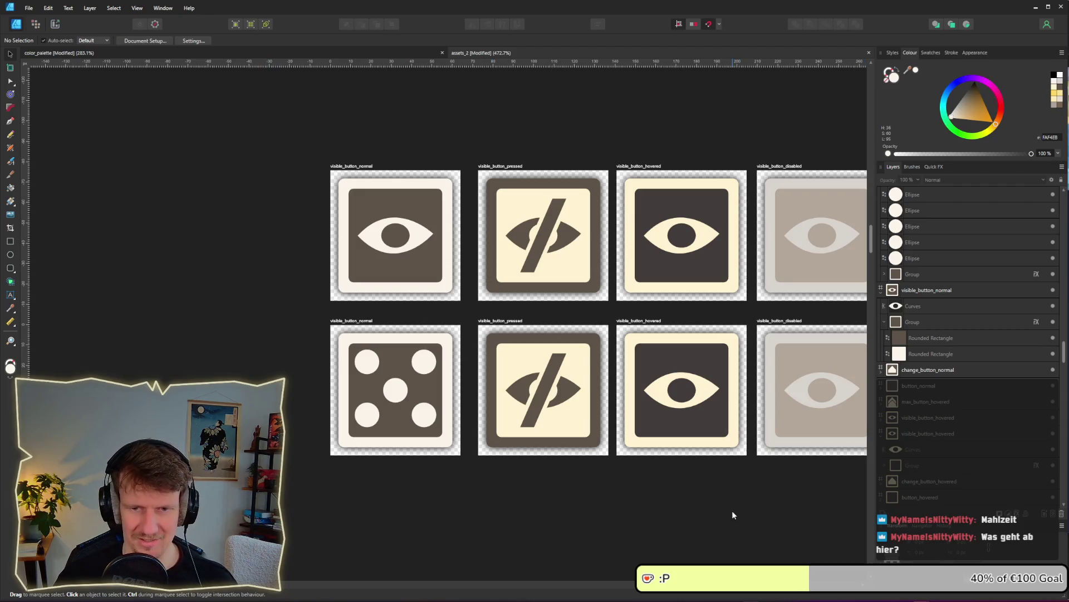
scroll(634, 482, down, 2)
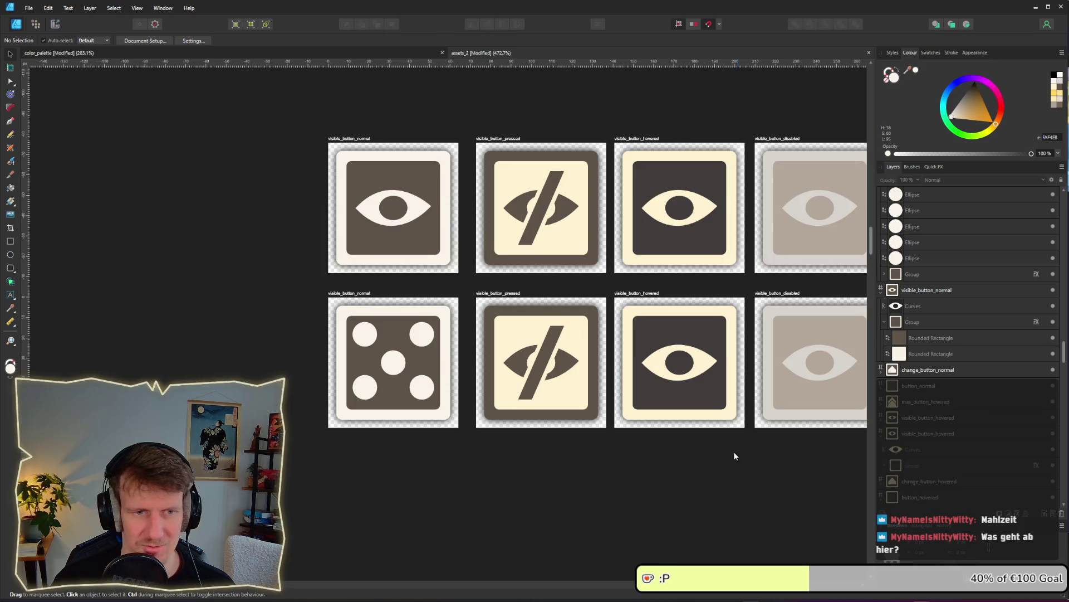
scroll(734, 452, right, 2)
scroll(691, 447, left, 1)
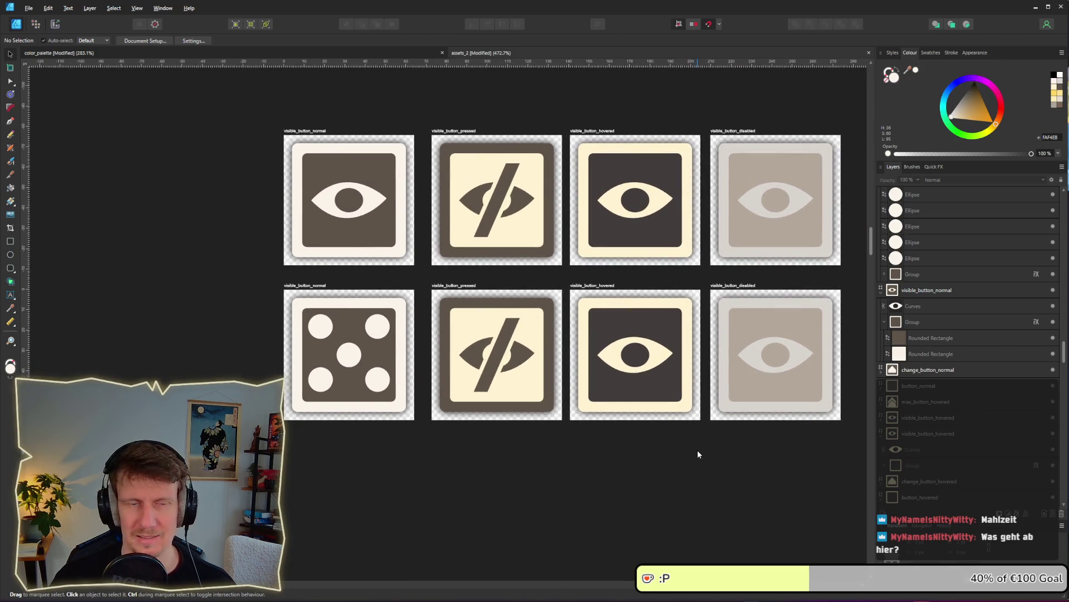
key(alt+Tab)
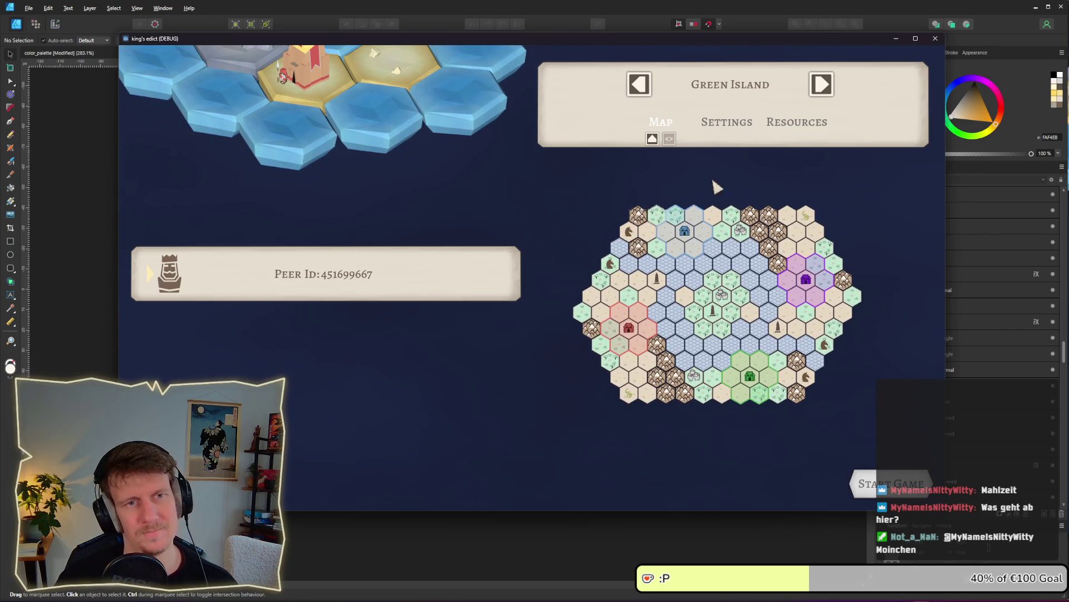
Step back and forth between neighbouring island maps with the map panel's arrows.
click(822, 85)
click(823, 85)
click(822, 84)
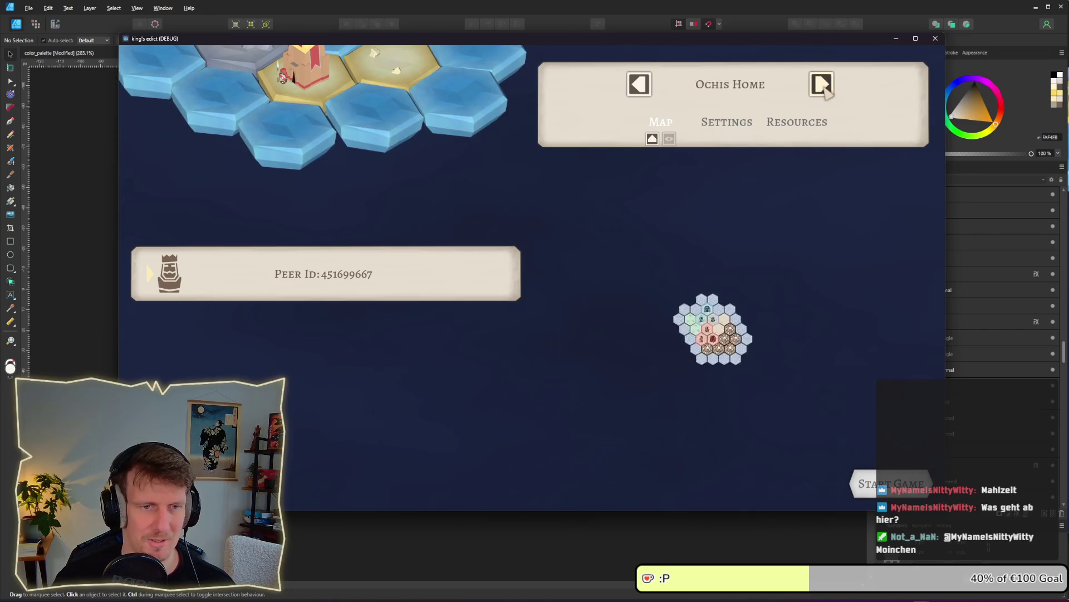
click(641, 85)
click(641, 86)
click(641, 85)
click(640, 85)
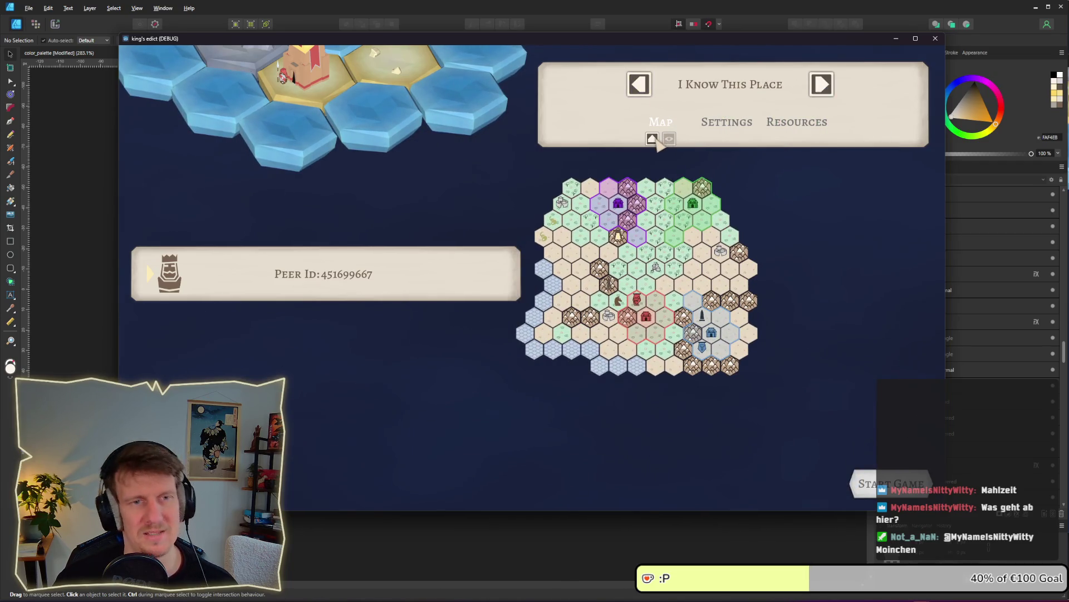
Cycle backward through several maps with the Left key to Even Steven.
key(Left)
key(Left)
key(Left)
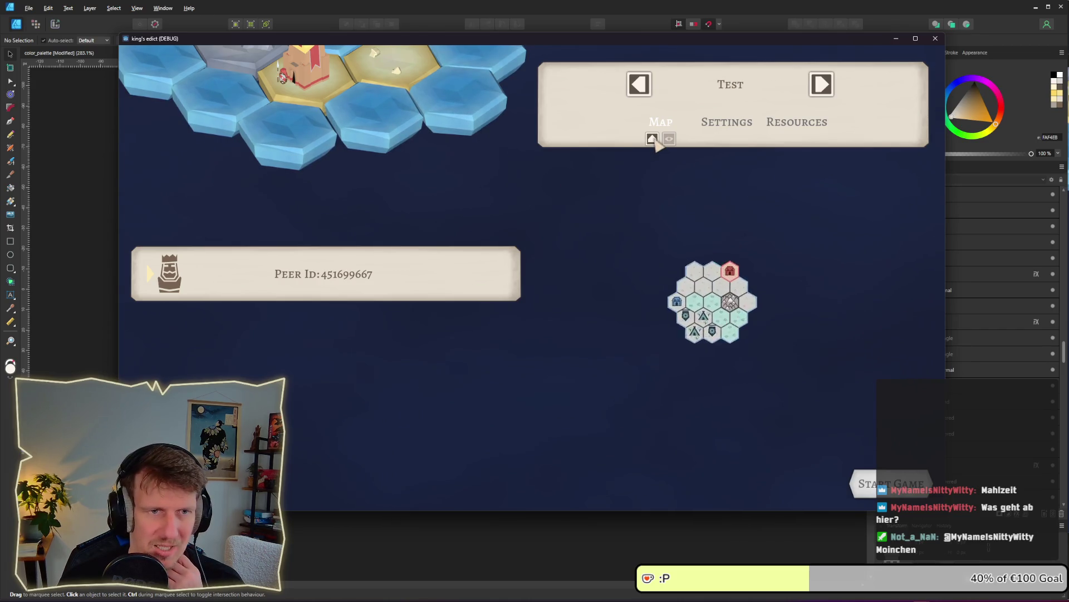
key(Left)
key(Left)
key(Left)
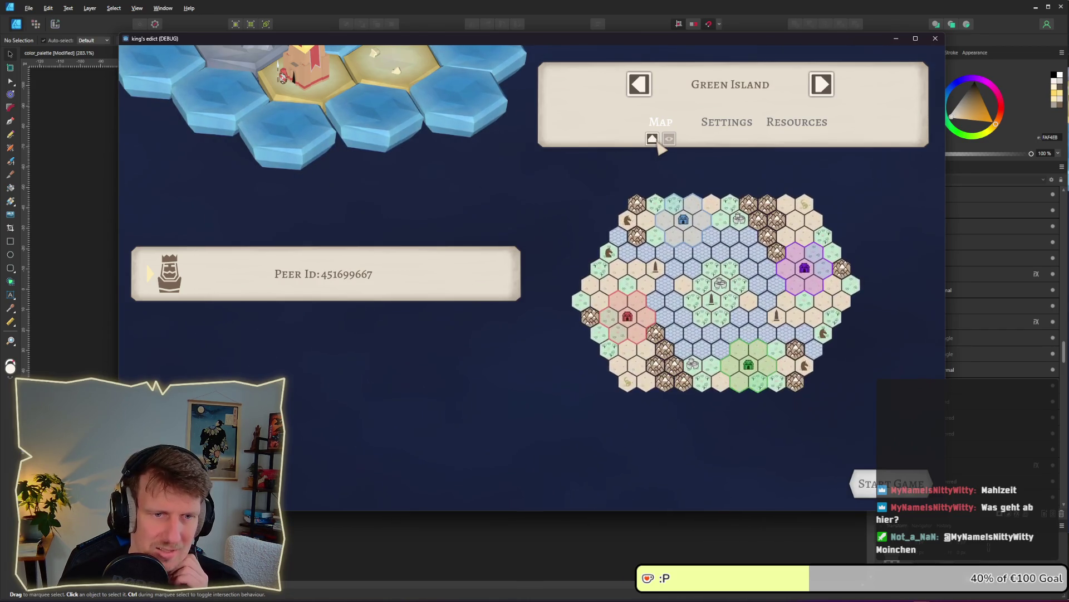
key(Left)
key(Left)
key(Left)
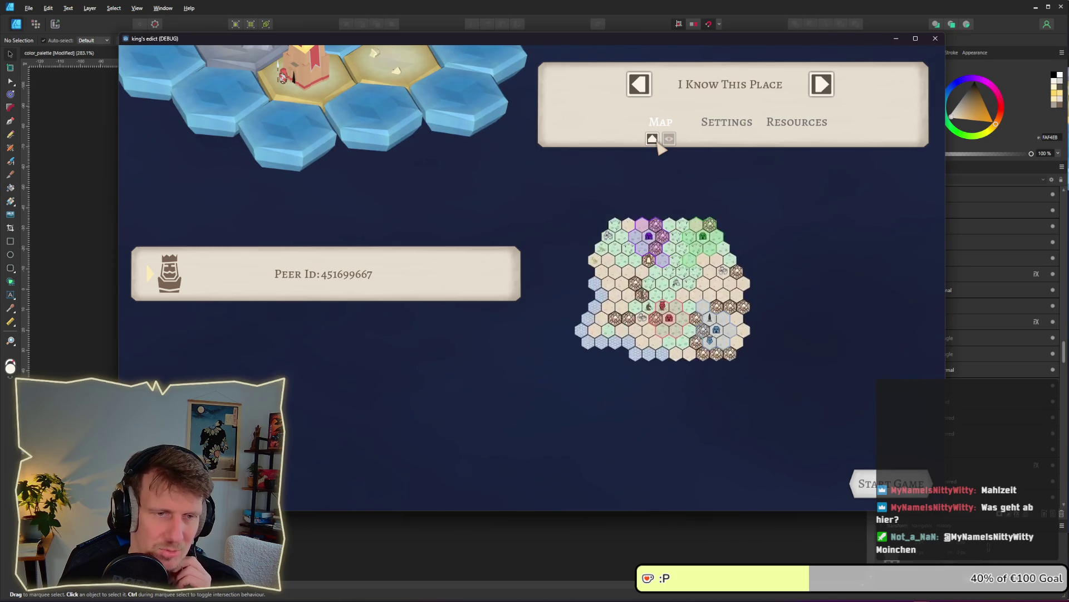
key(Left)
key(Left)
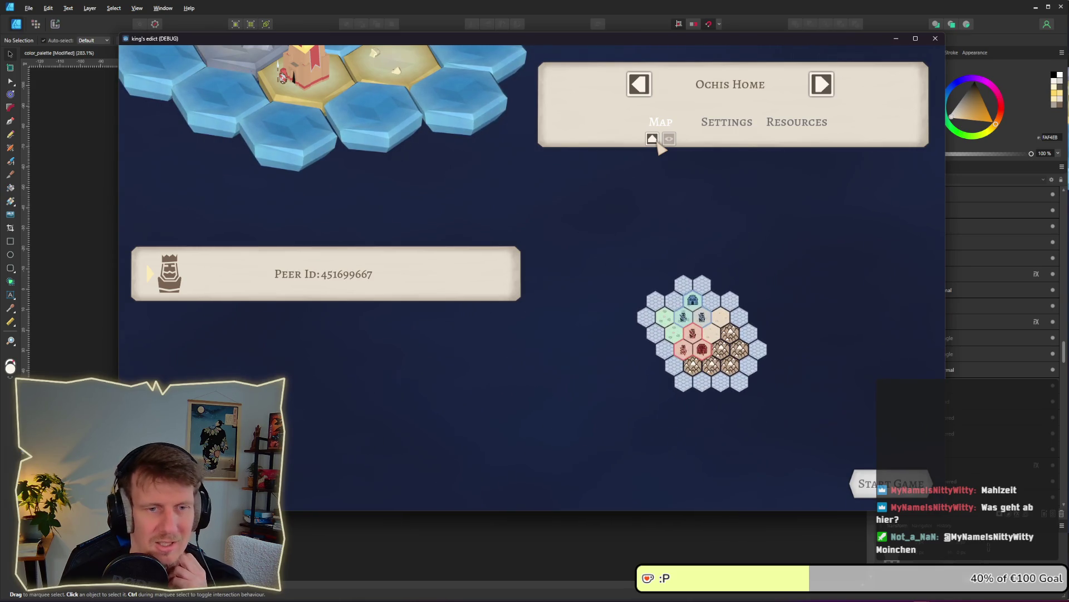
key(Left)
key(Left)
key(Left)
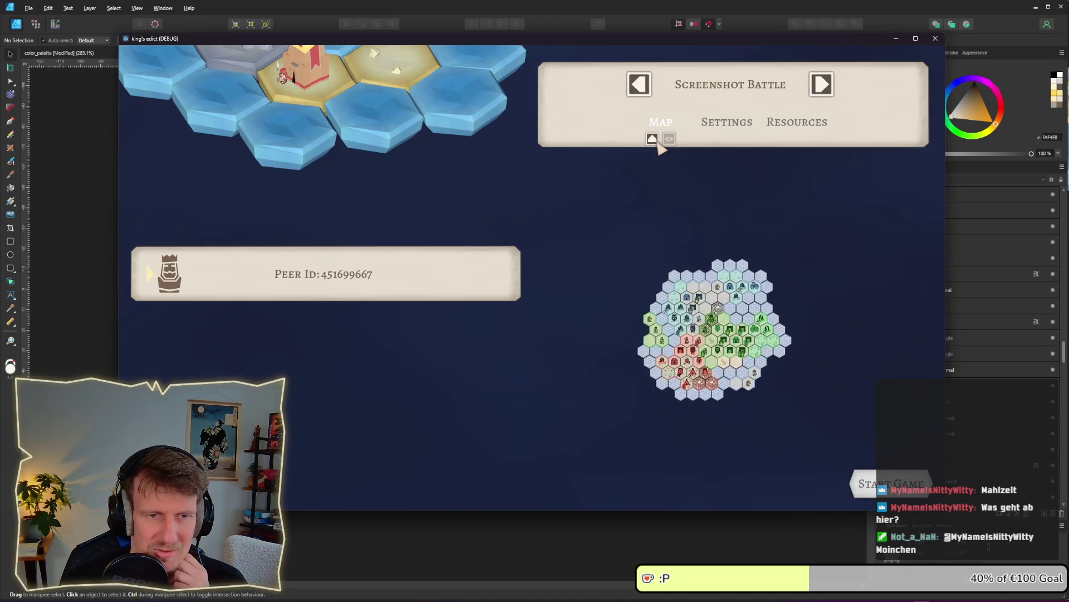
Cycle forward through Diamond and Small Islands, previewing each minimap, back to Even Steven.
key(Right)
key(Right)
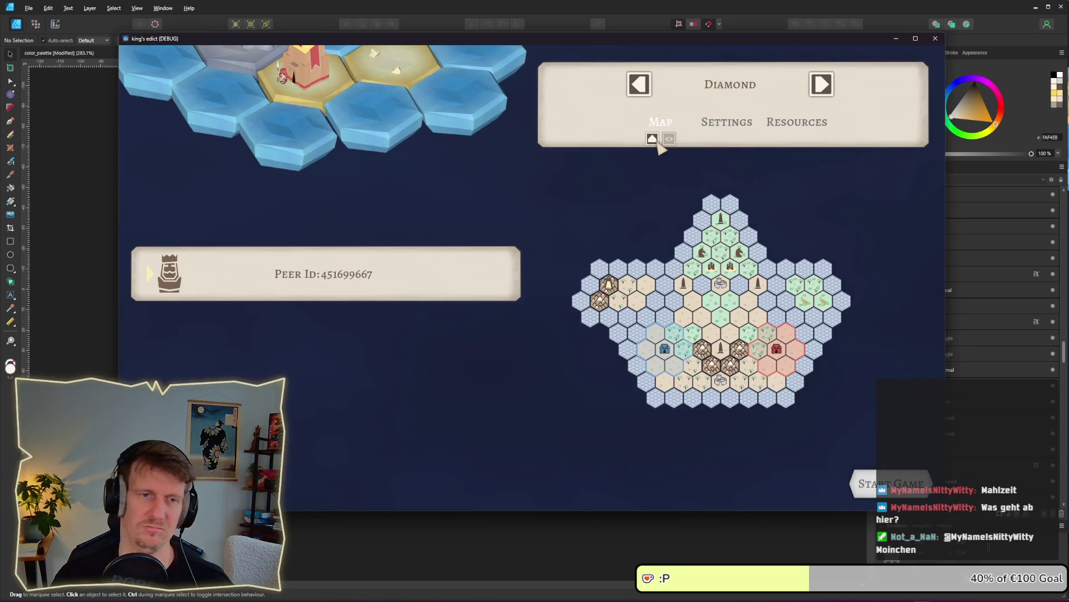
key(Right)
key(Right)
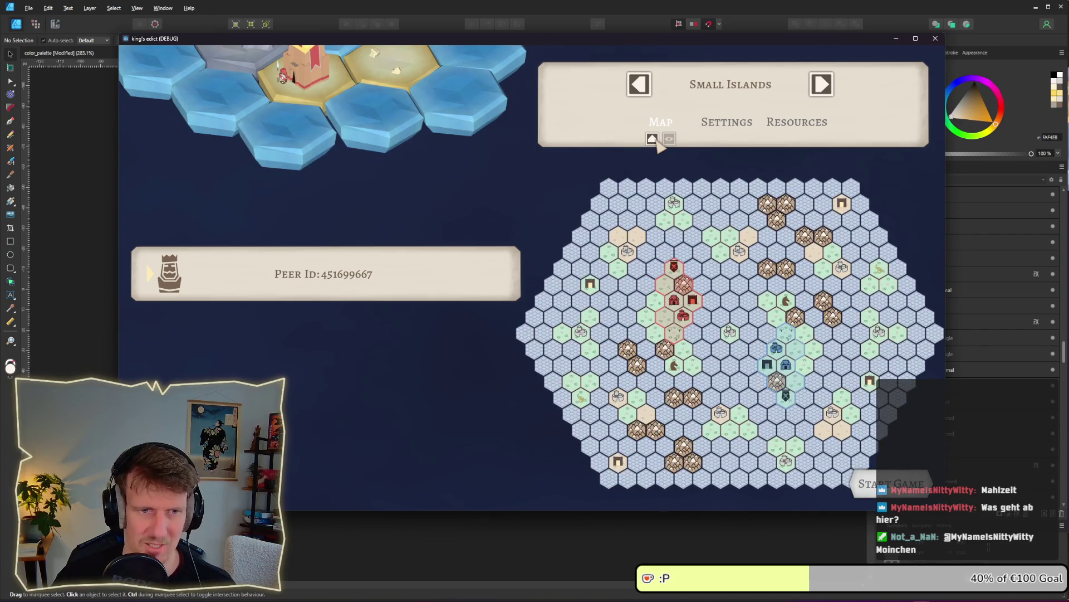
key(Right)
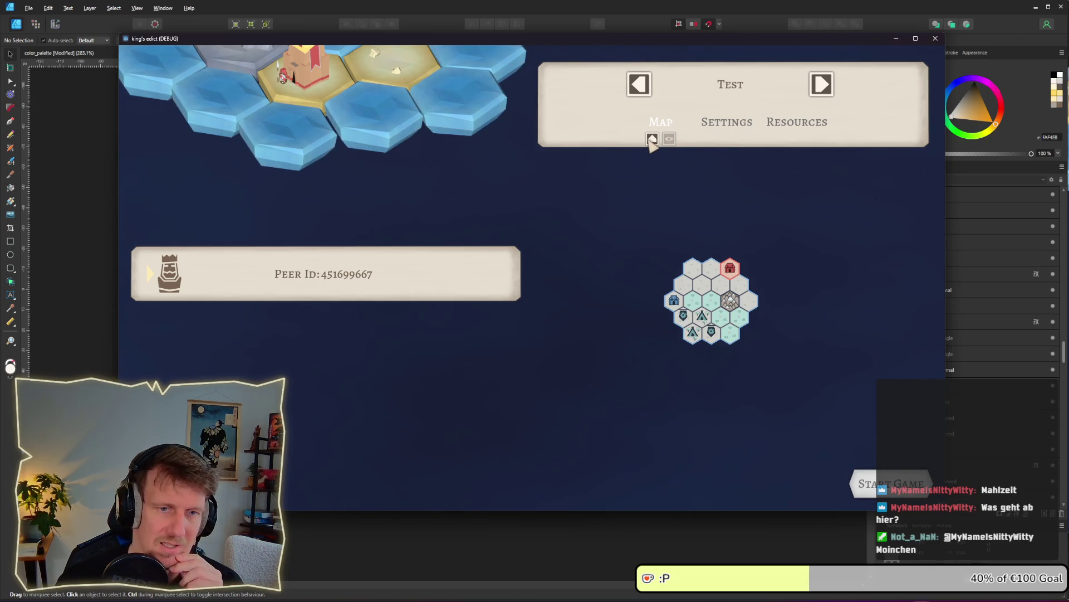
key(Right)
key(Right)
key(Right)
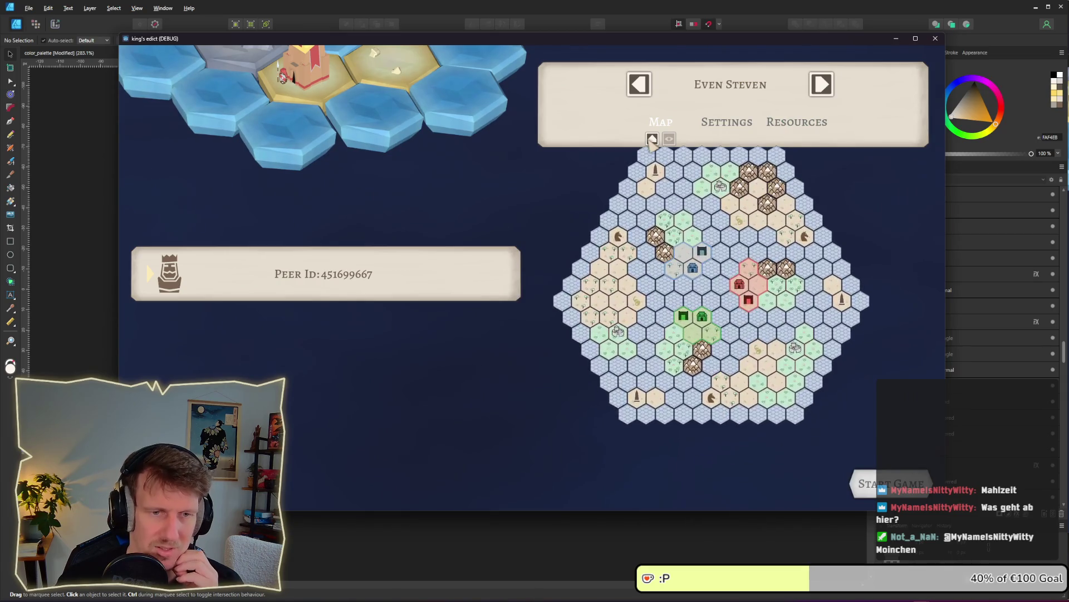
key(Right)
key(Right)
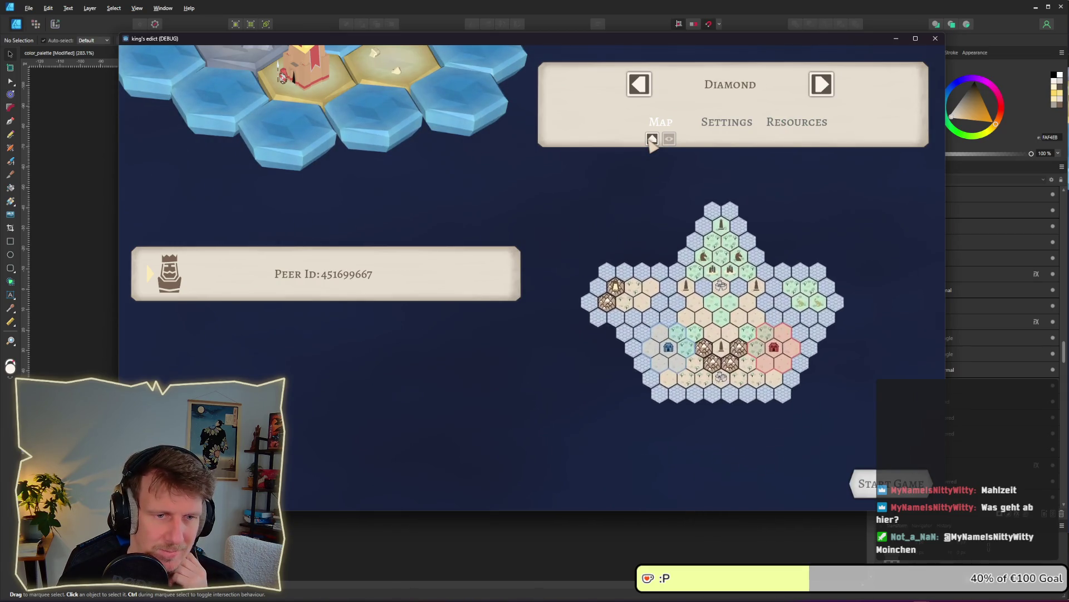
click(822, 85)
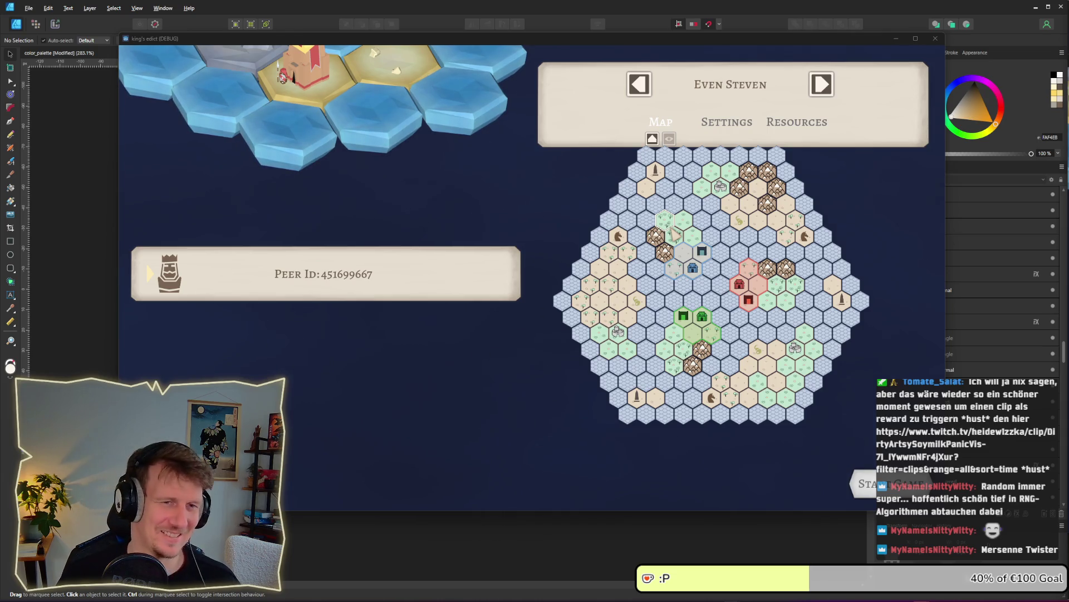
key(alt+Tab)
key(Tab)
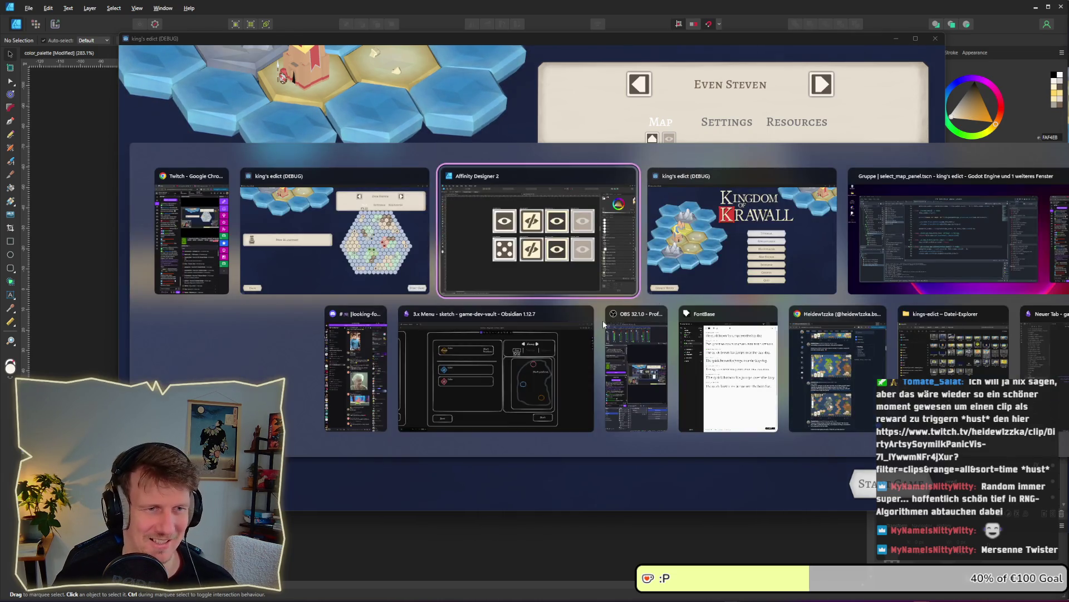
Delete the eye symbols from the pressed, hovered and disabled tiles.
click(493, 353)
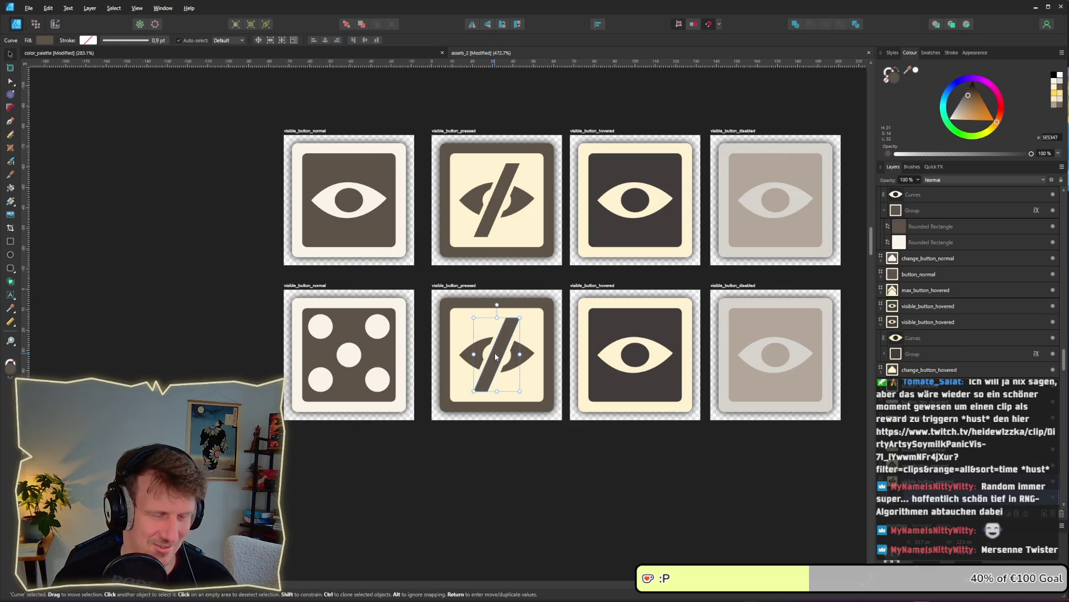
key(Delete)
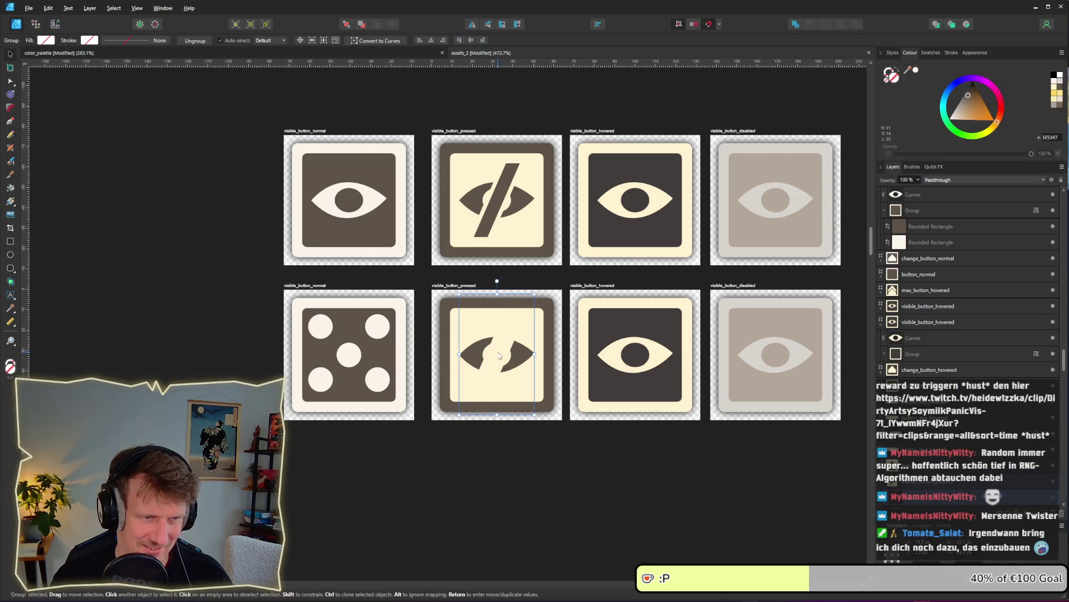
key(Delete)
double_click(613, 354)
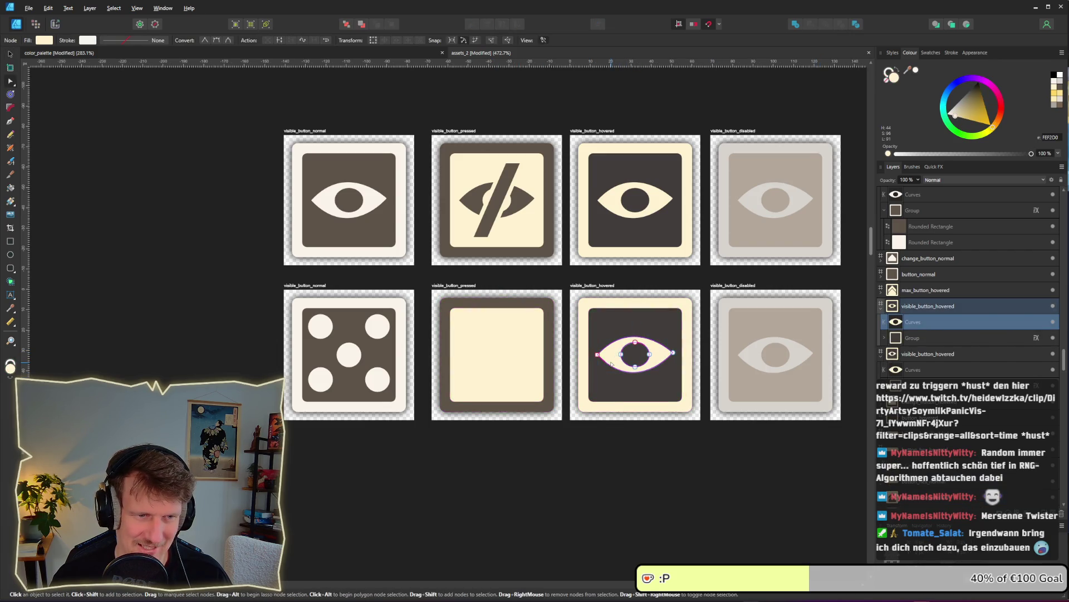
key(v)
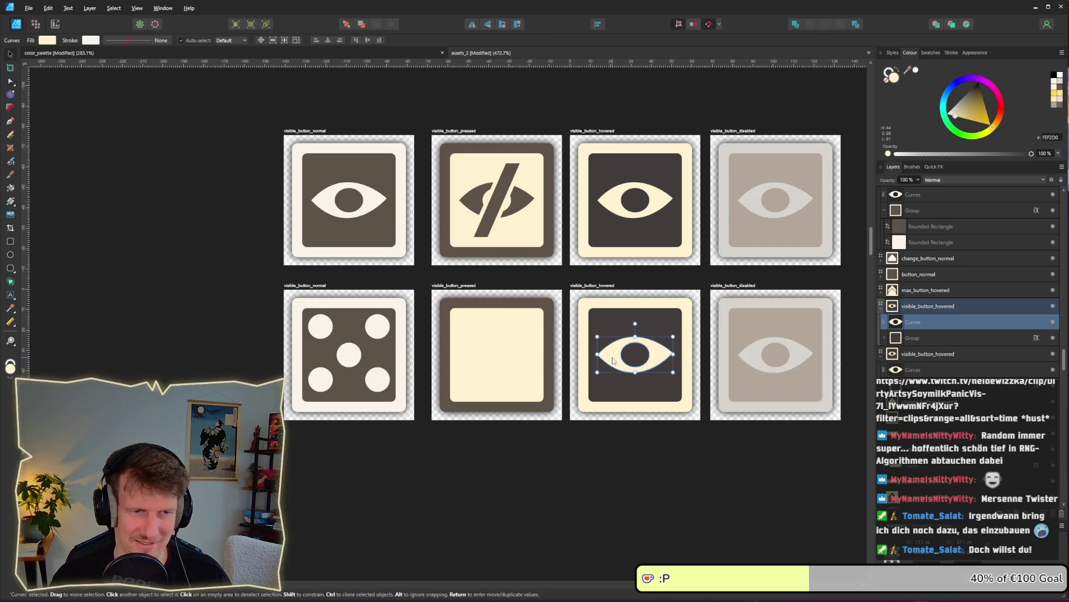
key(Delete)
double_click(748, 352)
key(Delete)
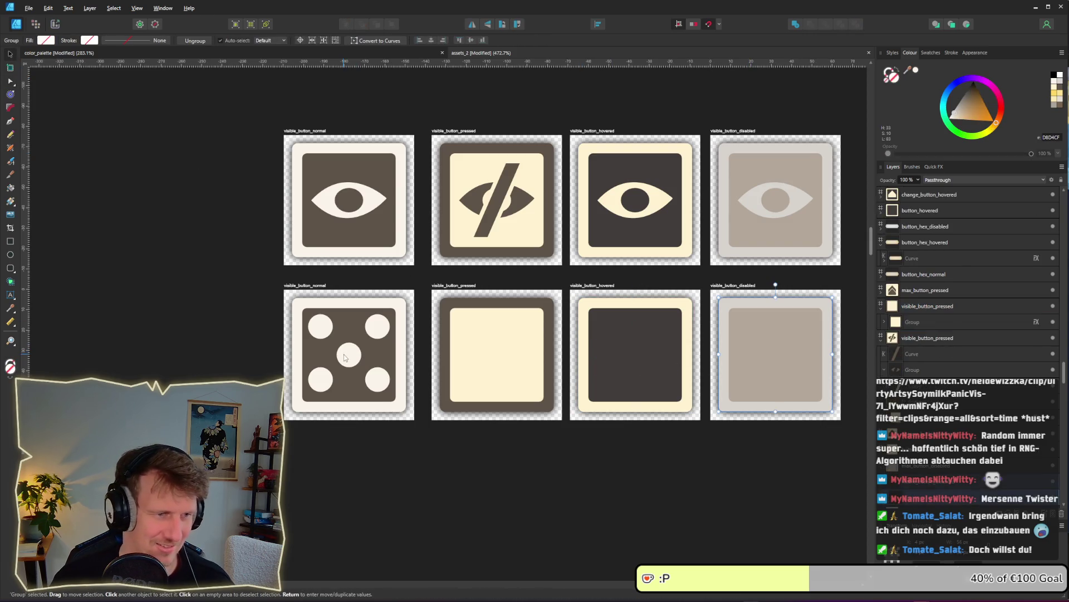
Nudge the dice's centre dot upward into alignment with the other dots.
double_click(346, 353)
scroll(346, 352, up, 3)
key(Up)
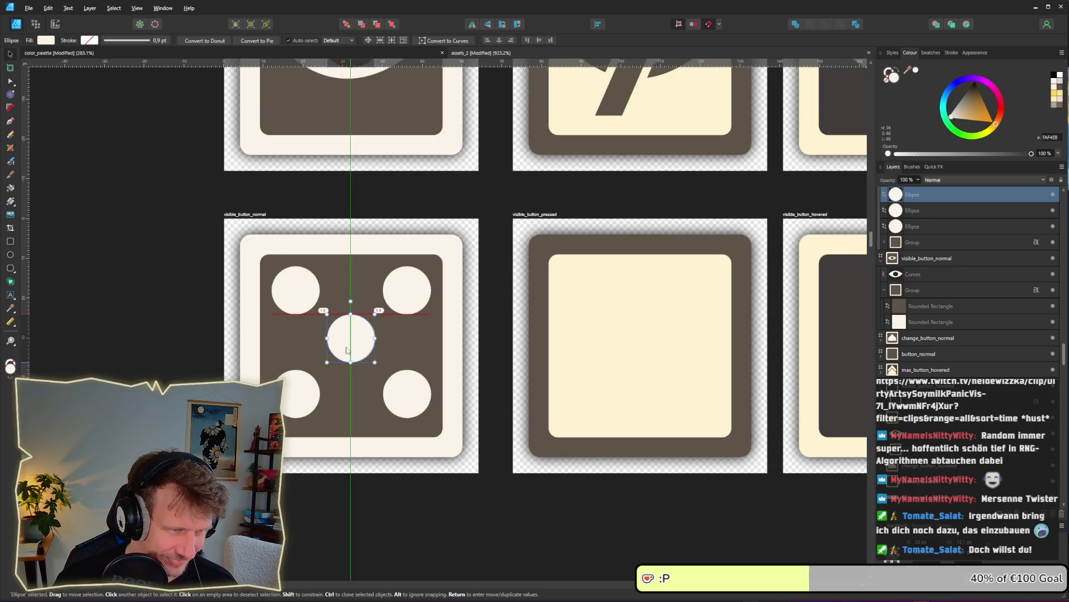
key(Up)
key(Down)
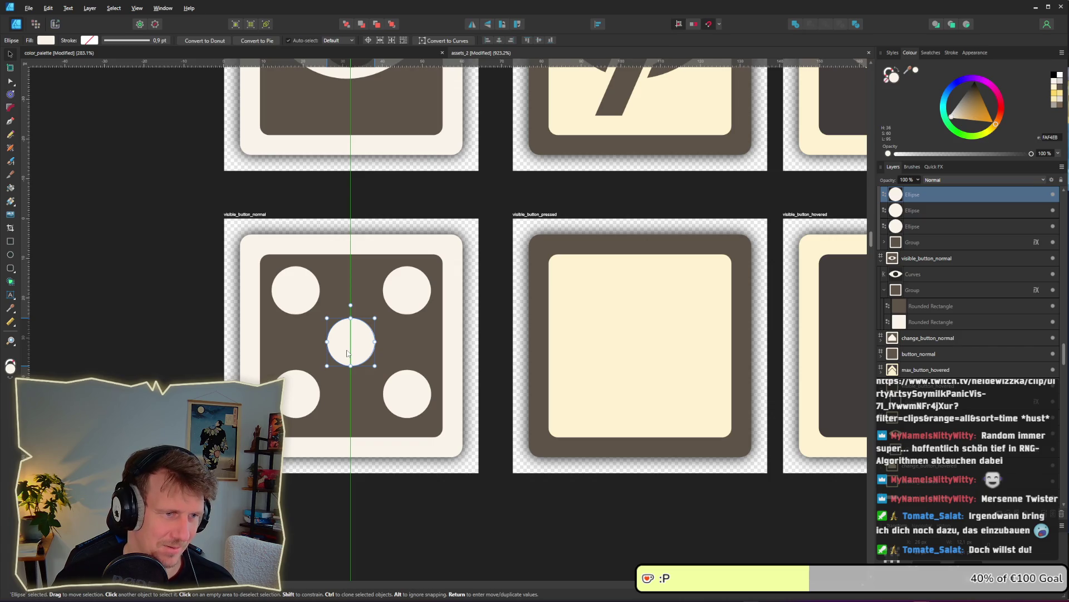
key(Up)
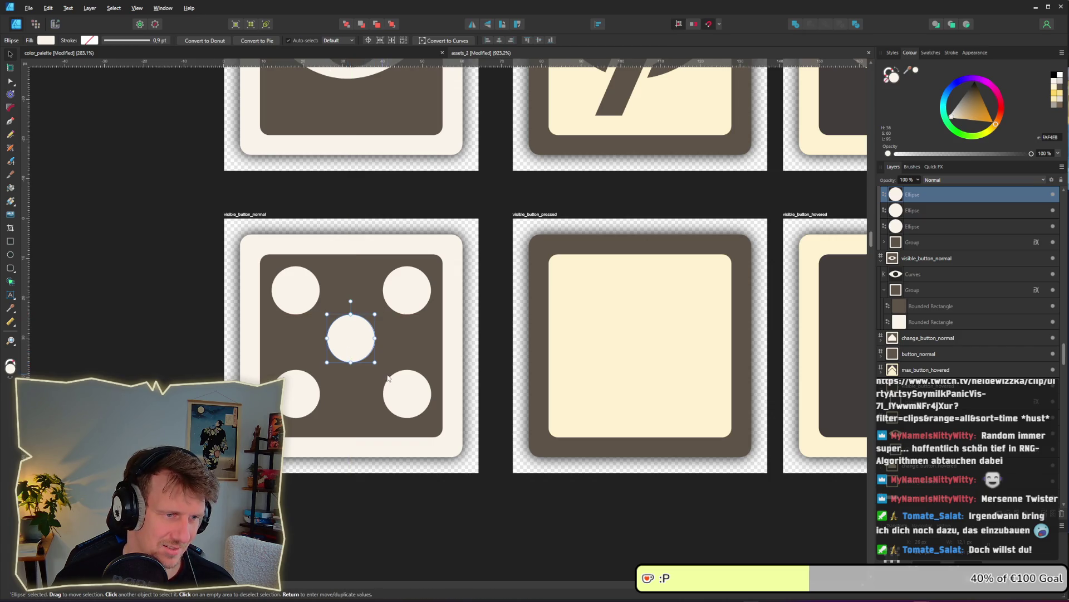
scroll(393, 395, down, 10)
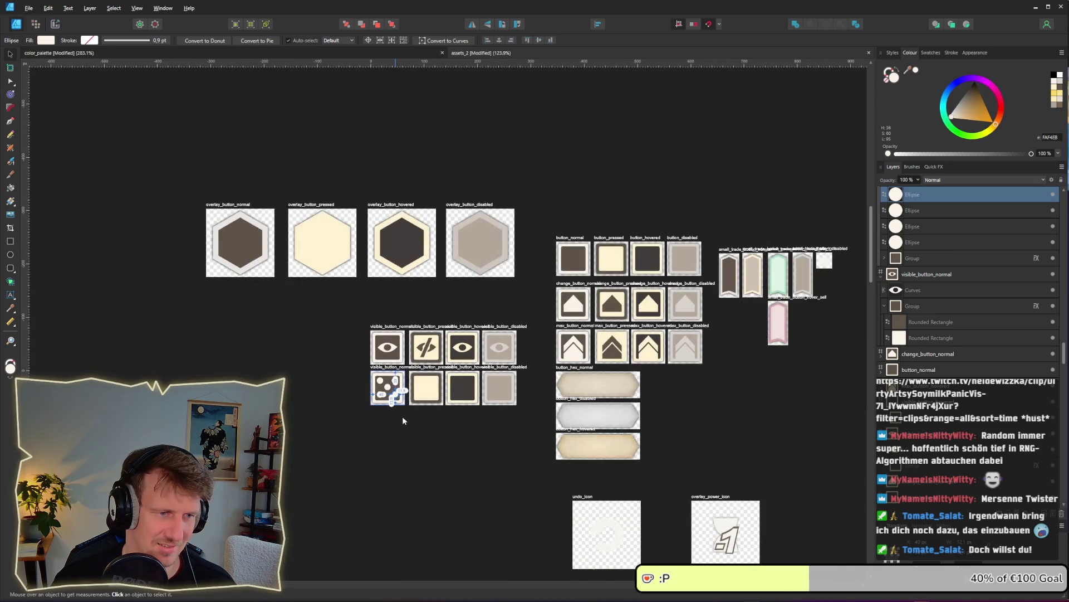
scroll(402, 416, up, 8)
scroll(331, 336, down, 6)
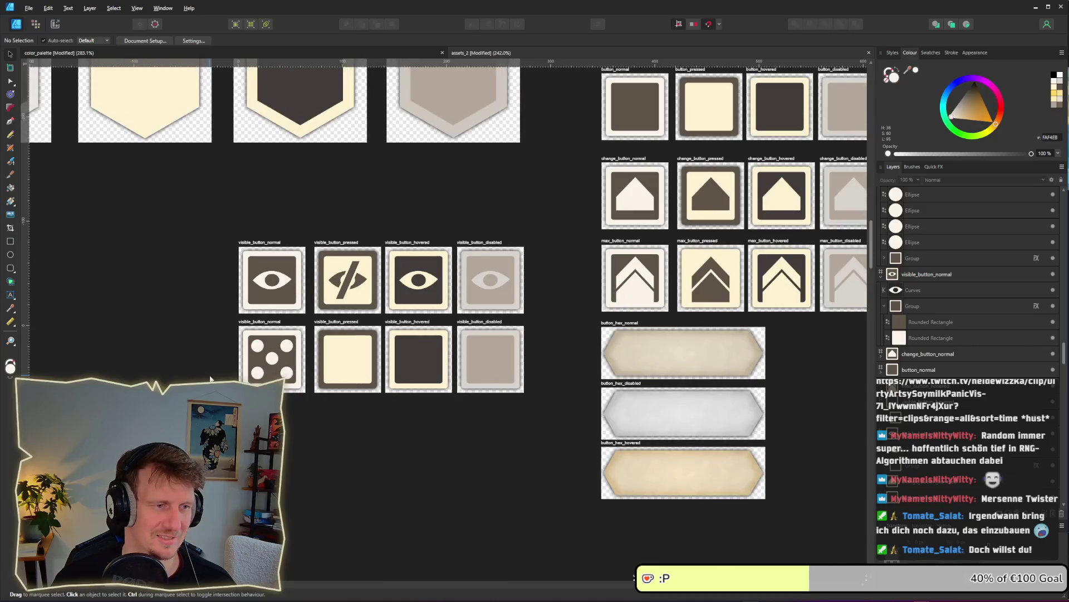
Clear the selection and start selecting the dice's dots.
key(Escape)
scroll(275, 377, up, 5)
click(270, 372)
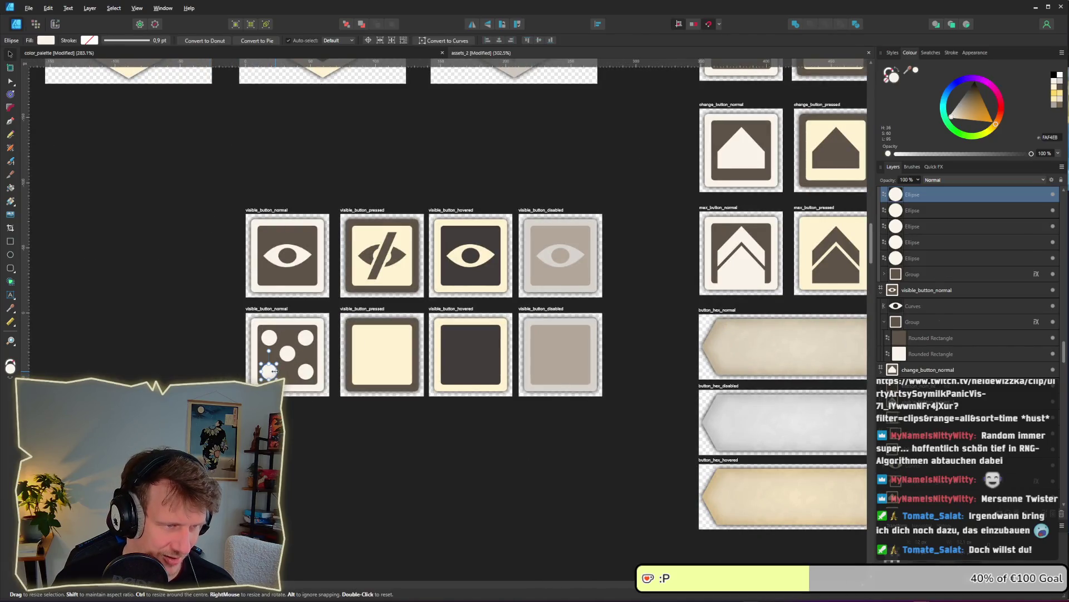
Copy the five dice dots onto the pressed tile and colour them dark brown.
shift+click(288, 352)
shift+click(269, 337)
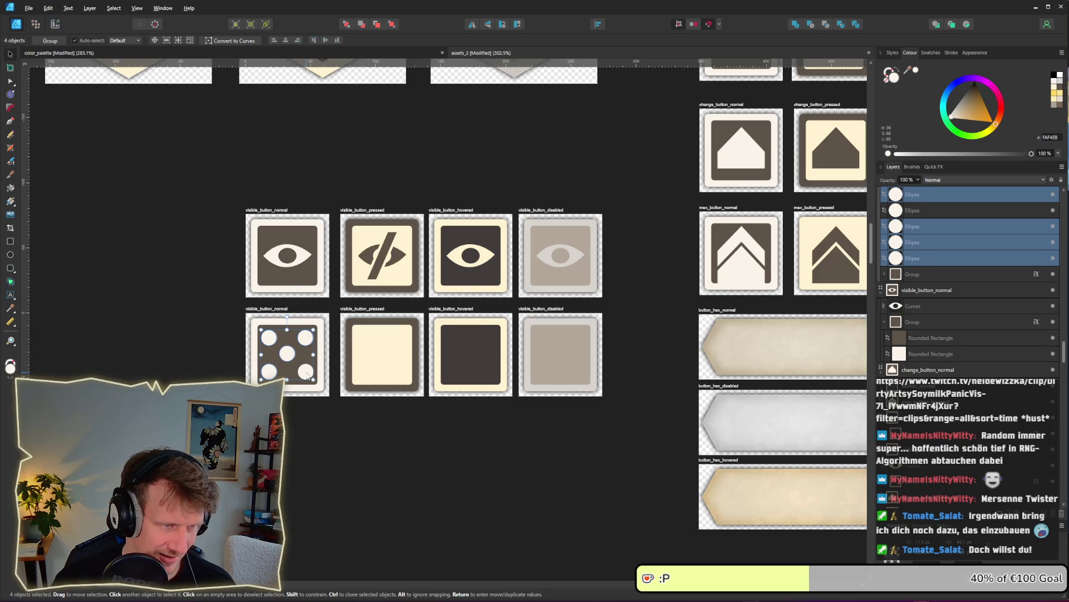
click(367, 369)
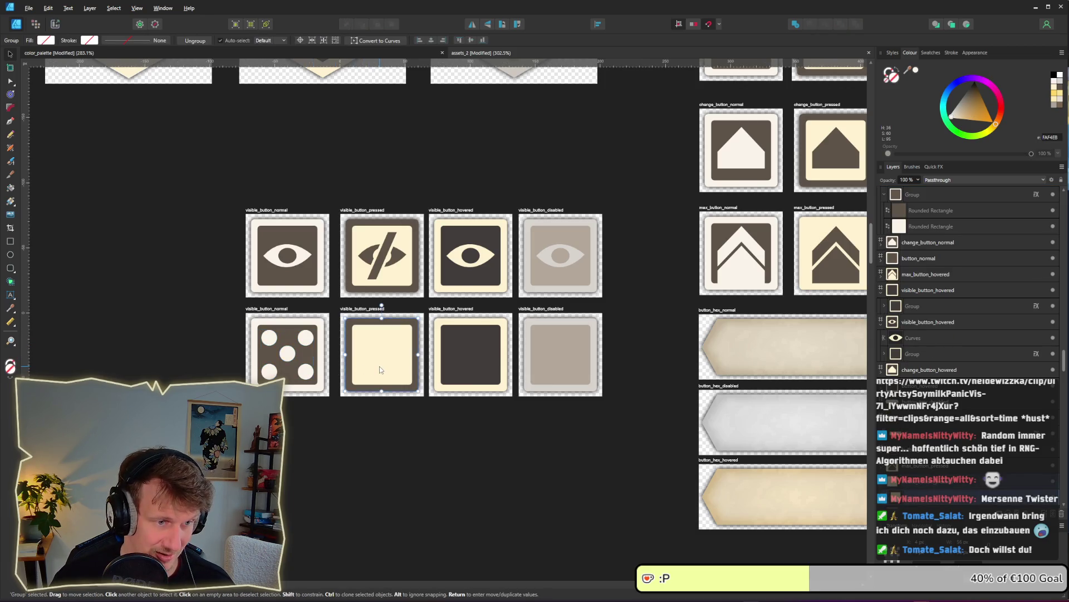
key(ctrl+v)
click(469, 368)
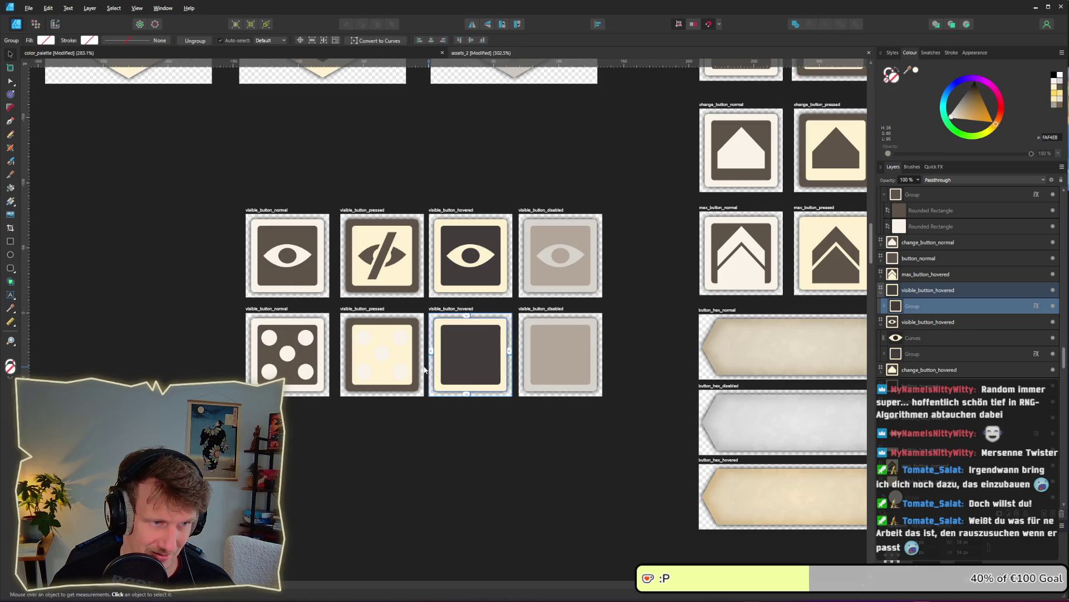
key(ctrl+v)
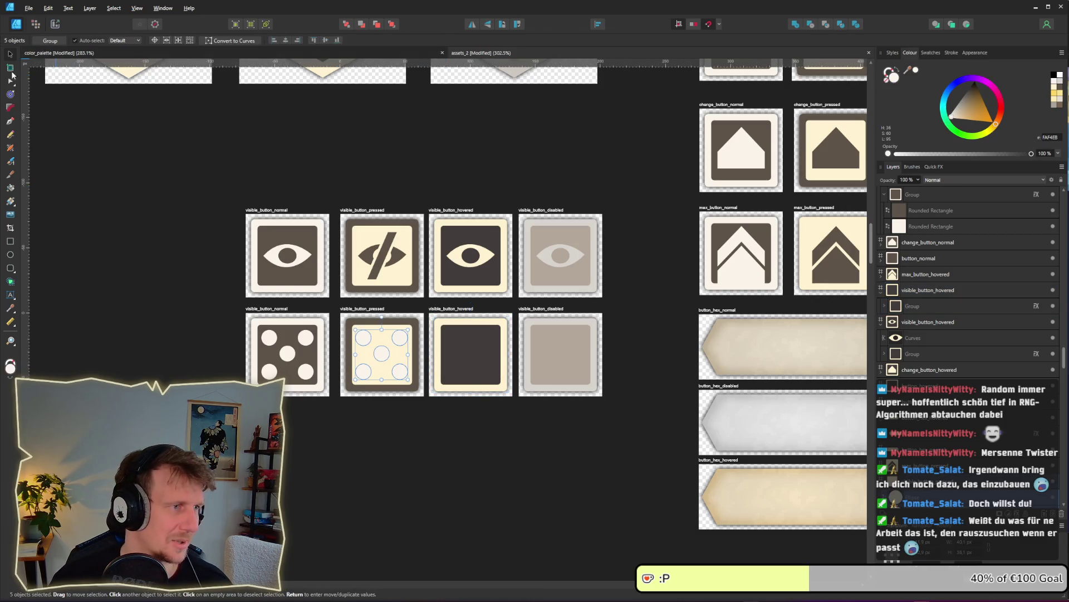
click(45, 40)
mouse_move(119, 57)
mouse_down()
mouse_move(267, 234)
mouse_move(375, 317)
mouse_up()
Paste the five dots into the hovered tile and colour them cream.
click(489, 350)
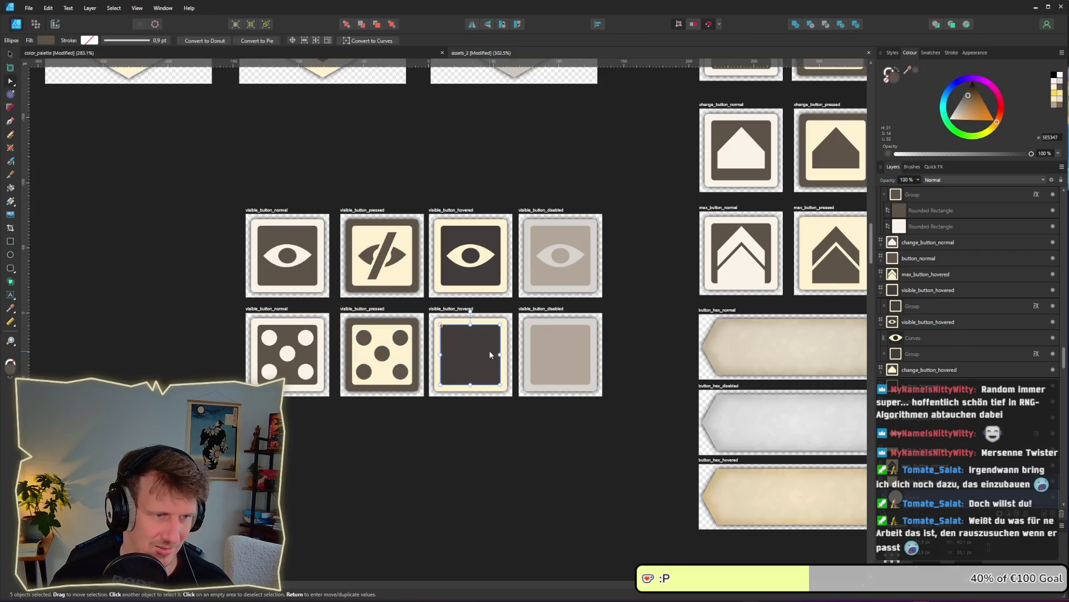
key(ctrl+v)
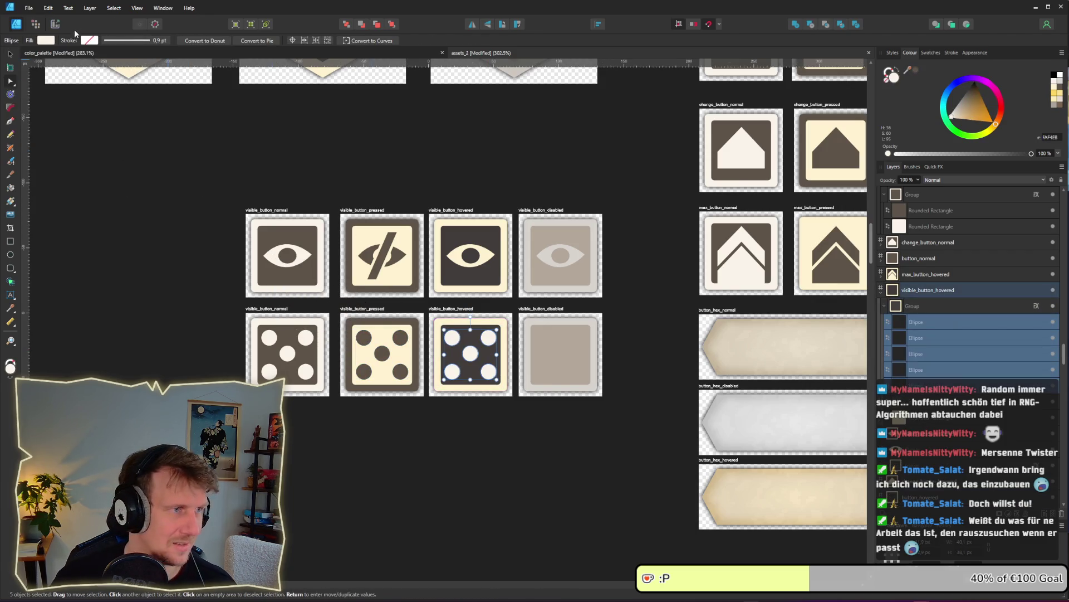
click(45, 40)
drag(119, 56, 437, 322)
Paste the five dots into the disabled tile and colour them pale grey.
click(576, 364)
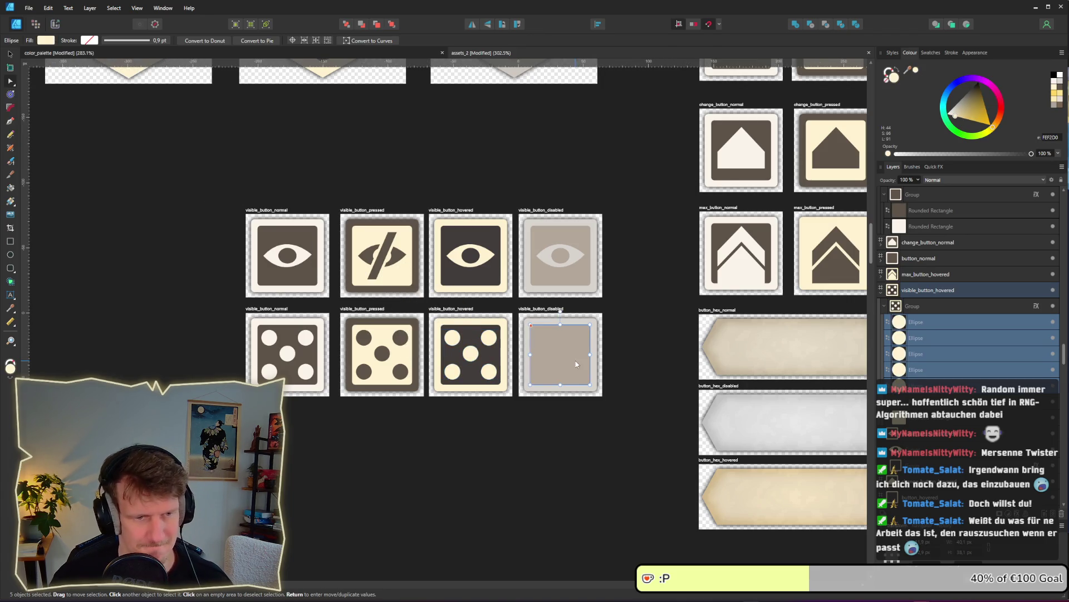
key(ctrl+v)
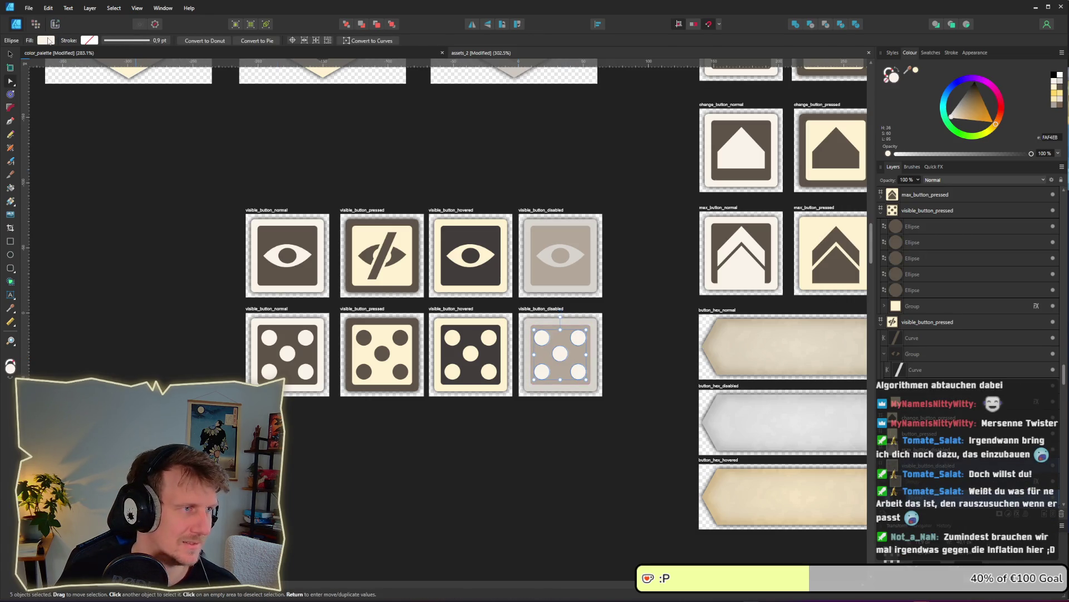
click(46, 40)
drag(119, 56, 536, 320)
click(650, 312)
scroll(640, 315, up, 5)
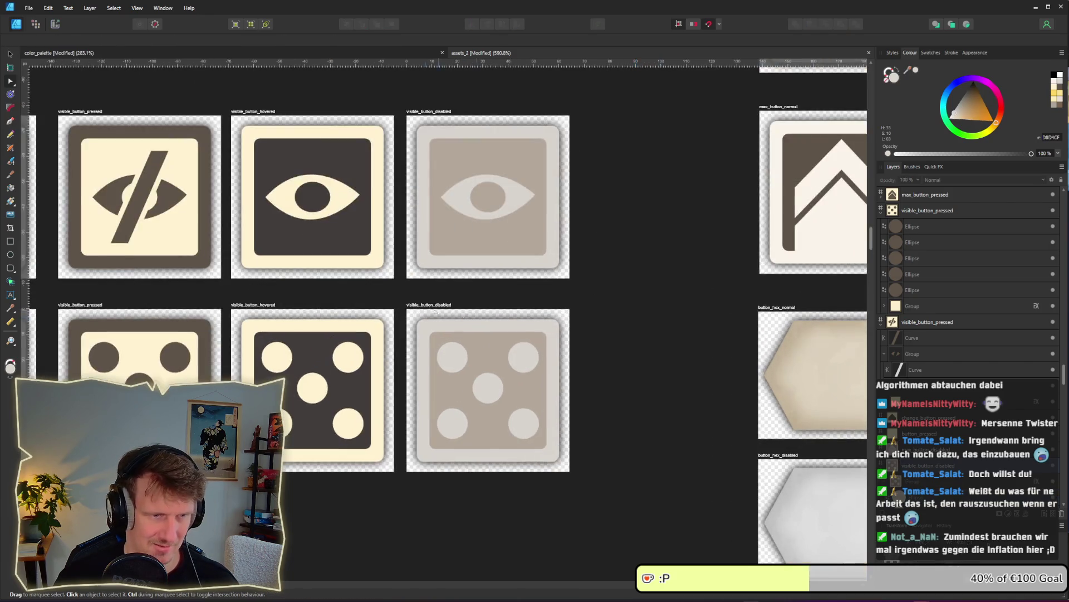
drag(435, 312, 685, 217)
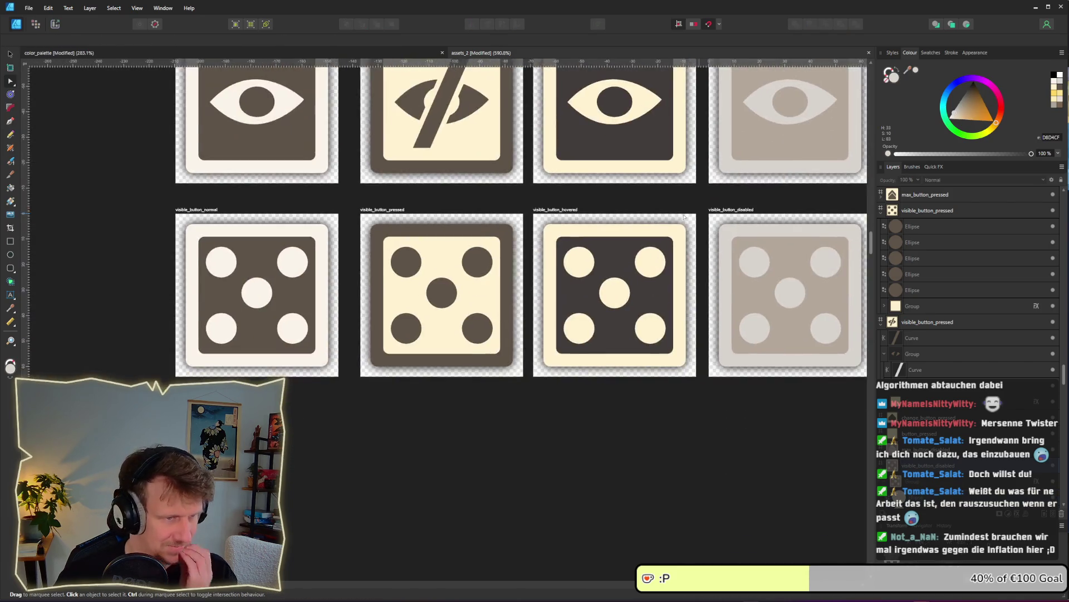
Rename the first two dice artboards to random_button_normal and random_button_pressed.
double_click(199, 210)
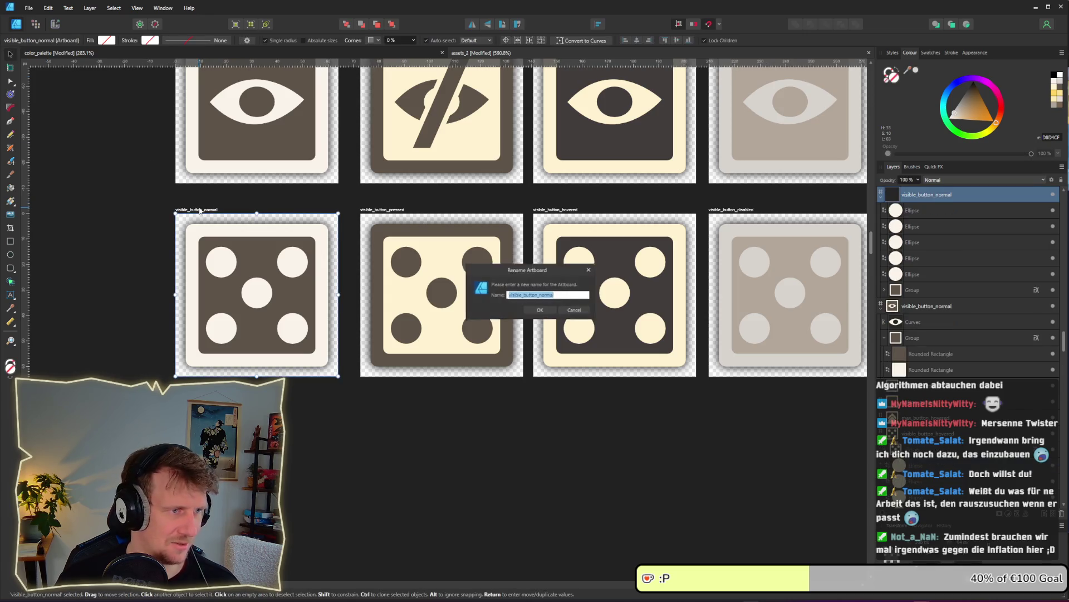
text(ra)
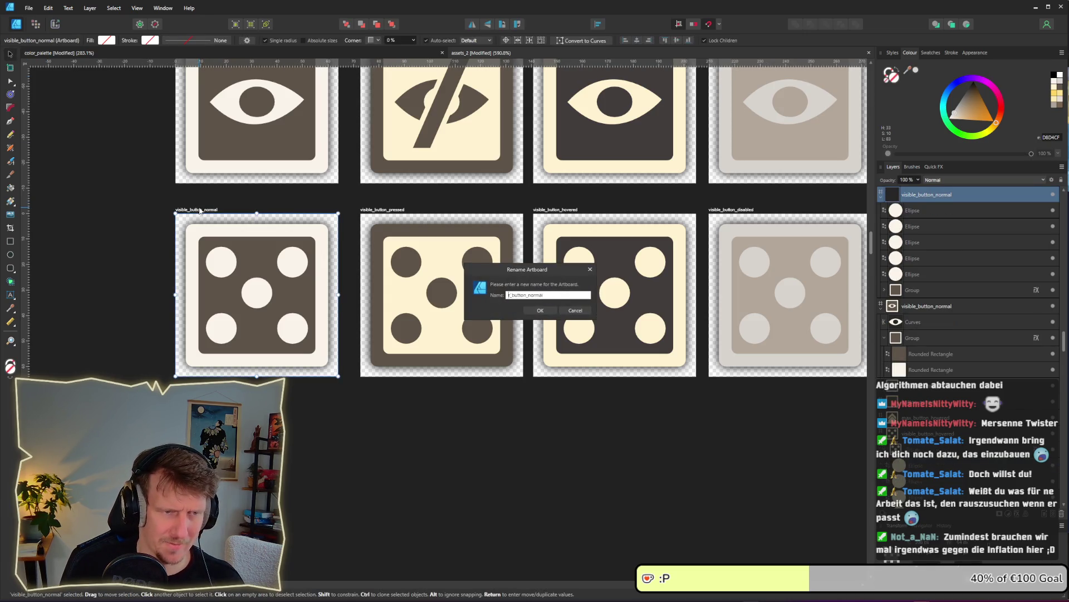
text(ndom)
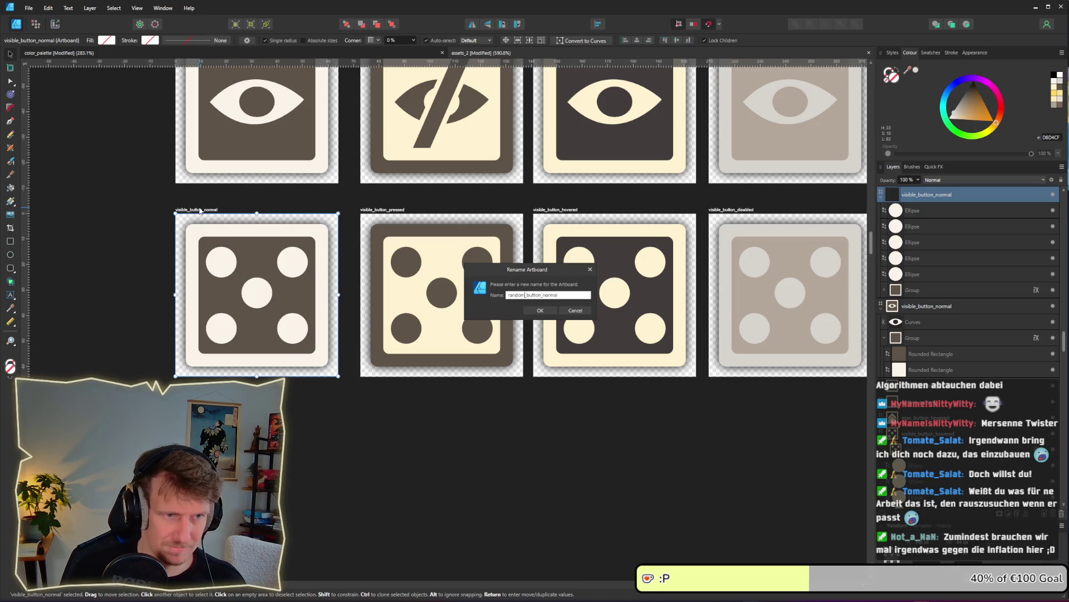
drag(523, 296, 504, 296)
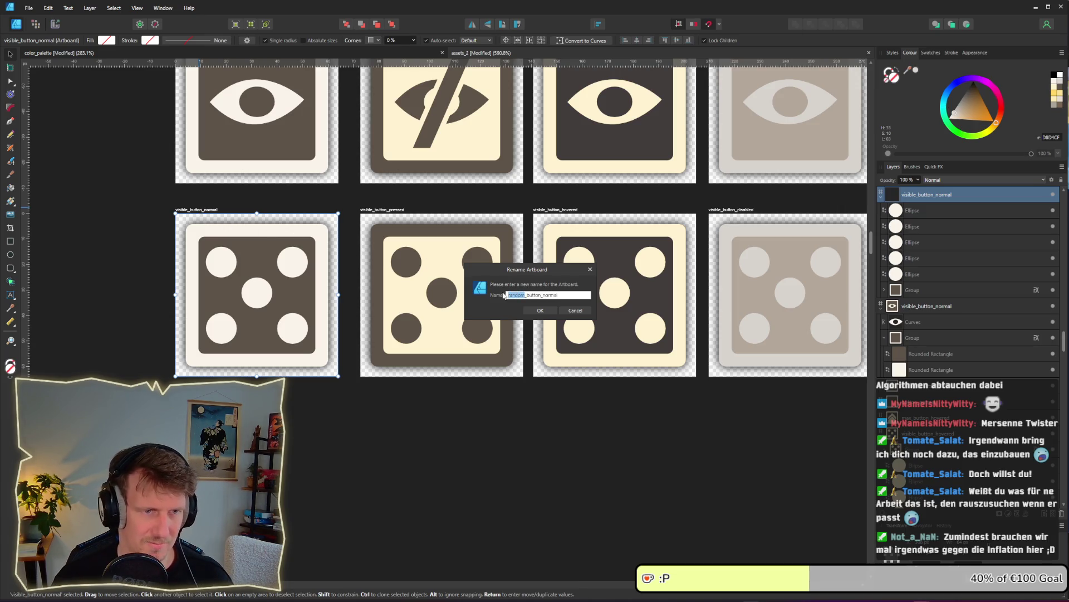
click(534, 309)
click(393, 209)
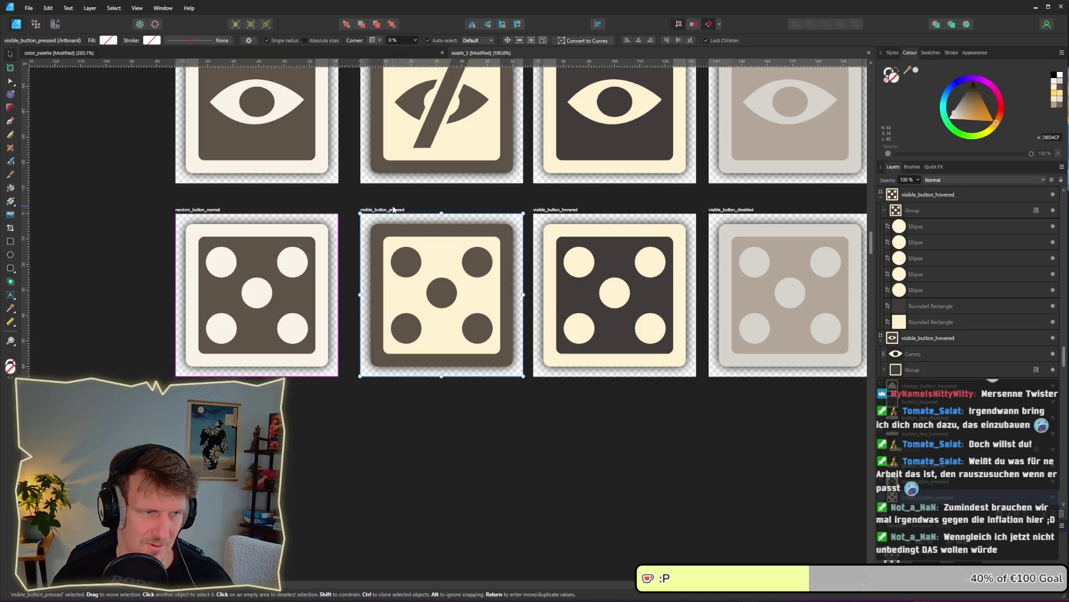
double_click(393, 209)
click(522, 295)
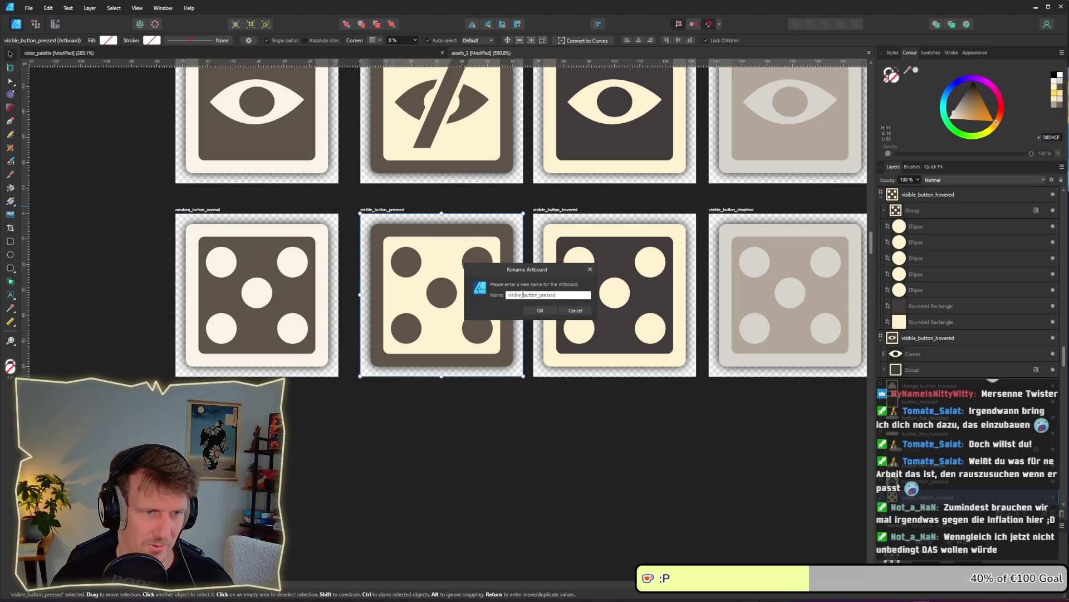
text(random)
key(Return)
Rename the remaining dice artboards to random_button_hovered and random_button_disabled.
double_click(557, 210)
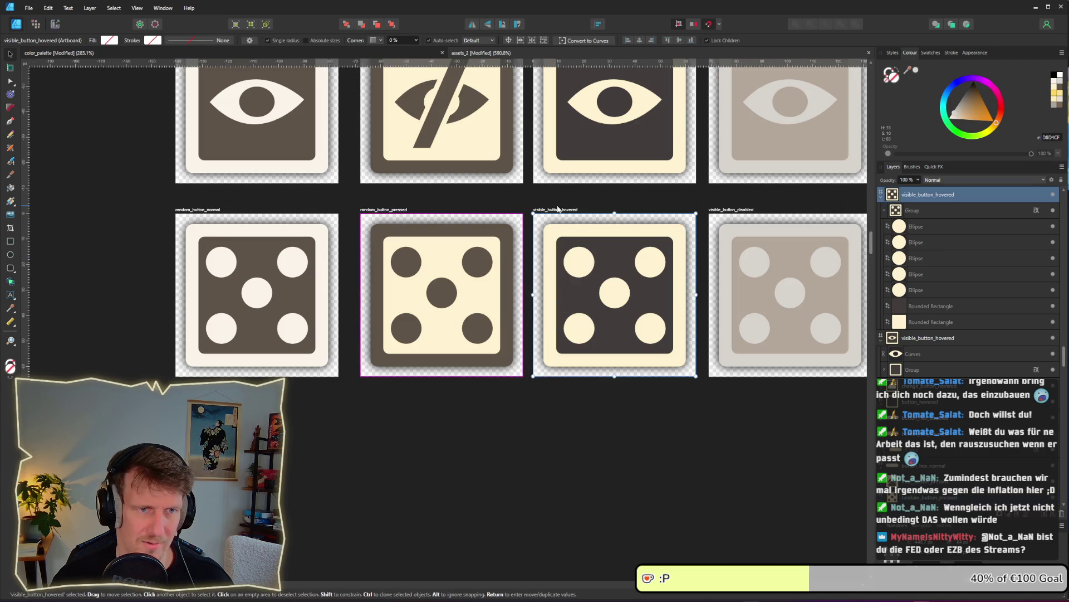
drag(522, 296, 505, 297)
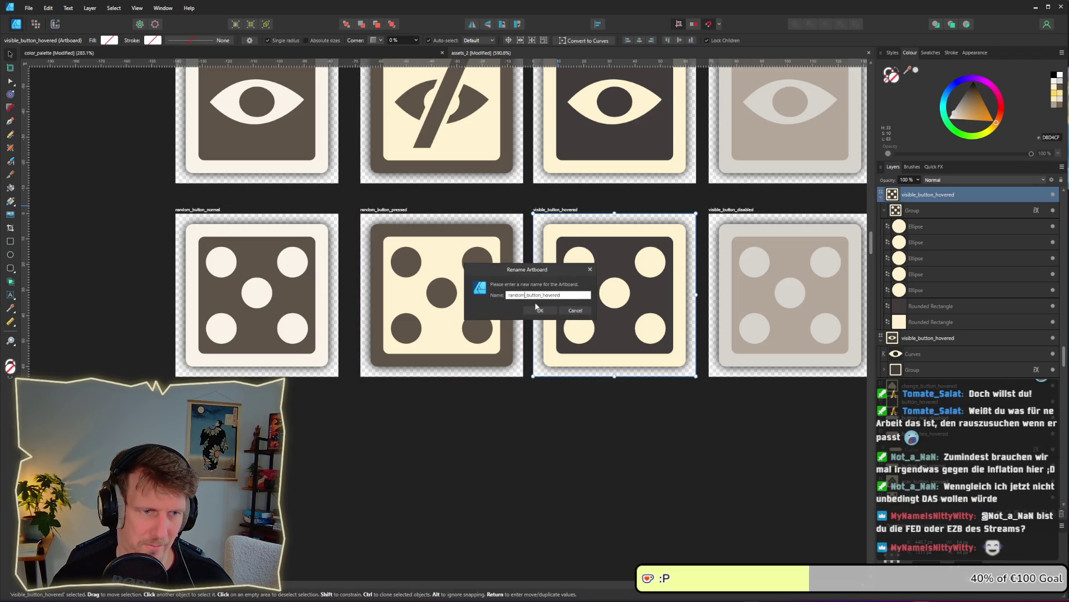
click(535, 307)
double_click(732, 209)
drag(523, 297, 507, 296)
text(random)
click(539, 310)
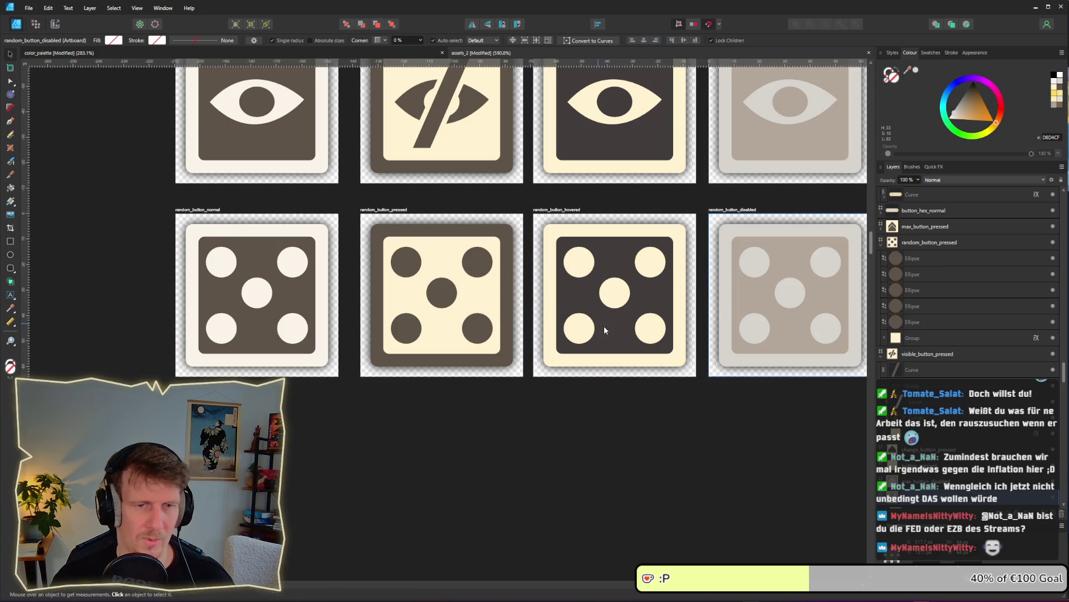
Export the random_button_normal, random_button_pressed and random_button_disabled slices as PNGs to the assets folder.
click(55, 24)
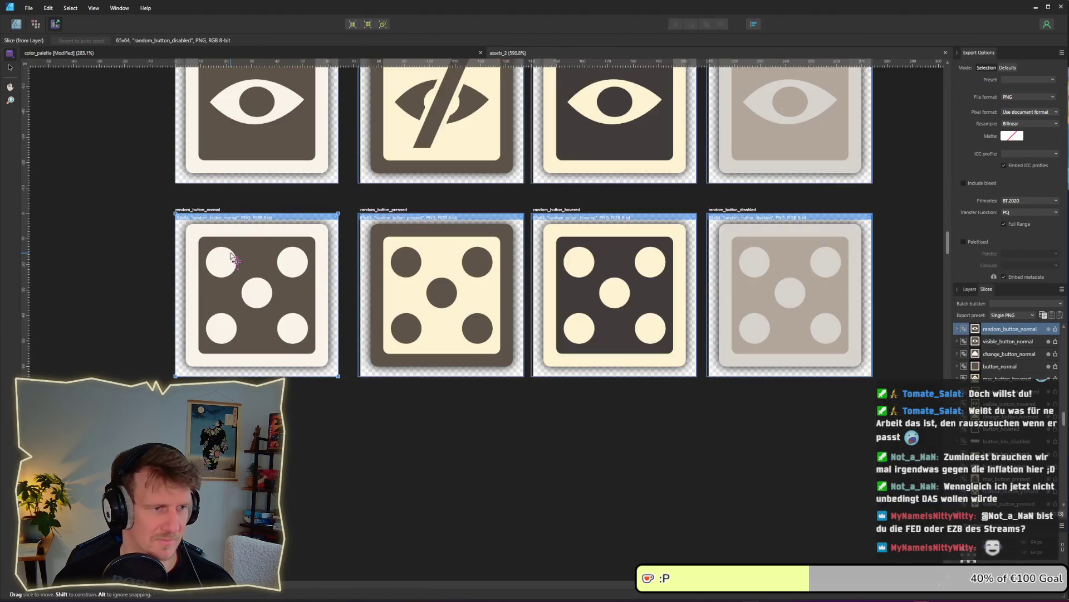
click(1055, 329)
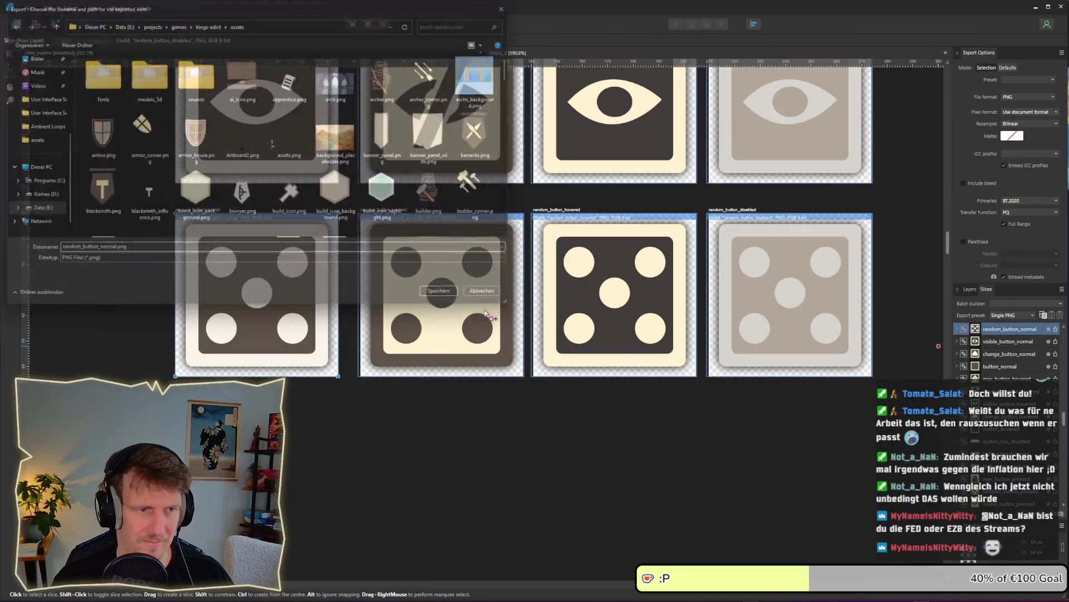
click(486, 315)
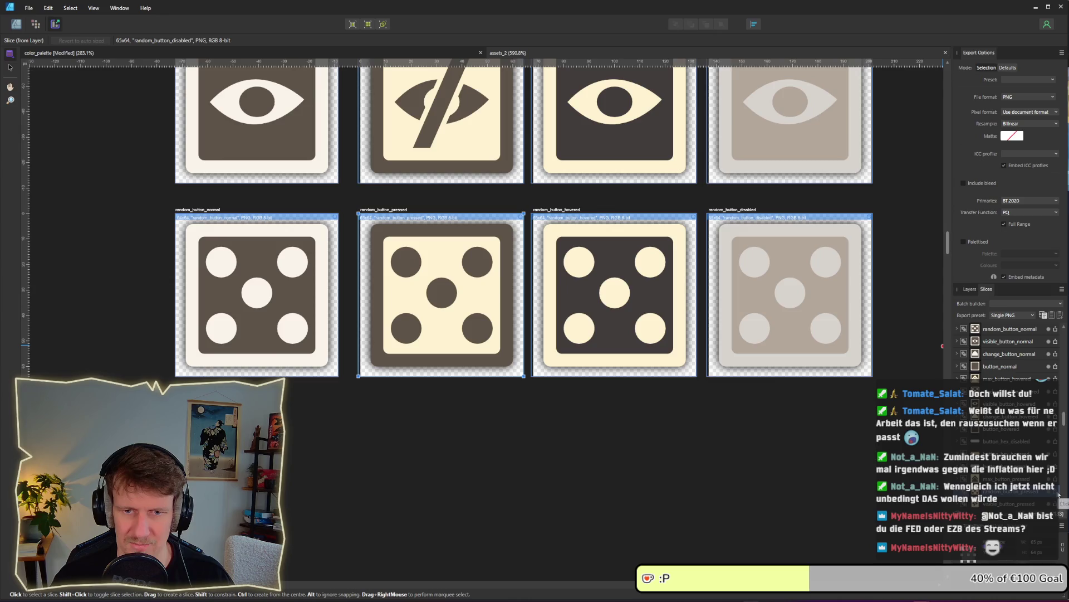
click(1058, 493)
key(Return)
click(650, 349)
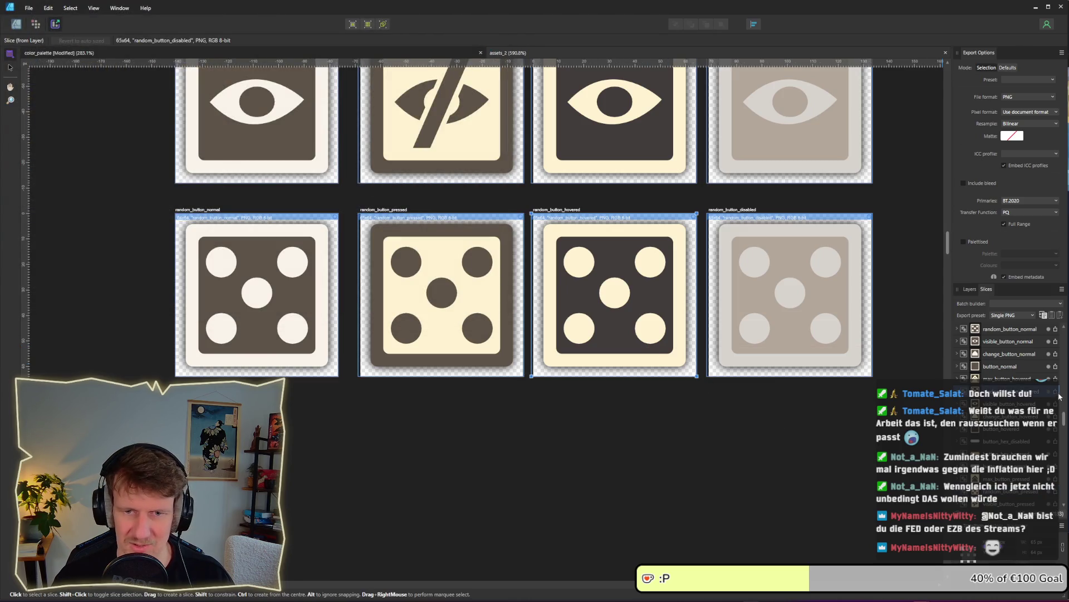
click(759, 317)
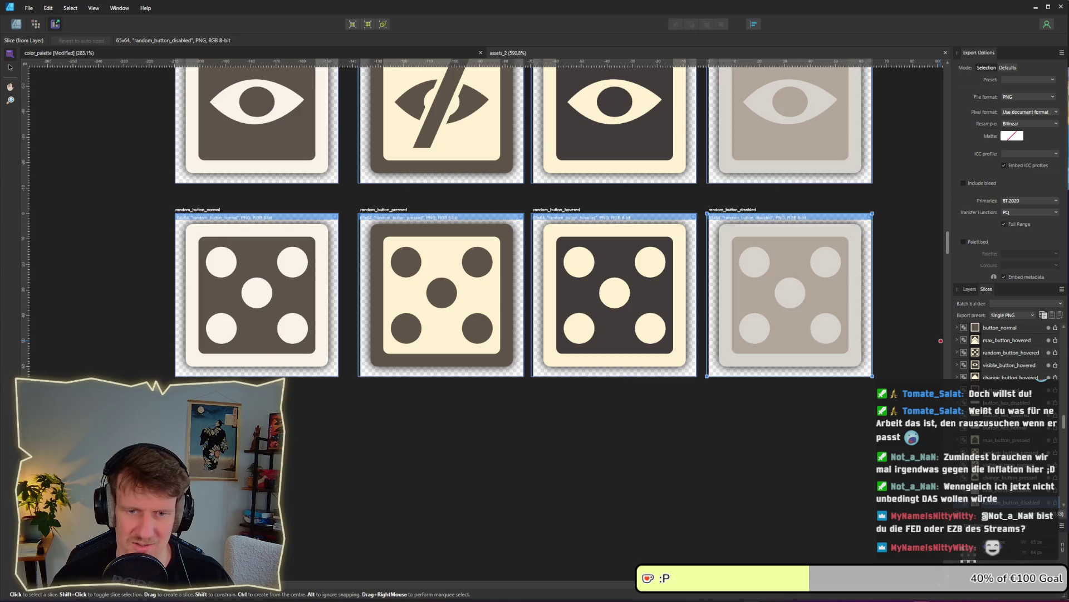
click(1058, 508)
key(Return)
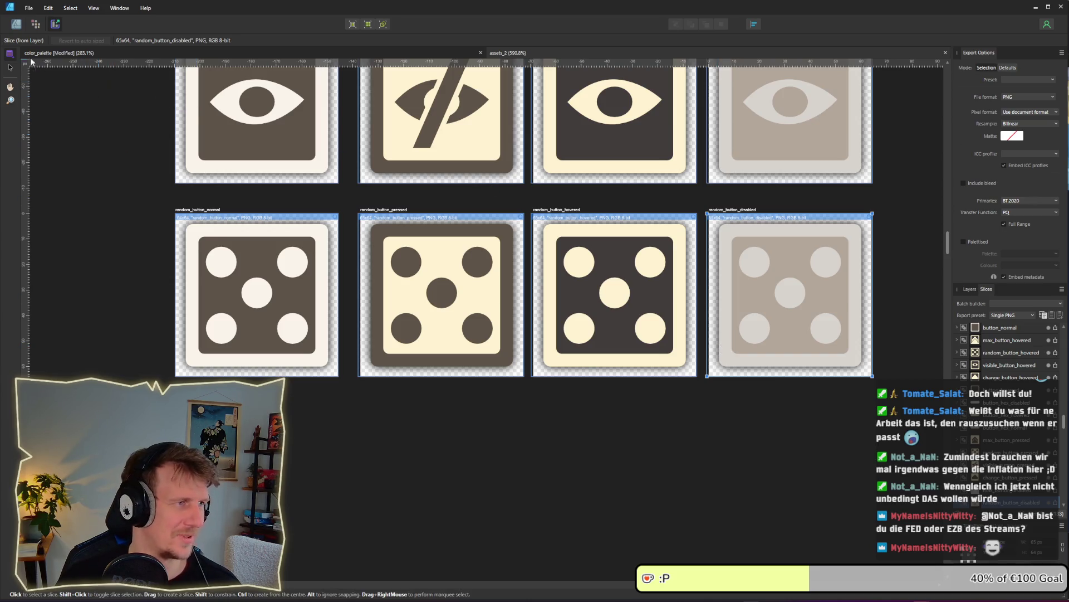
click(16, 23)
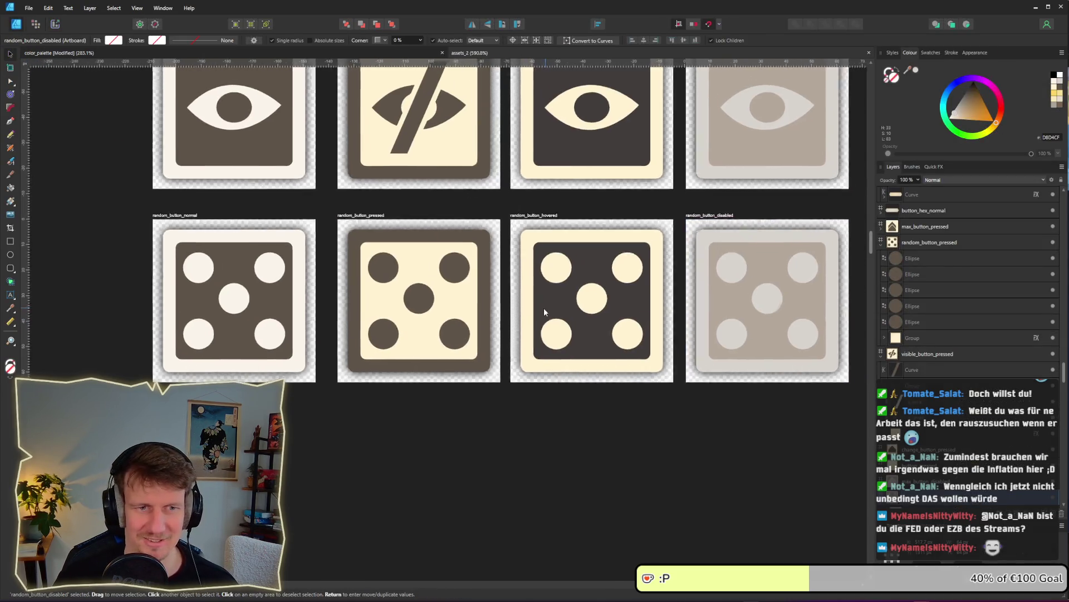
Deselect and zoom so all eight eye and dice buttons show, then enter the Export persona.
click(436, 219)
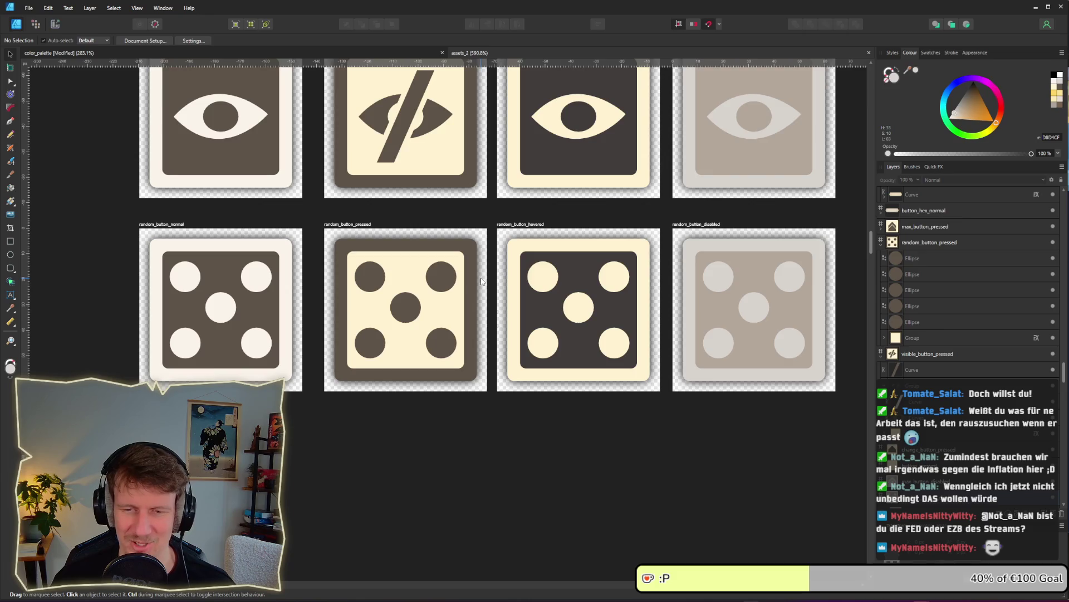
scroll(482, 281, down, 3)
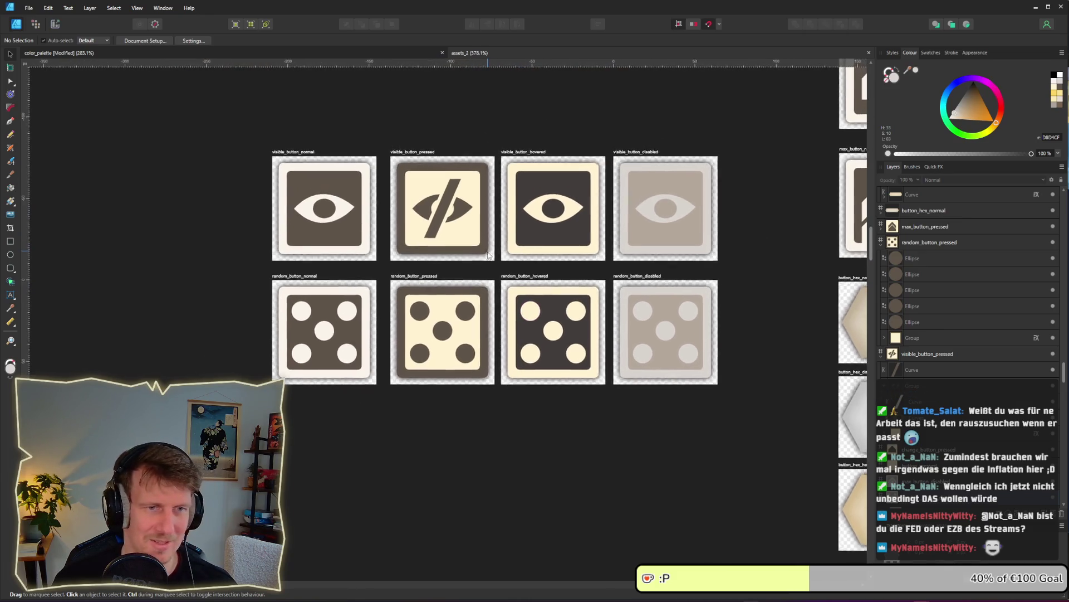
scroll(488, 256, up, 1)
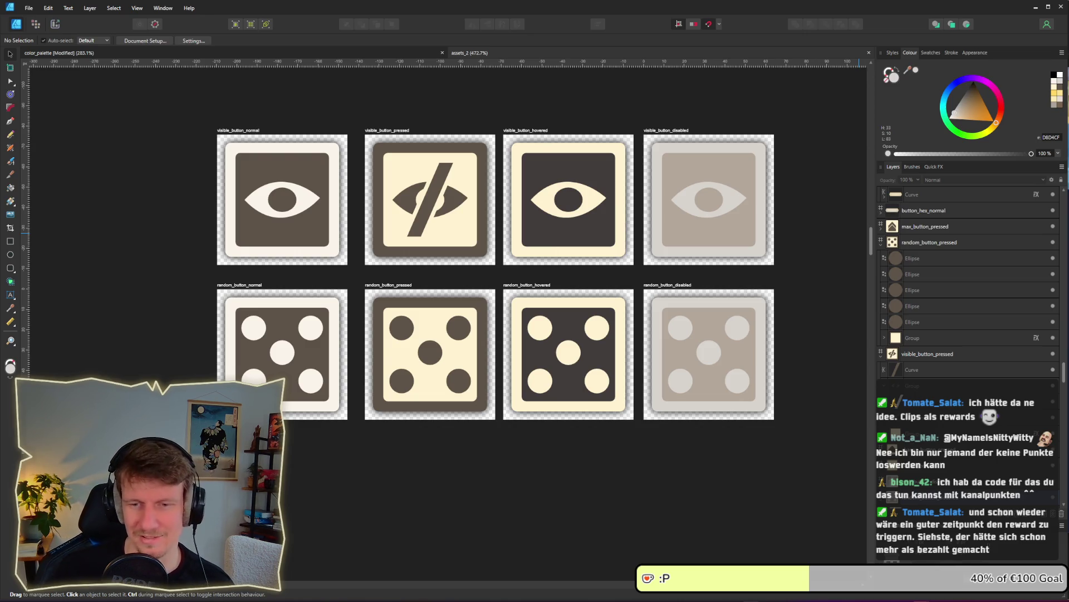
click(55, 24)
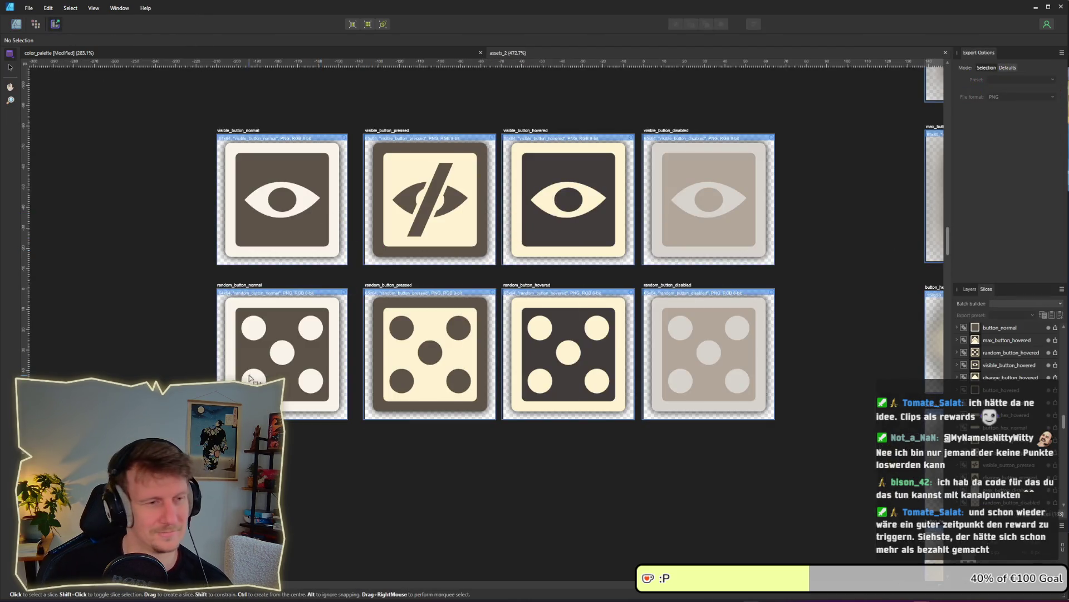
Re-export random_button_normal and random_button_pressed as PNGs, replacing the existing files.
click(273, 366)
click(1054, 329)
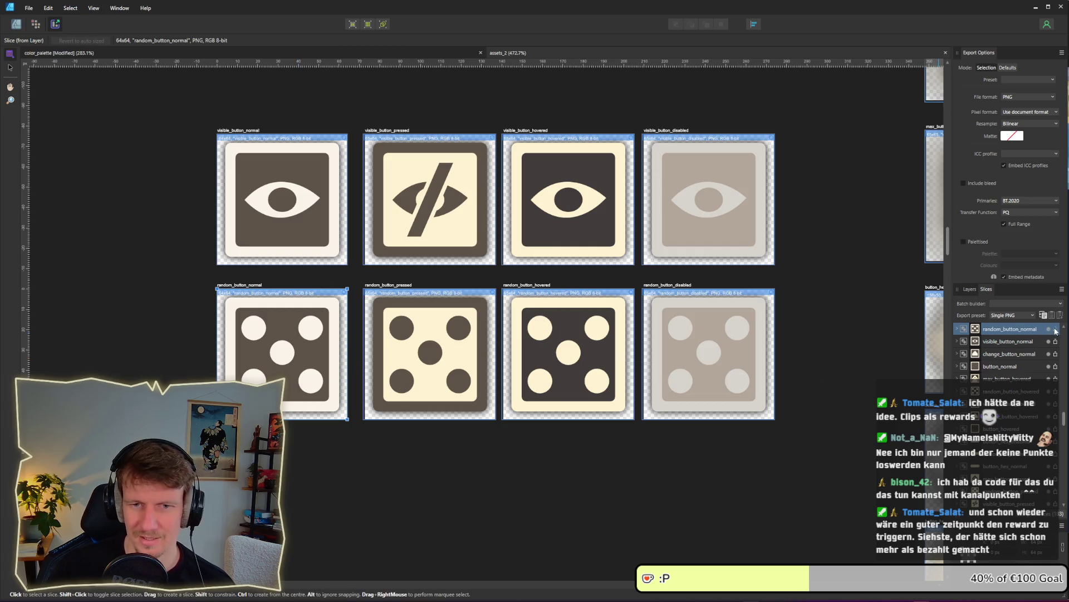
key(Return)
key(Return)
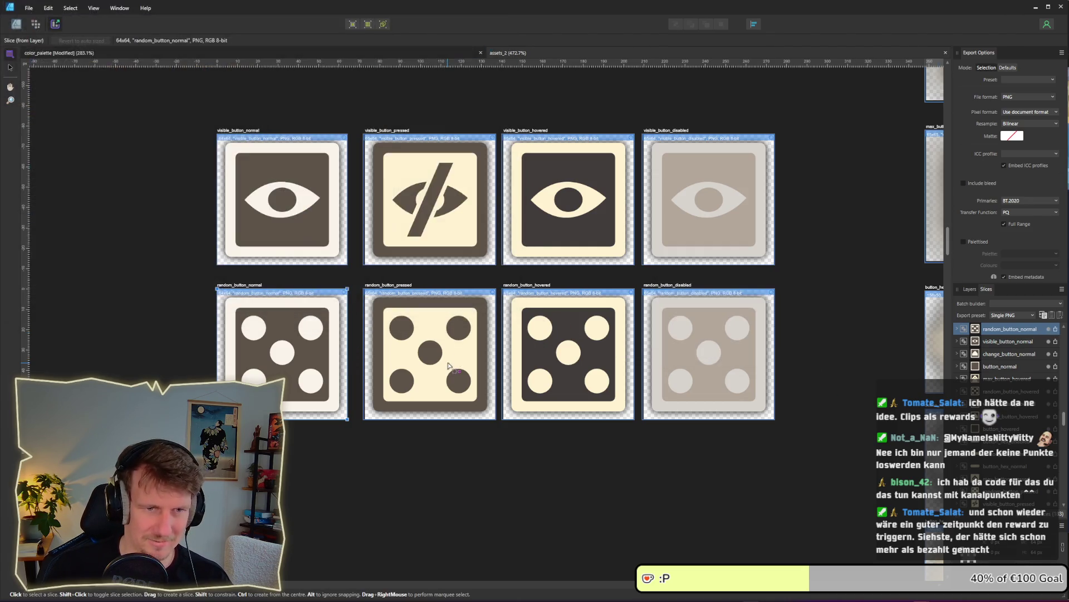
click(450, 362)
click(1056, 491)
Re-export random_button_hovered and random_button_disabled as PNGs, replacing the existing files.
key(Return)
key(Return)
click(578, 382)
click(1055, 391)
key(Return)
key(Return)
click(703, 391)
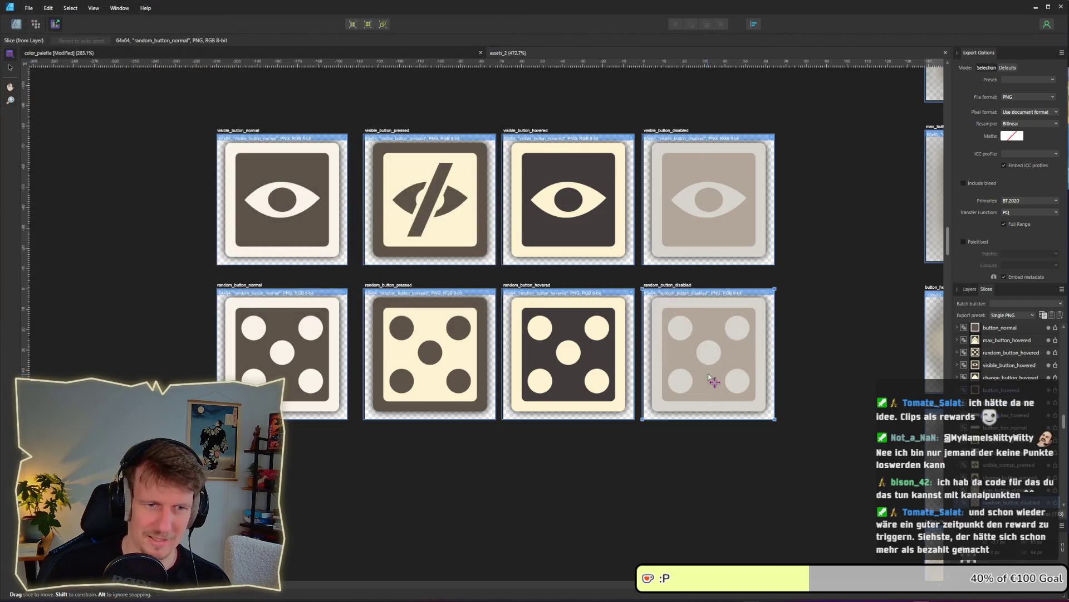
click(1058, 504)
key(Return)
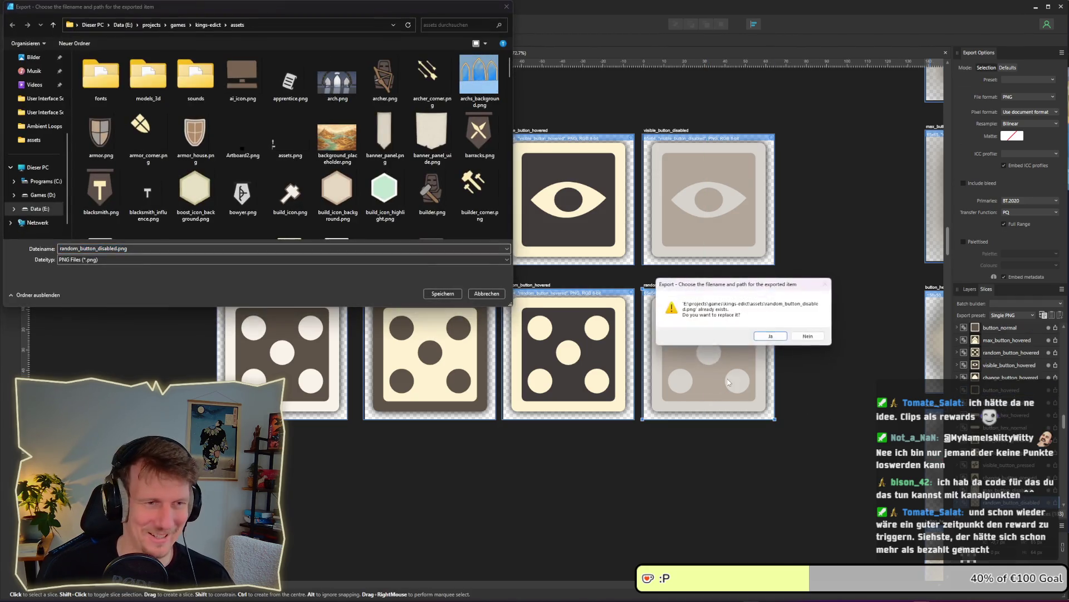
key(Return)
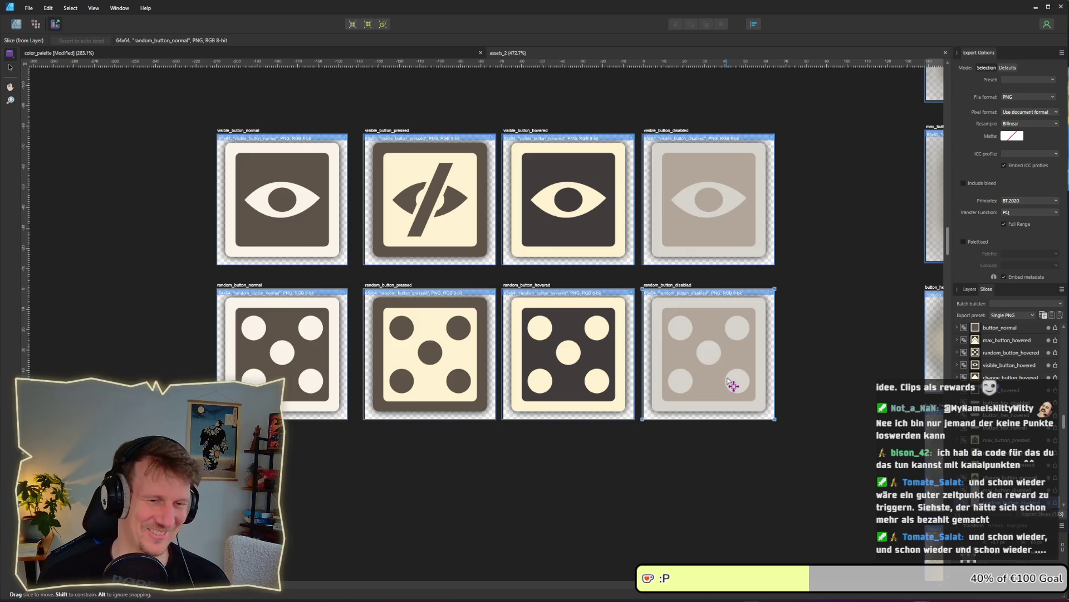
click(16, 24)
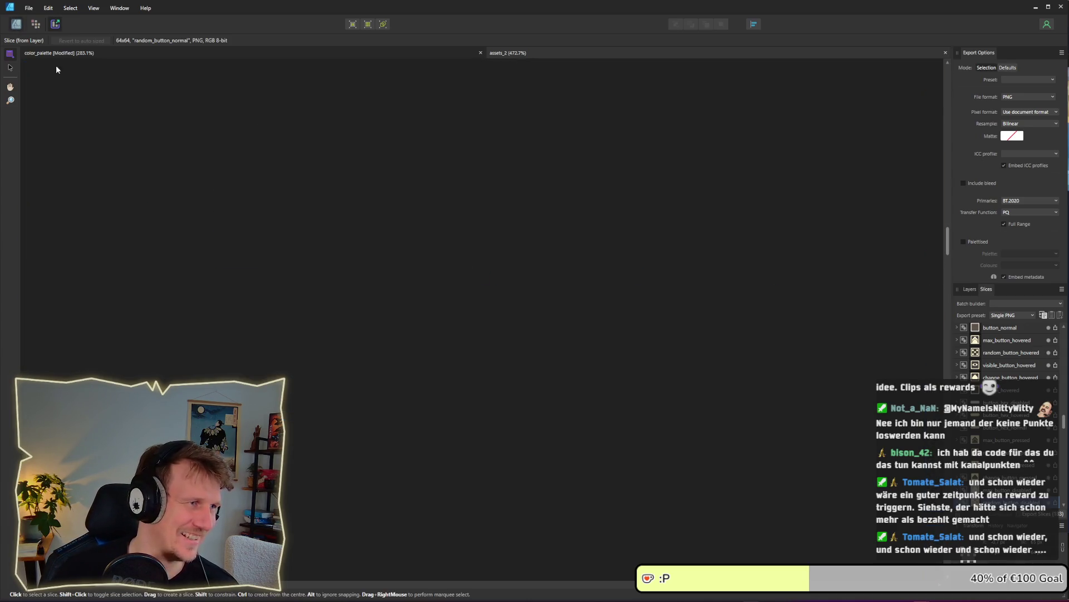
Back in Godot, select the RandomMapButton node in the Scene tree.
key(alt+Tab)
key(alt+Tab)
key(alt+Tab)
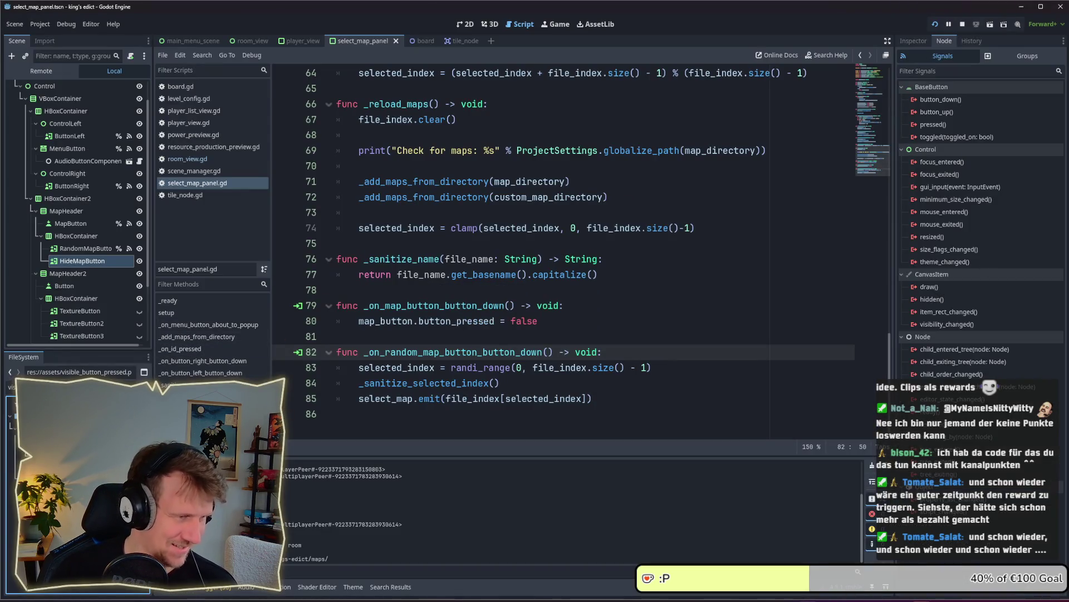
click(83, 248)
click(90, 260)
click(91, 252)
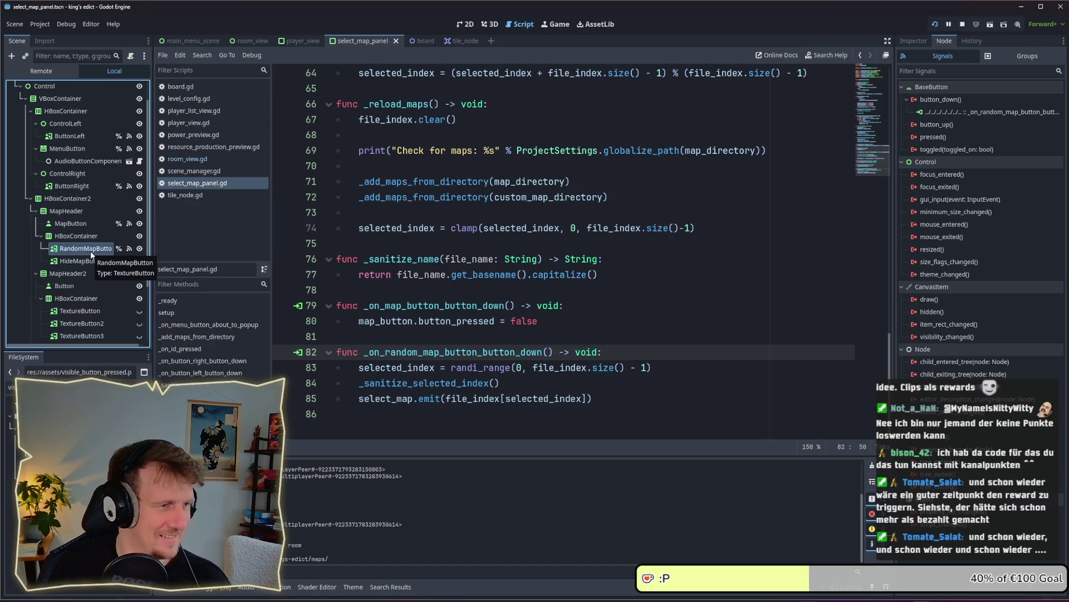
click(90, 251)
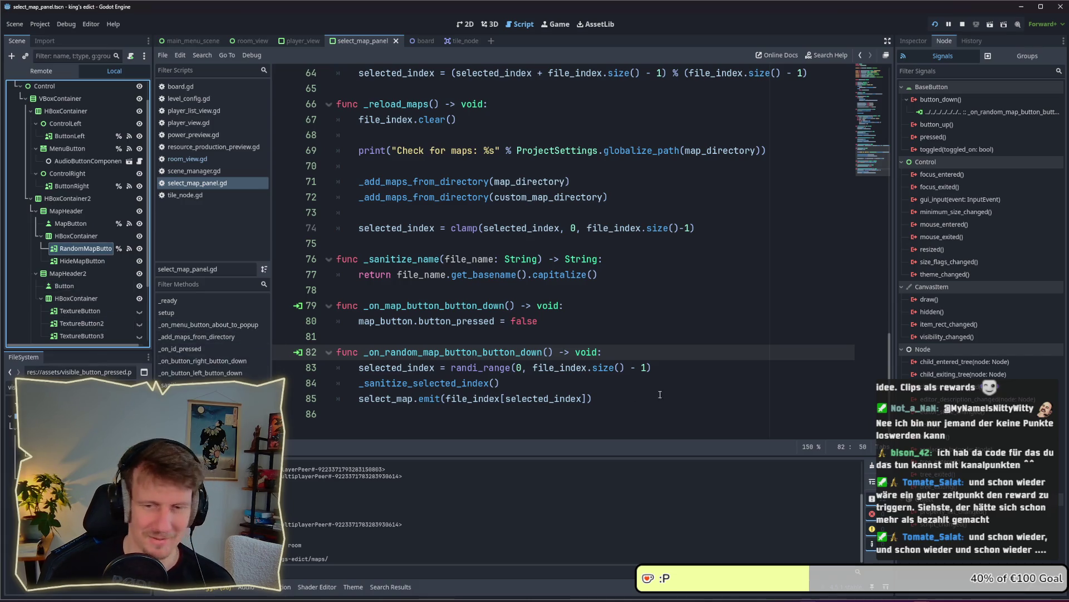
Review lines 78–82 of select_map_panel.gd, moving the caret between them.
mouse_move(583, 397)
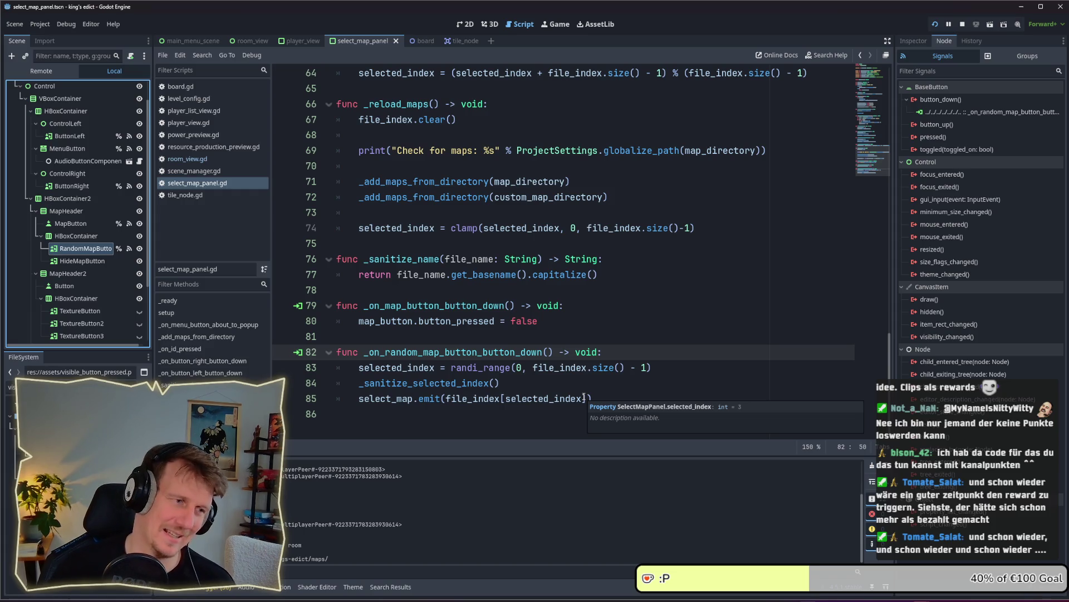
mouse_move(586, 364)
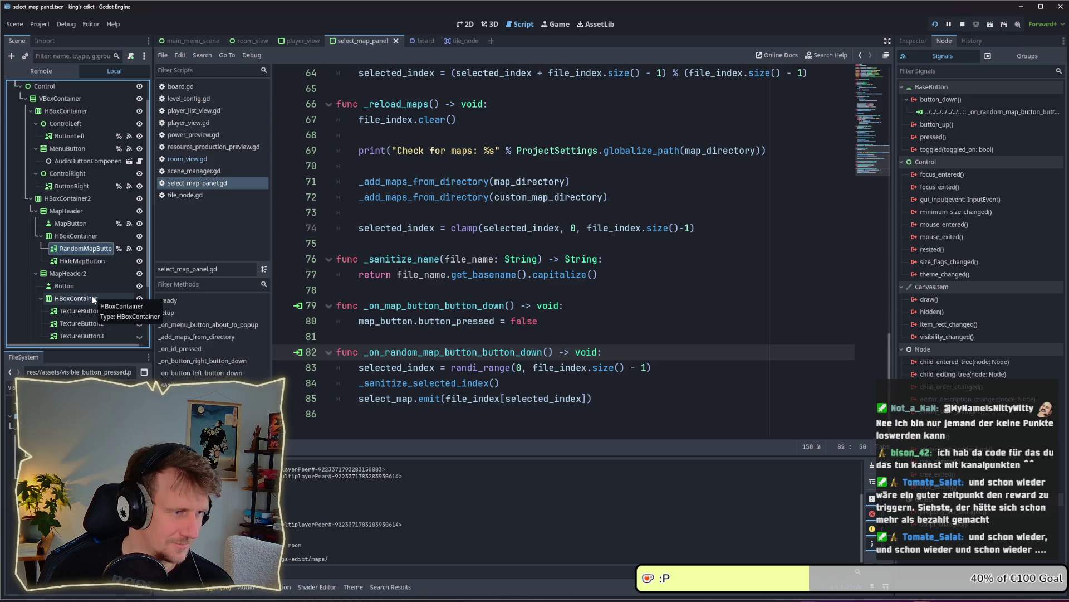
click(623, 350)
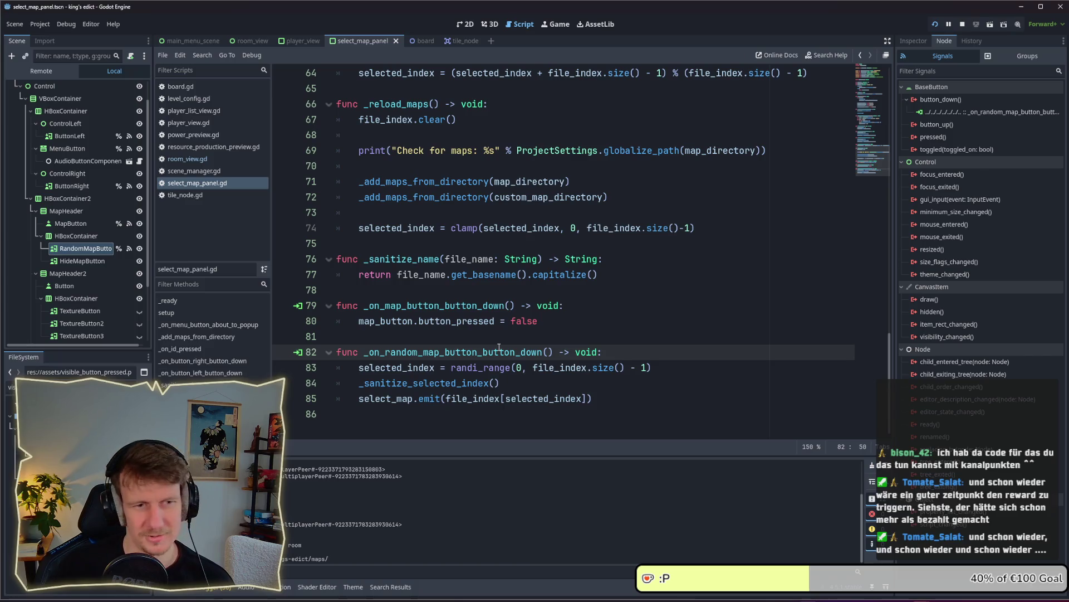
click(527, 337)
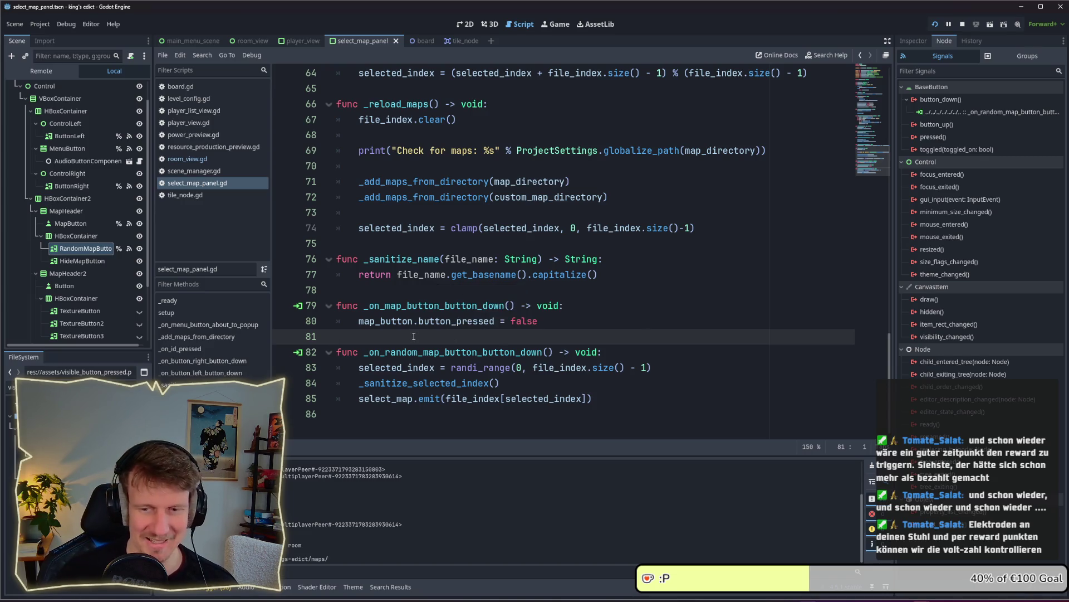
click(381, 291)
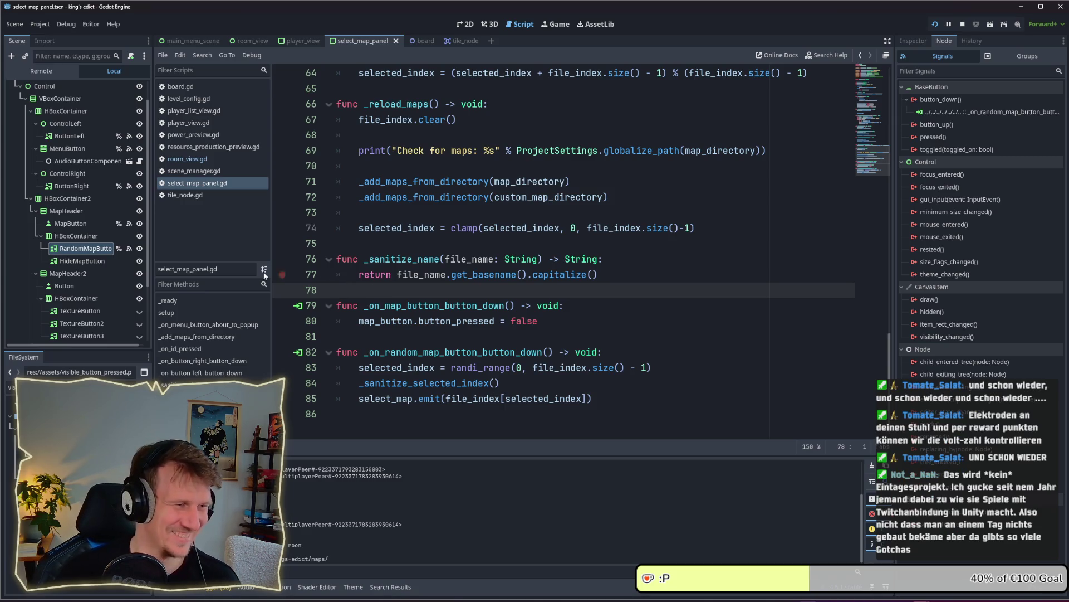
Refocus RandomMapButton and filter the FileSystem by "ra".
click(87, 252)
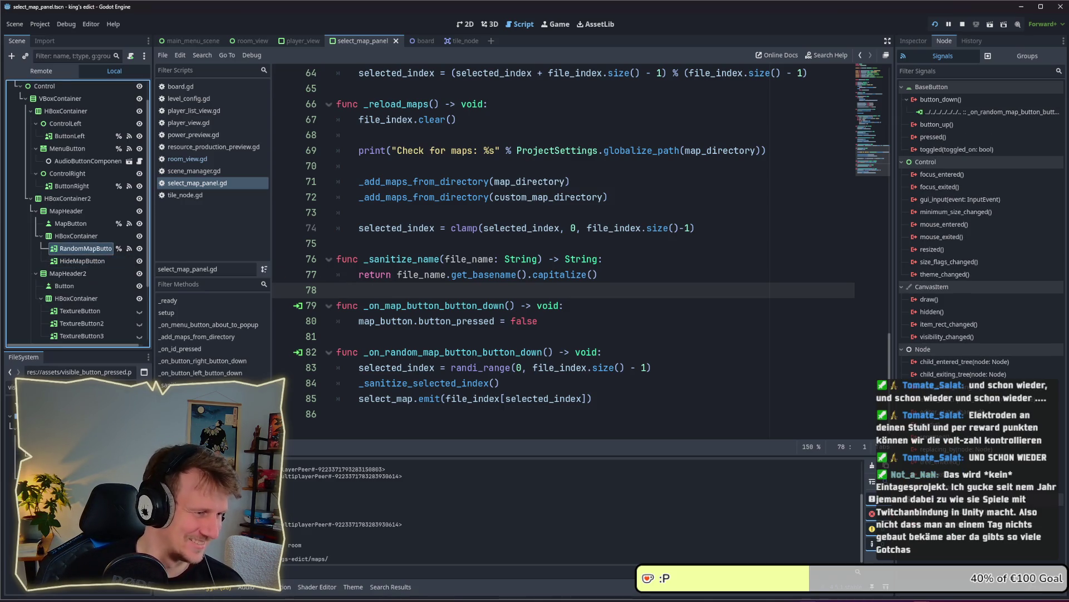
click(11, 386)
text(ra)
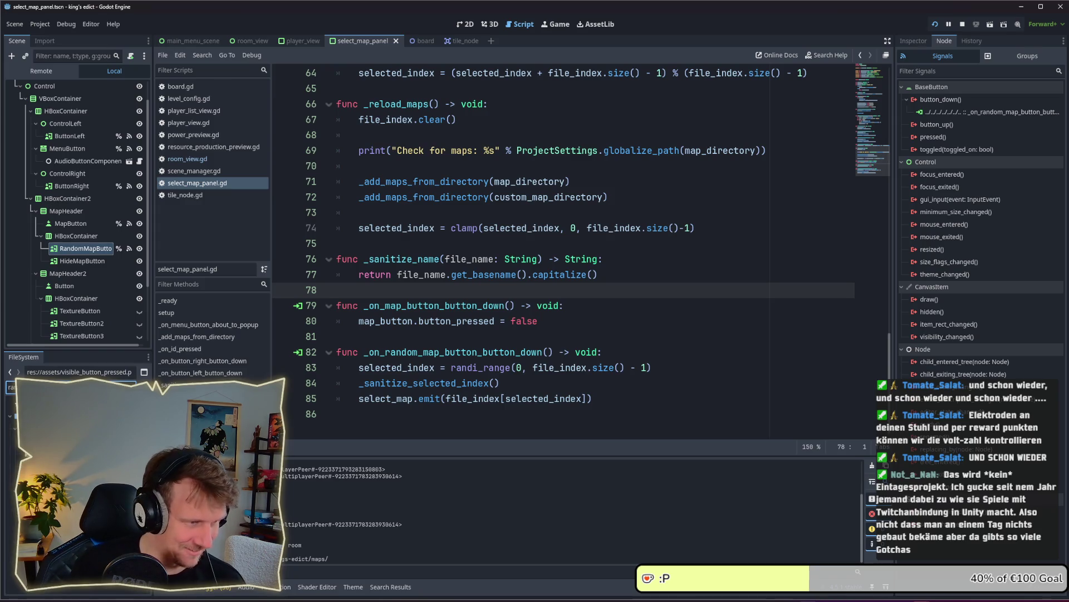
Assign the random_button PNGs as RandomMapButton's disabled, hover, normal and pressed textures.
mouse_move(50, 423)
mouse_down()
mouse_move(74, 356)
mouse_move(80, 231)
mouse_up()
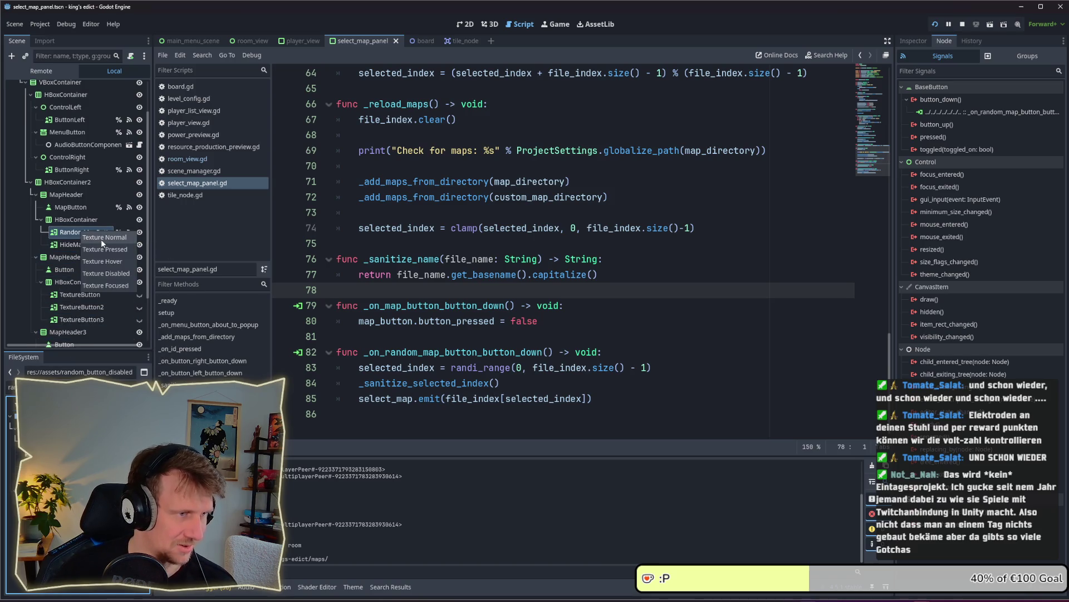
click(108, 275)
mouse_move(20, 448)
mouse_down()
mouse_move(77, 282)
mouse_move(81, 225)
mouse_up()
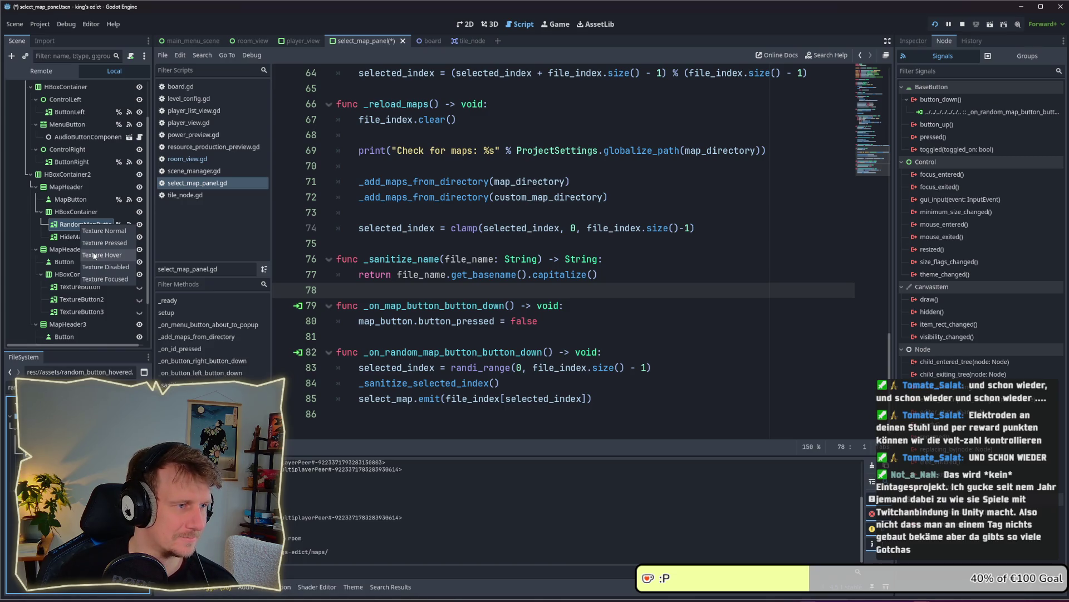
click(94, 256)
drag(21, 449, 95, 221)
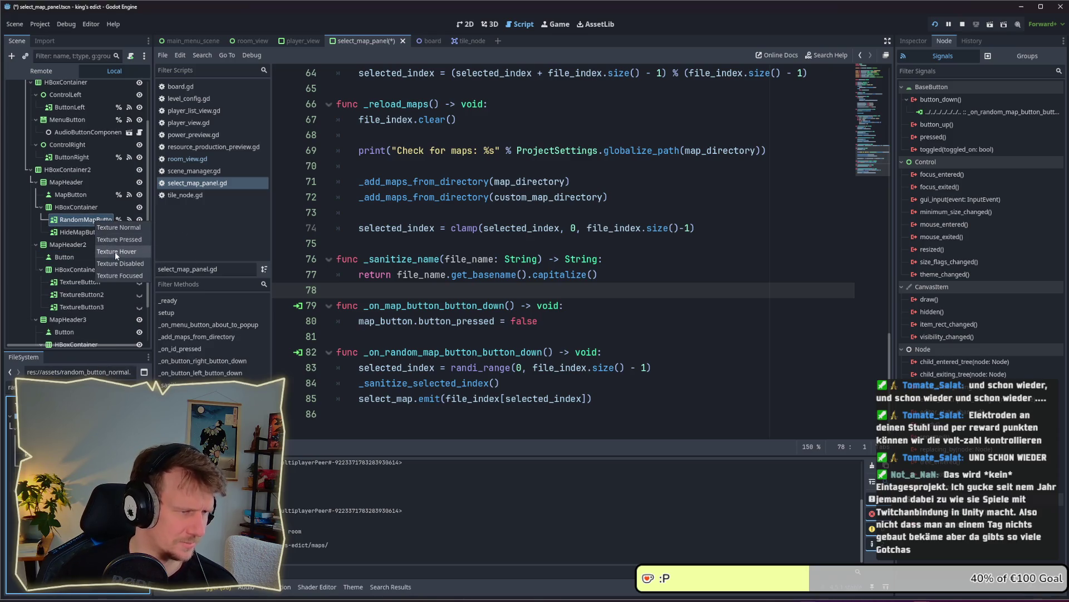
click(120, 229)
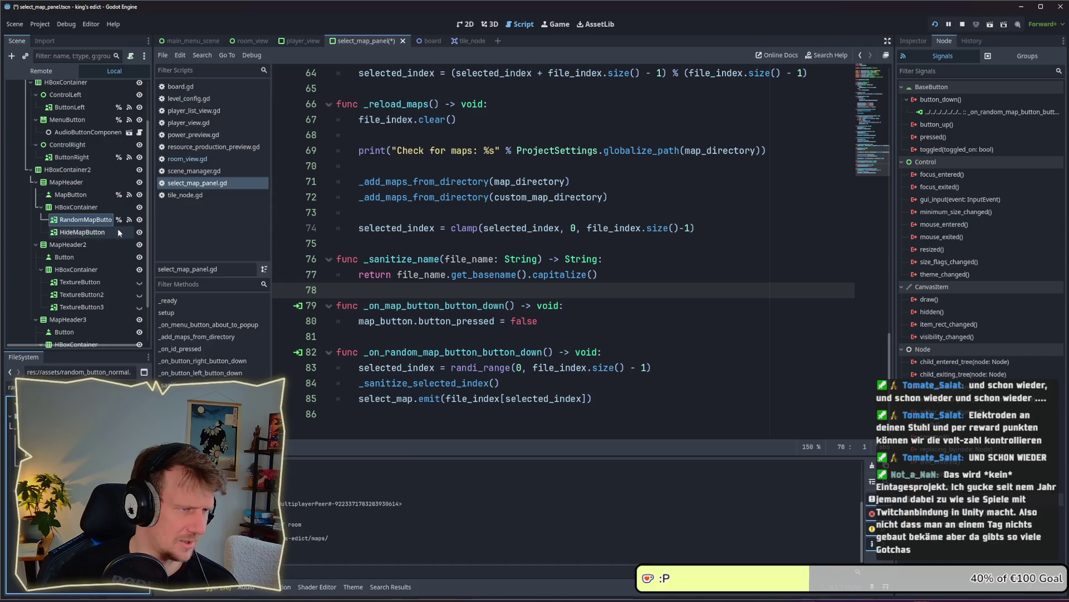
mouse_move(16, 471)
mouse_down()
mouse_move(96, 337)
mouse_move(92, 215)
mouse_up()
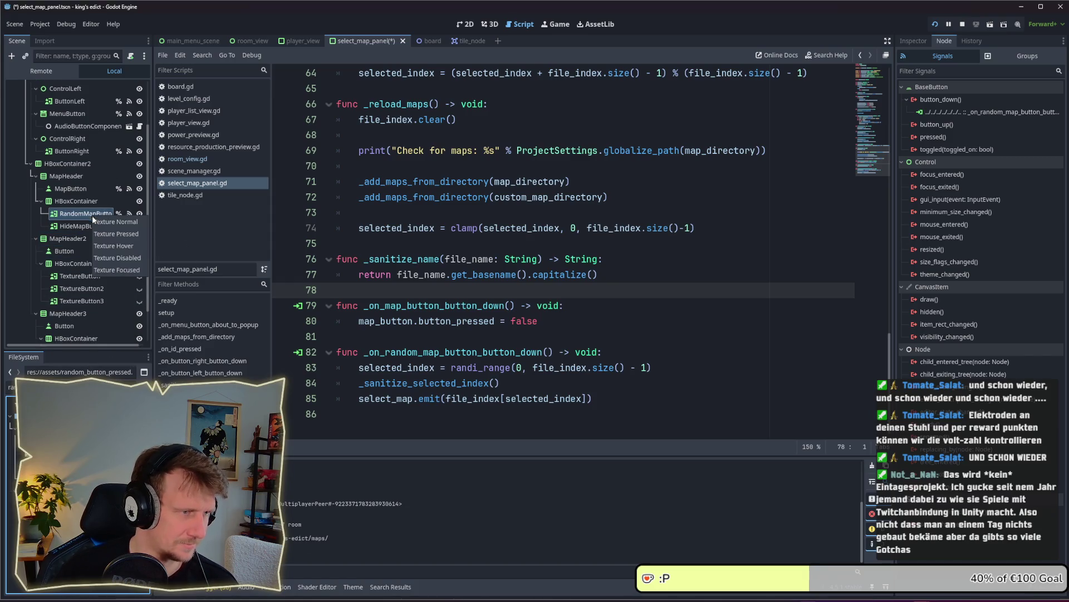
click(116, 233)
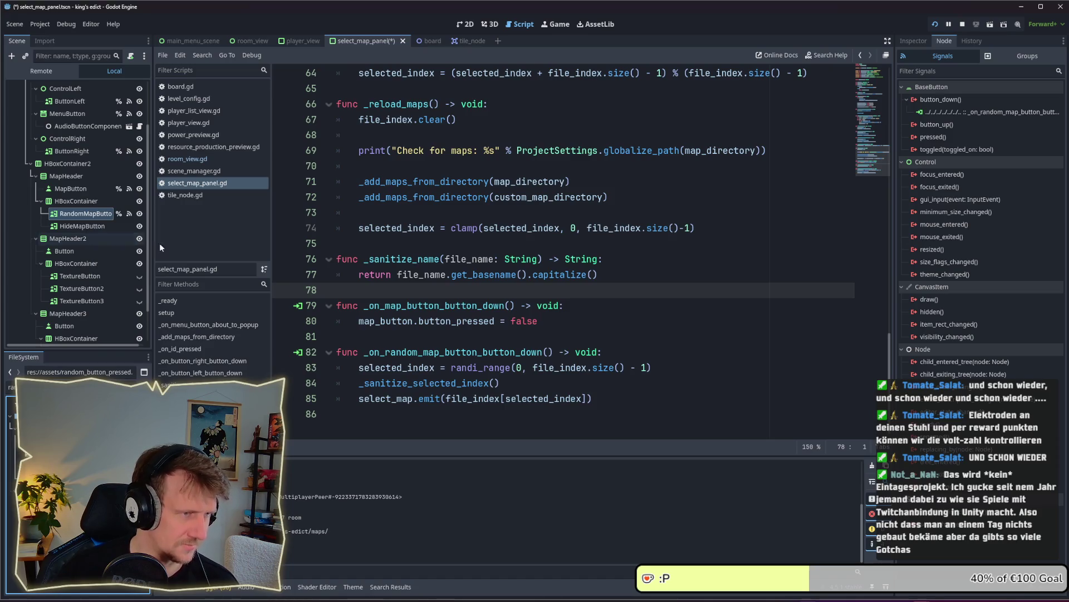
Save the scene with the new button textures.
click(486, 333)
key(ctrl+s)
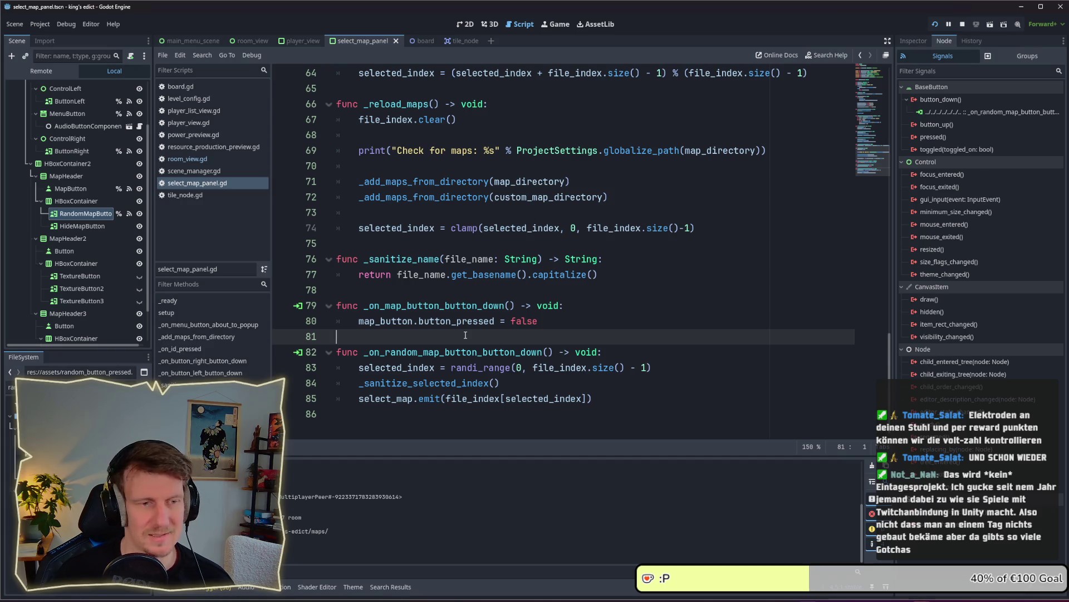
key(alt+Tab)
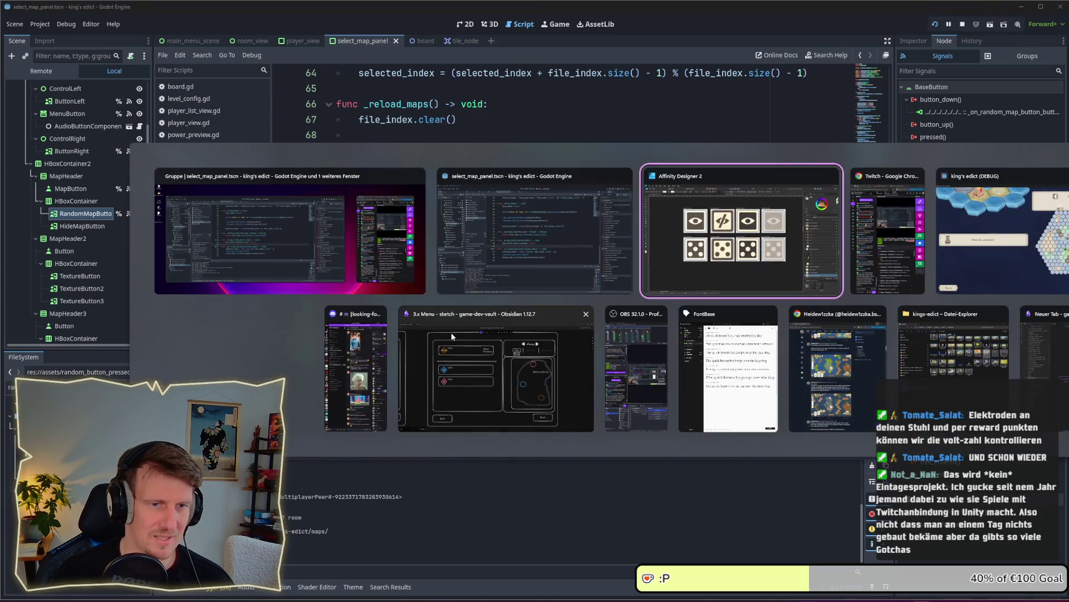
Relaunch the game with F5, open Multiplayer, and roll random maps with the dice button.
key(alt+Tab)
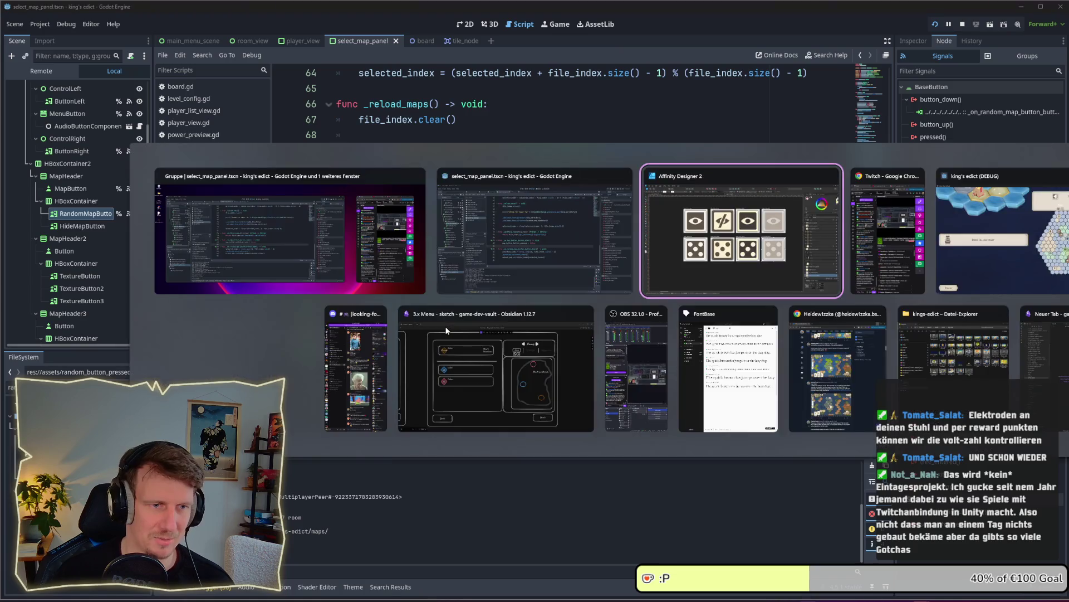
key(F5)
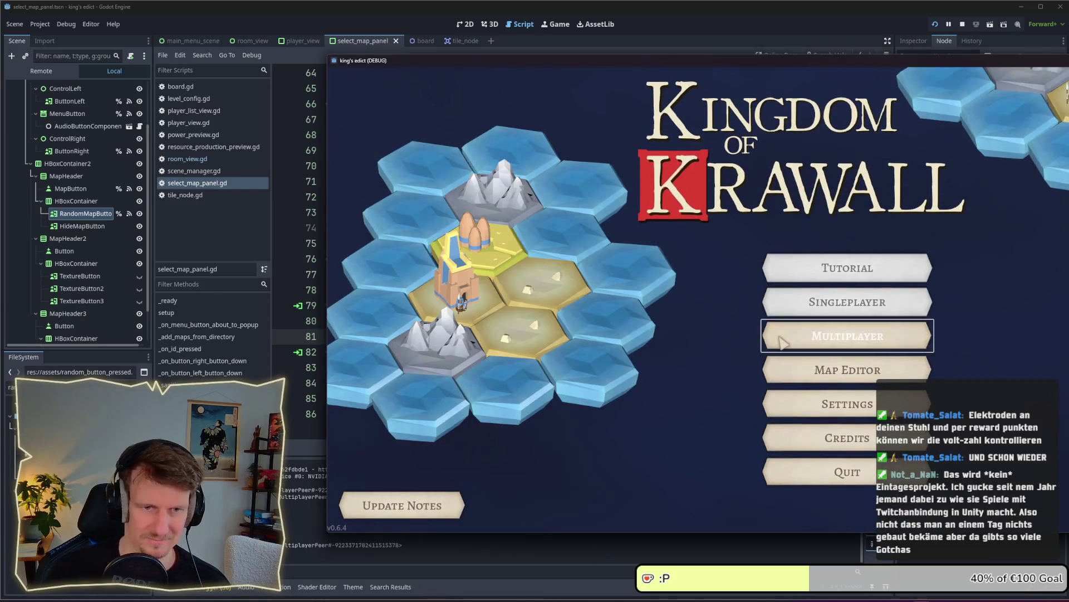
click(774, 336)
drag(669, 64, 405, 70)
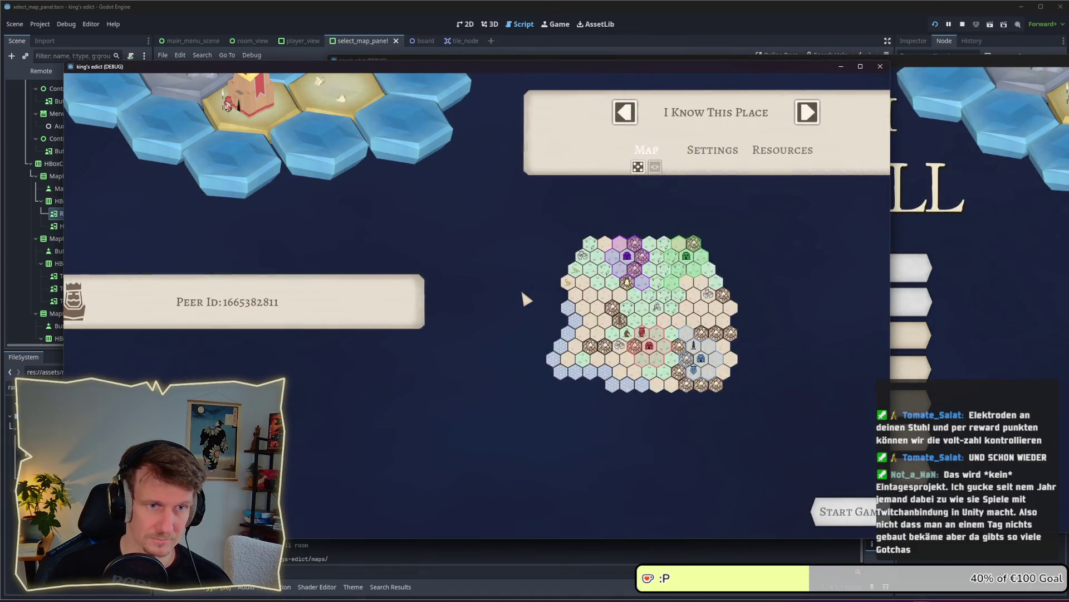
click(598, 167)
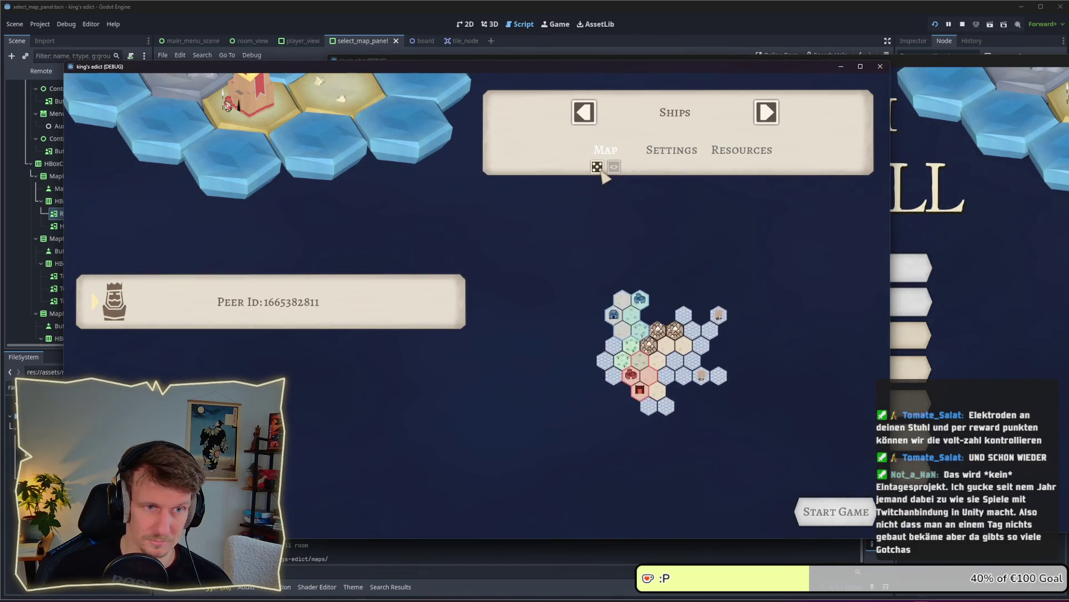
click(601, 173)
Roll a random map, then join the hosted lobby from the second game window via Multiplayer and Join.
click(601, 172)
click(867, 337)
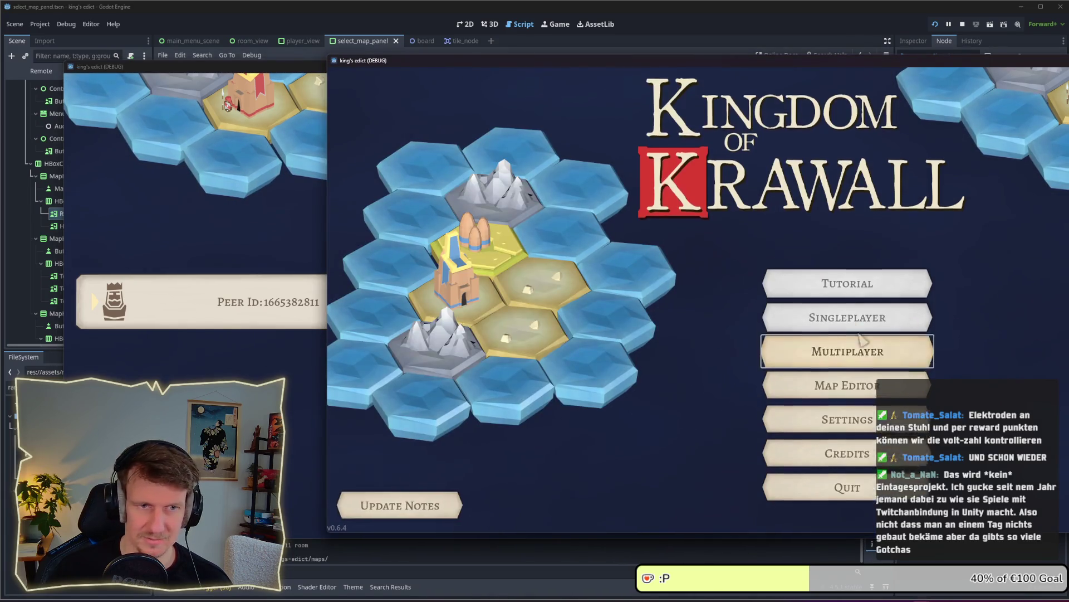
click(956, 144)
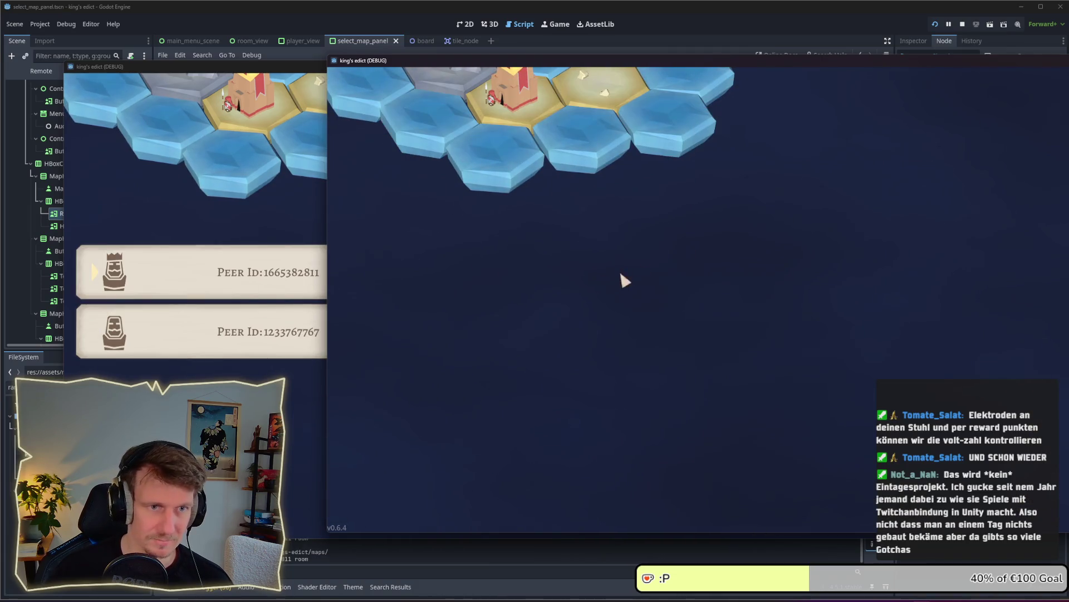
Reroll the random map repeatedly in the first window until both windows show Snakes.
click(308, 213)
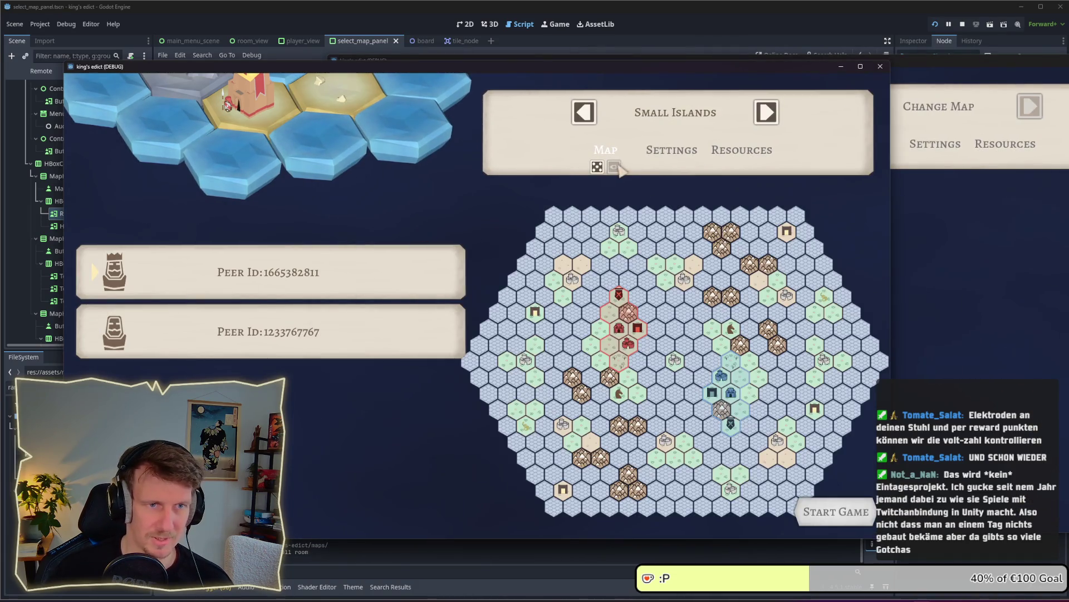
click(599, 169)
click(600, 169)
click(597, 167)
click(597, 167)
click(597, 167)
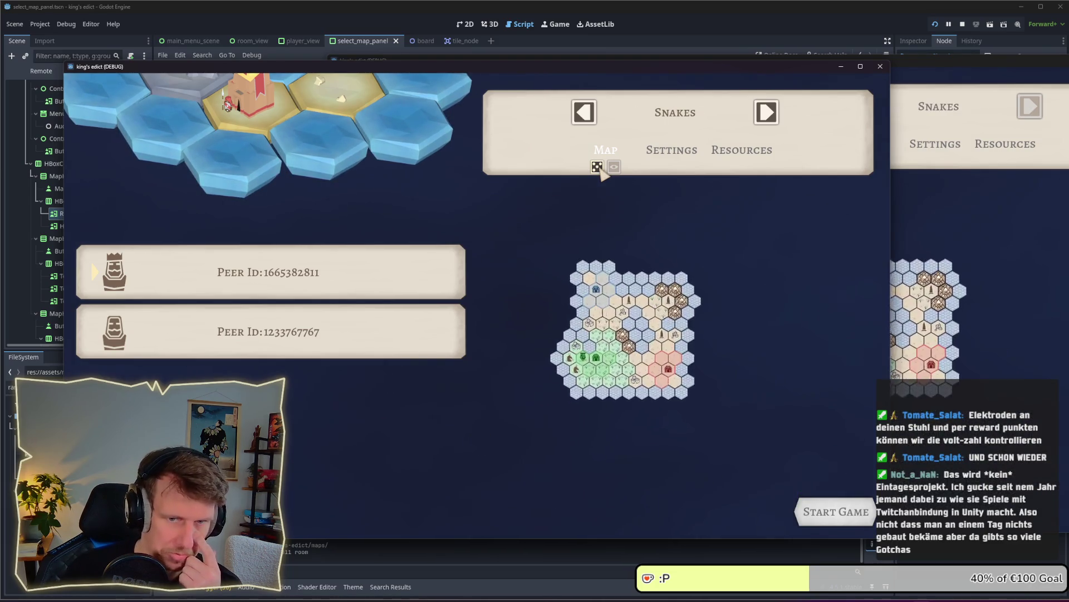
click(1001, 298)
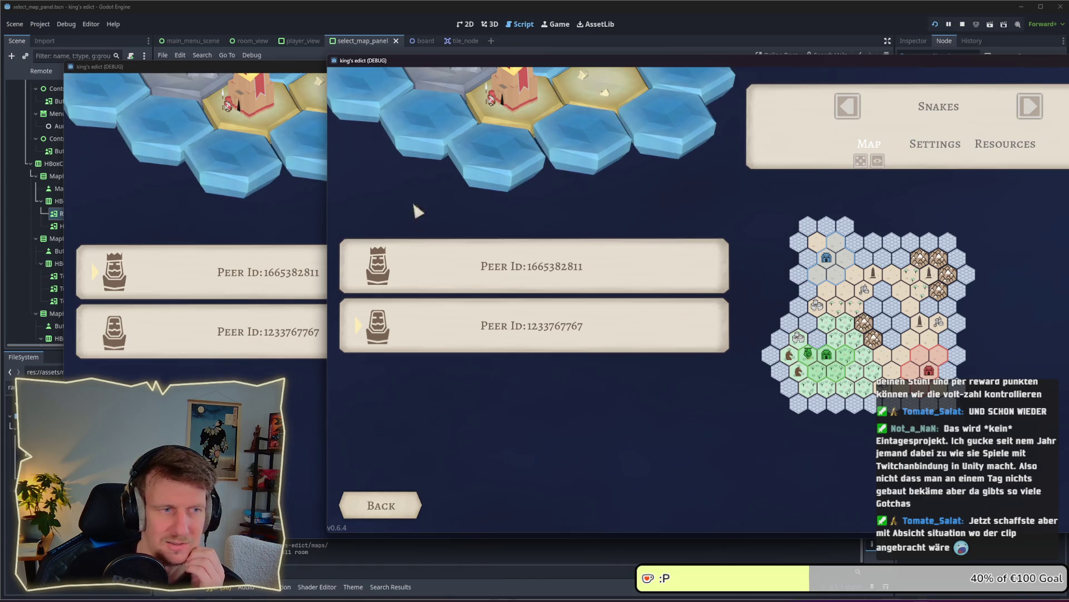
Reroll the host's random map five more times, then drag the second game window left to overlap the first.
key(alt+Tab)
click(597, 166)
click(597, 167)
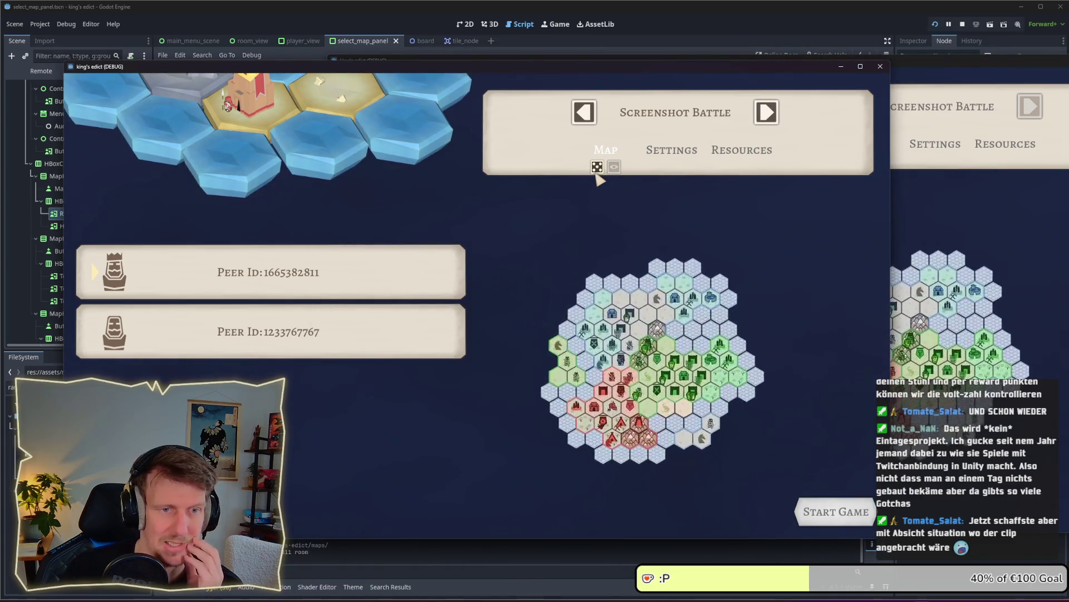
click(597, 167)
click(597, 167)
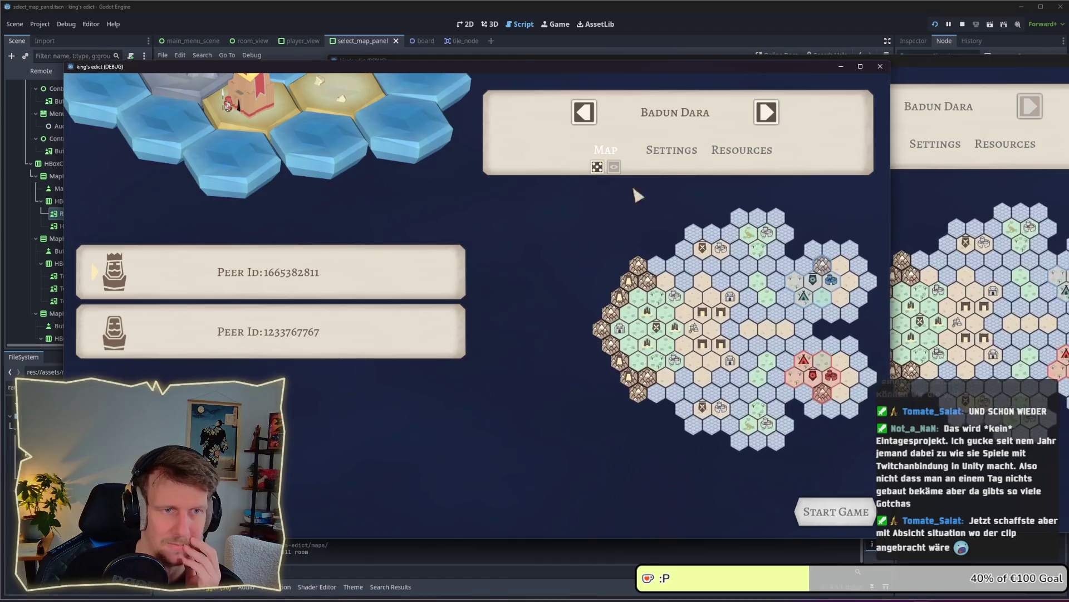
click(601, 167)
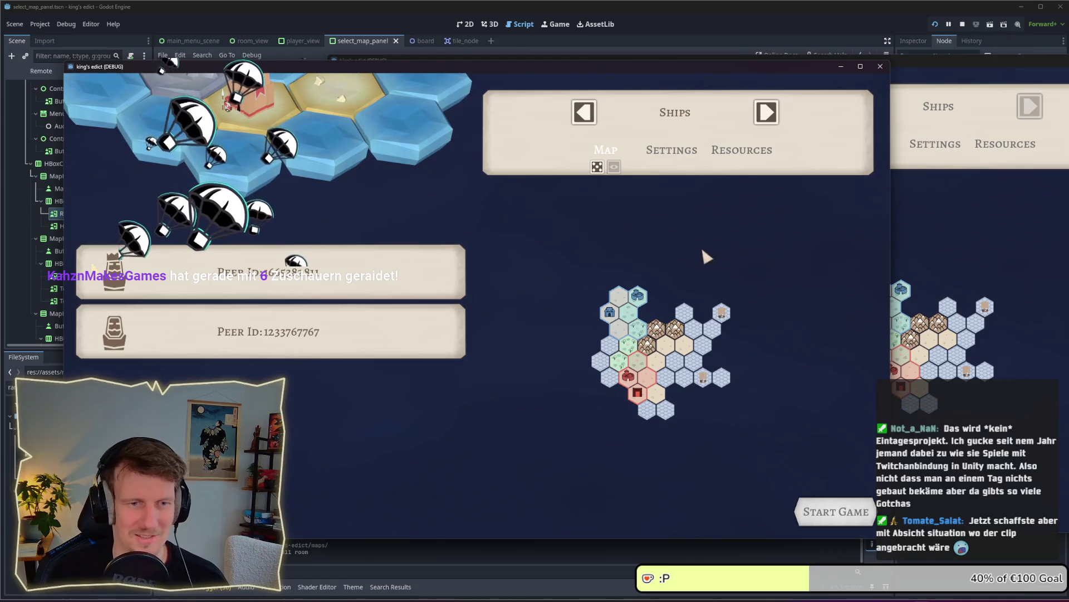
drag(919, 64, 793, 67)
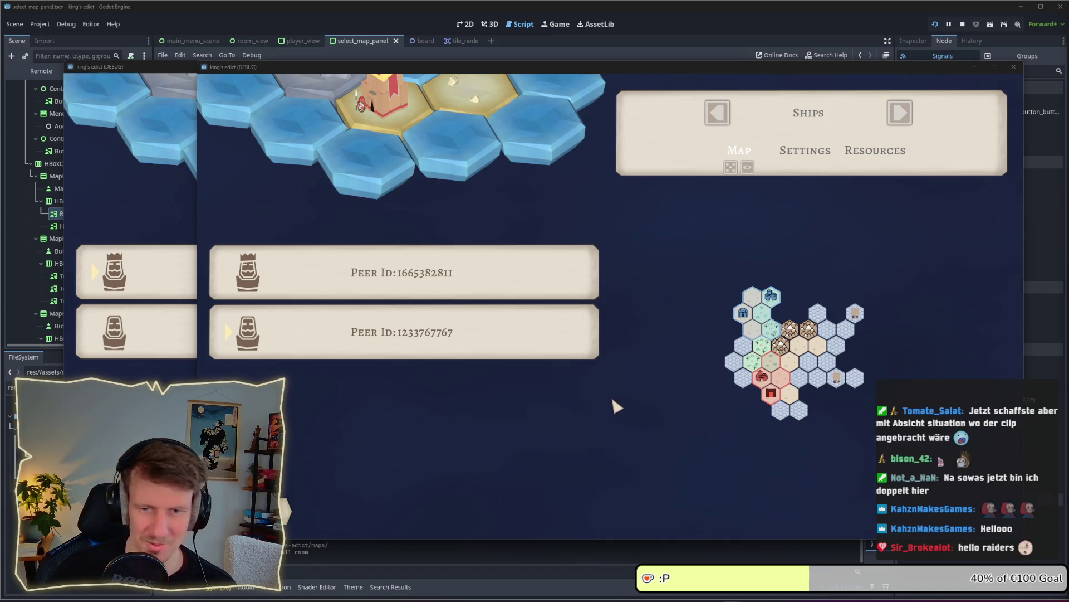
Shift the second game window slightly to the left.
click(628, 441)
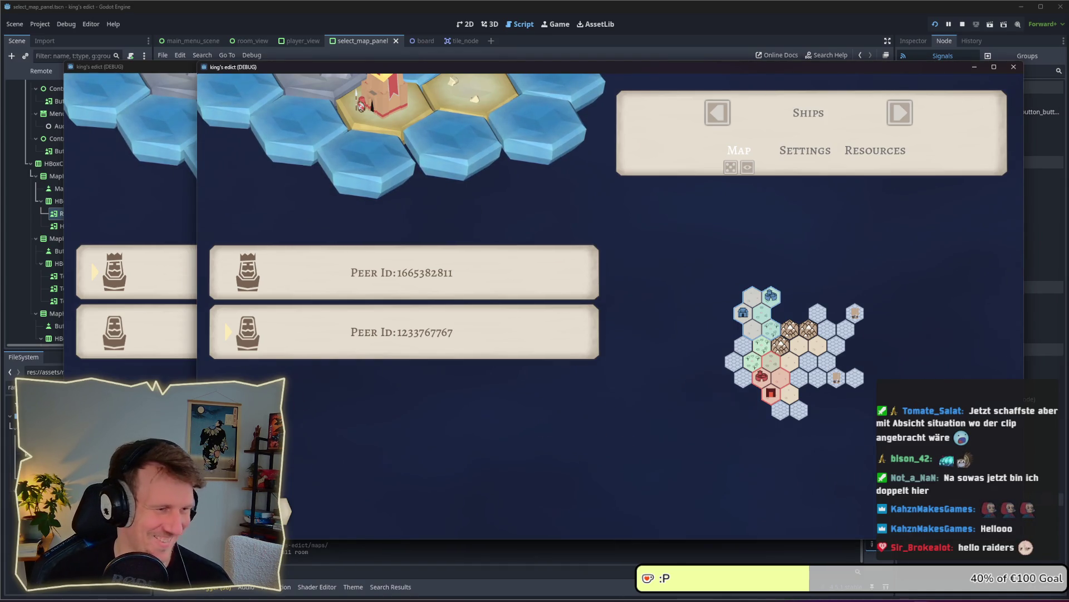
key(alt+Tab)
key(alt+Tab)
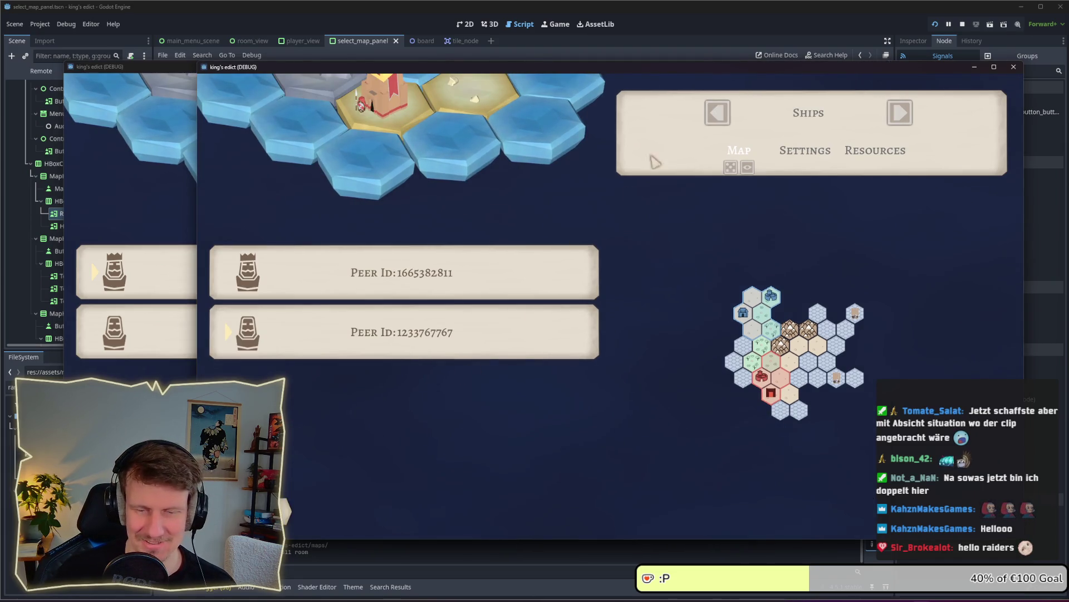
drag(645, 67, 614, 68)
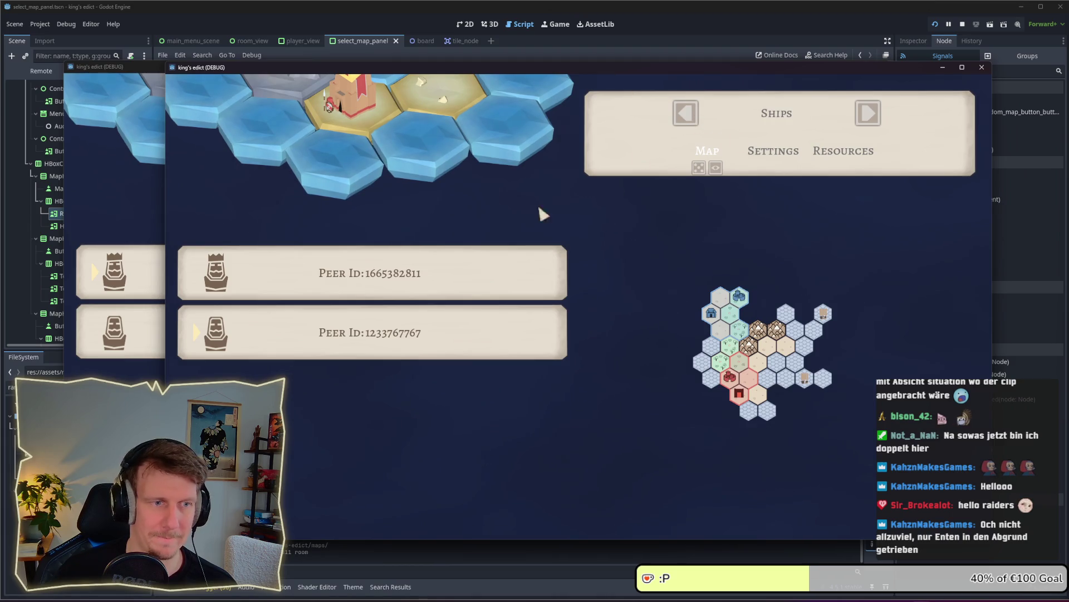
Cycle the host's map selection past Screenshot Battle and Kewl to Grain.
key(alt+Tab)
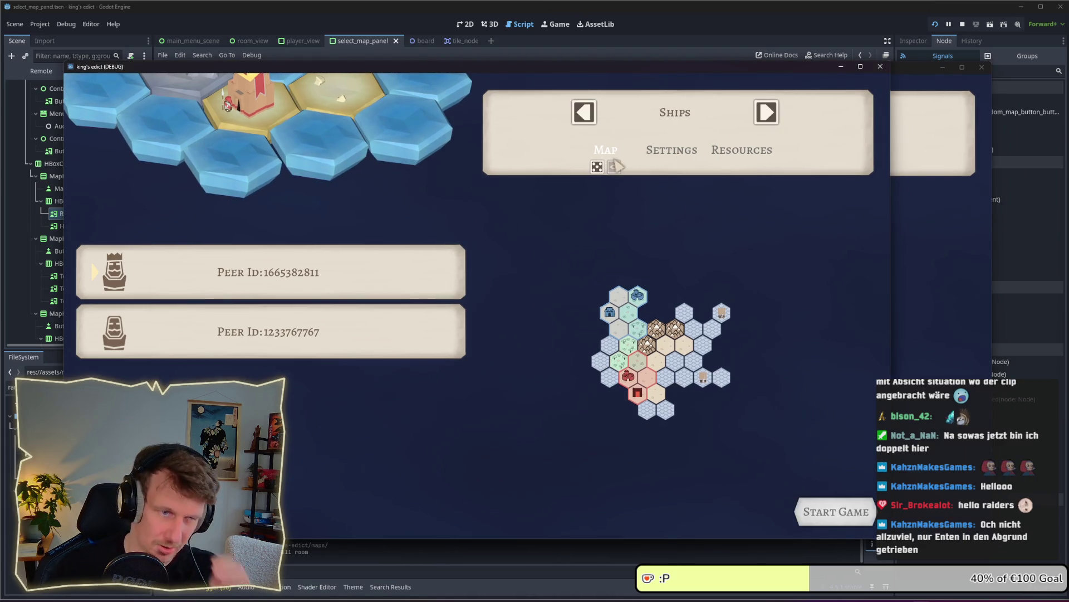
click(600, 166)
click(600, 166)
click(600, 167)
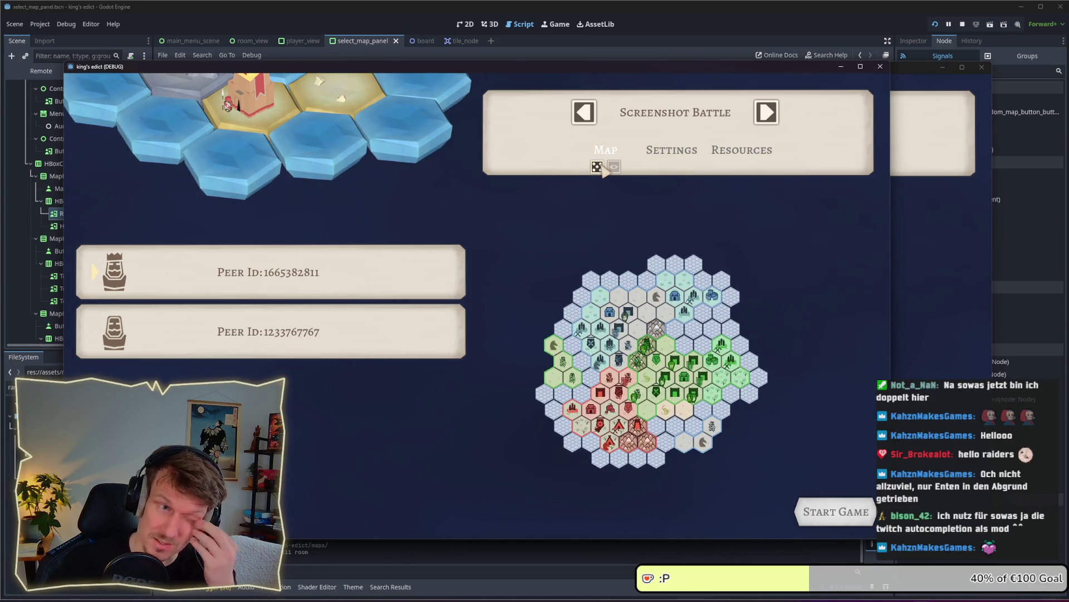
click(599, 167)
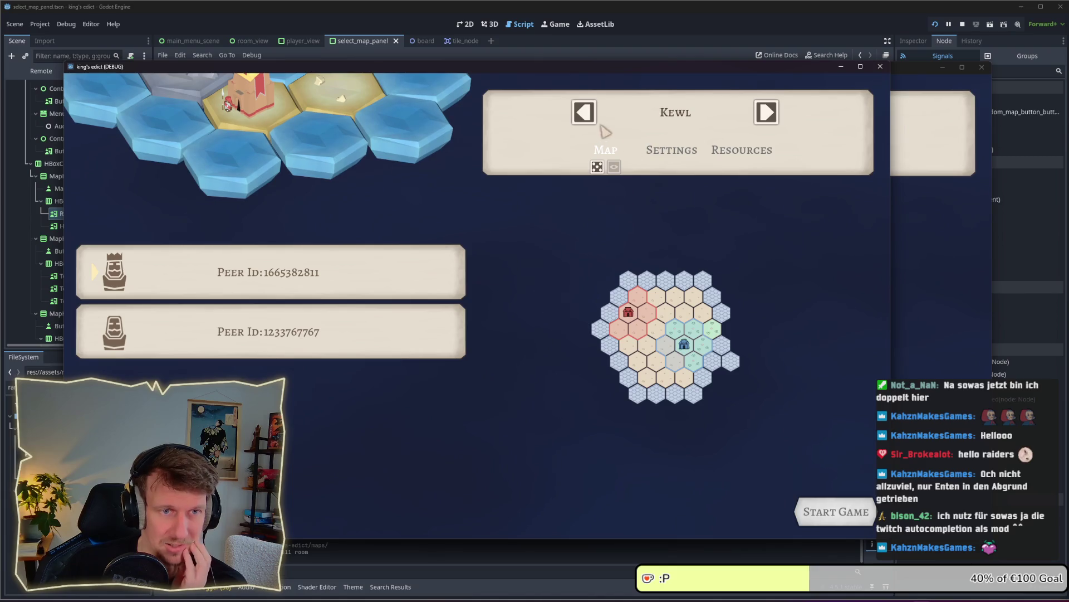
click(586, 114)
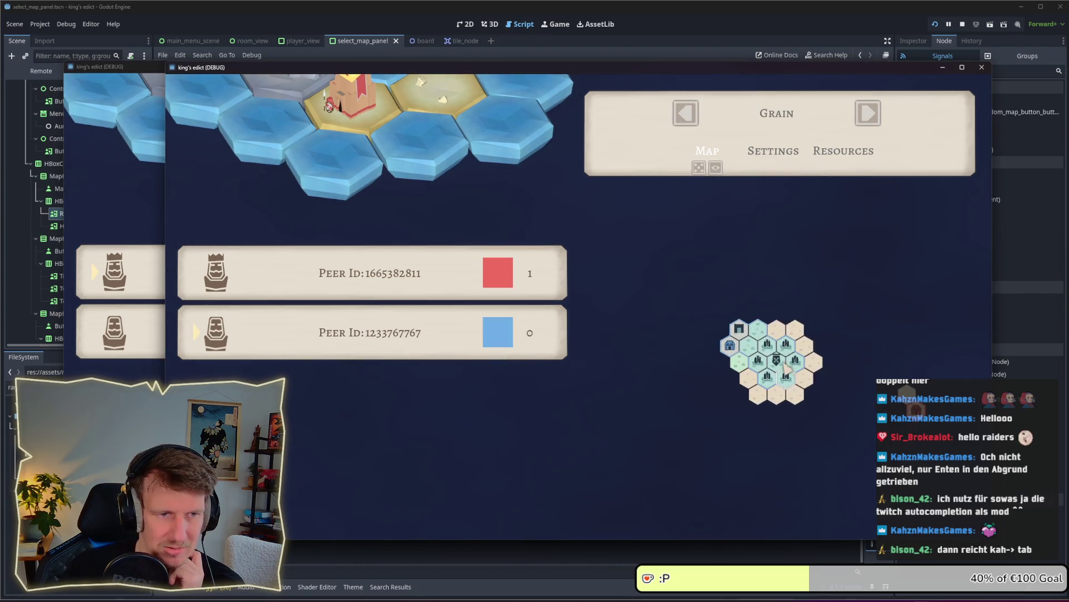
Cycle the host's maps back past Broken City and Stone Mountain to Small Islands, then give the first peer the red castle.
key(alt+Tab)
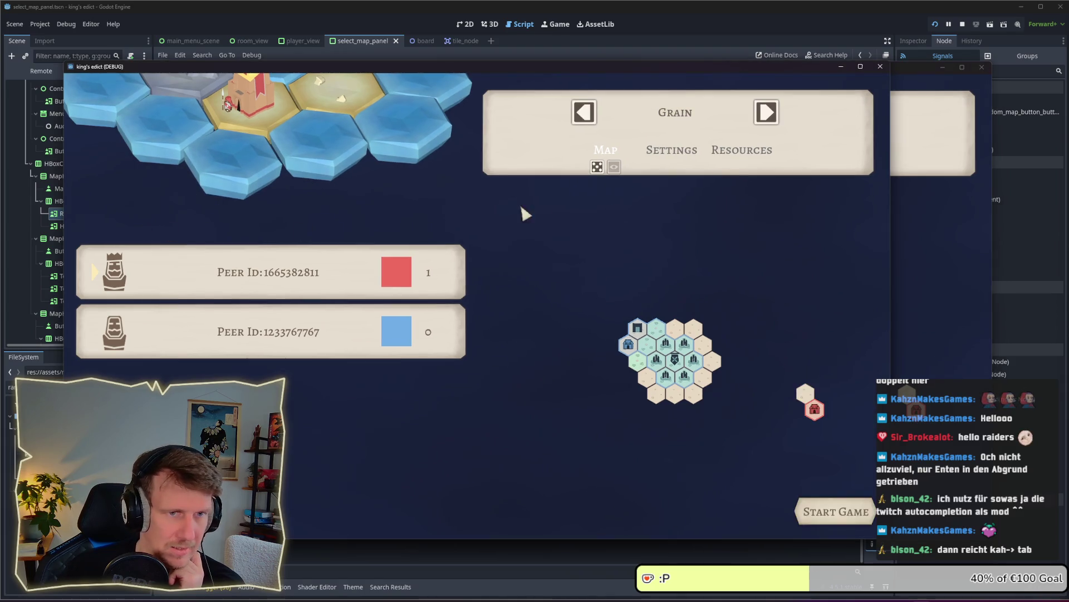
key(Left)
key(Left)
key(Left)
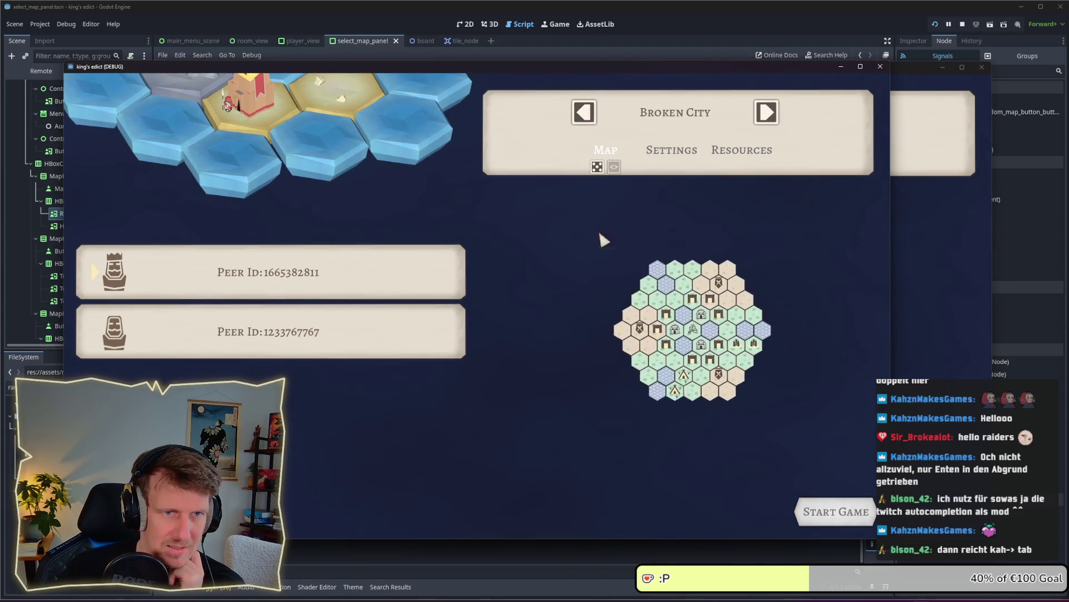
click(583, 113)
click(584, 114)
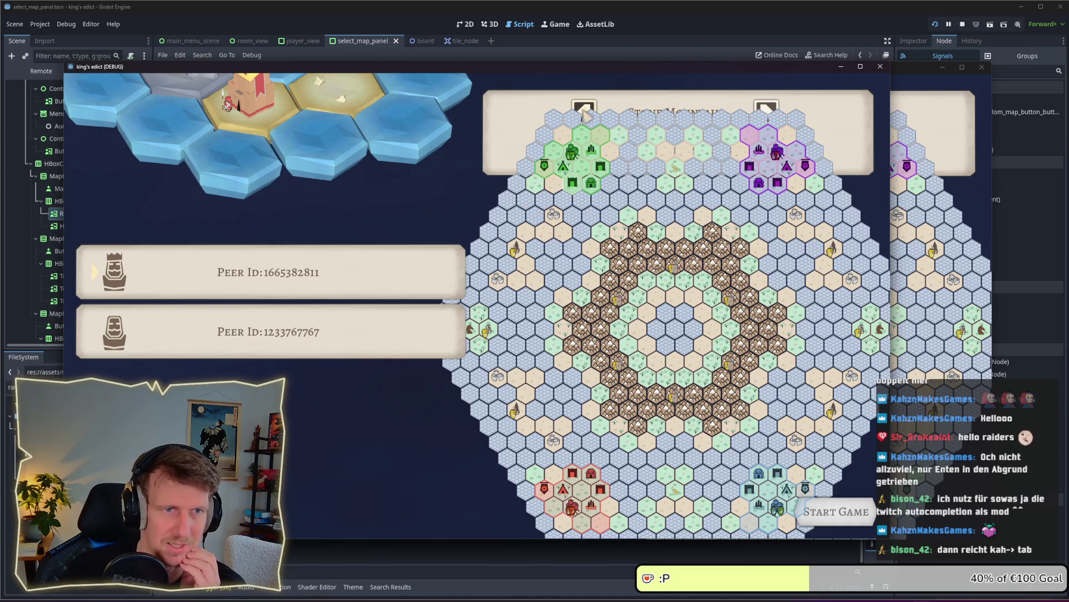
click(584, 113)
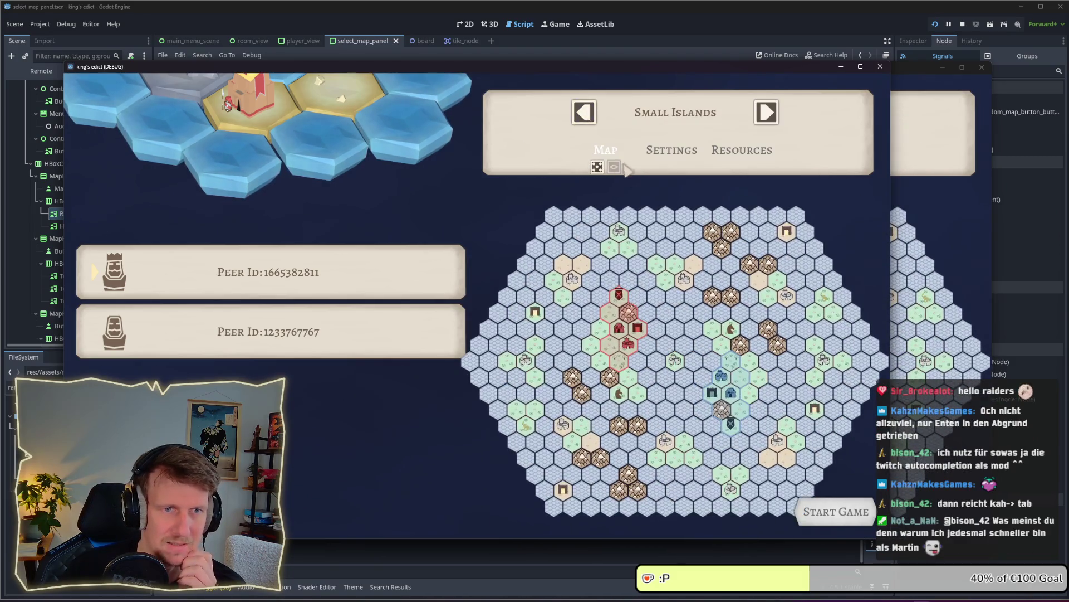
click(639, 332)
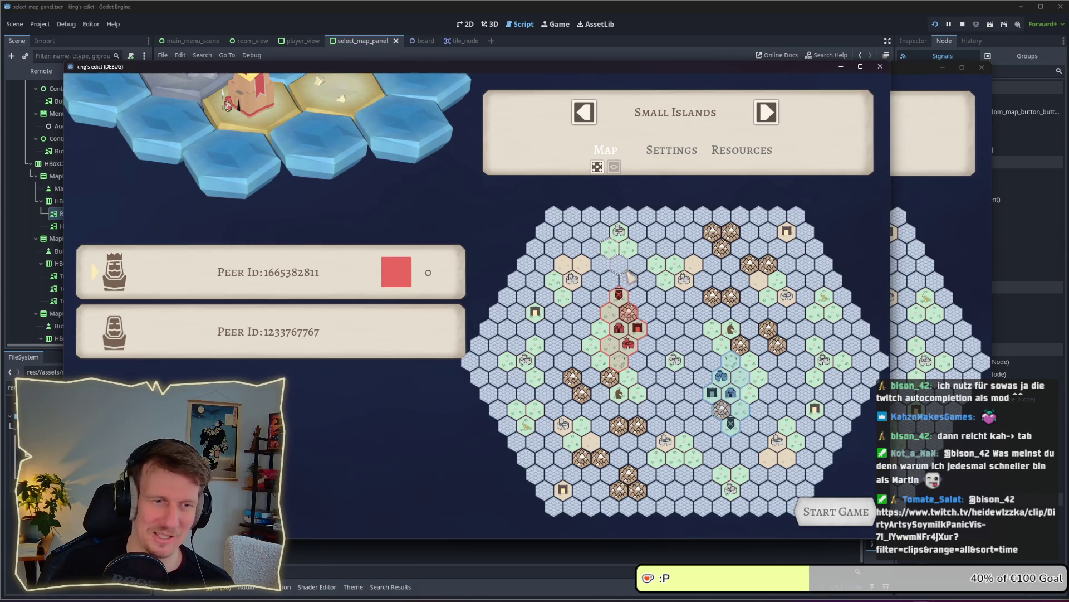
Move the first peer to the blue starting castle on the map preview.
click(626, 346)
click(627, 345)
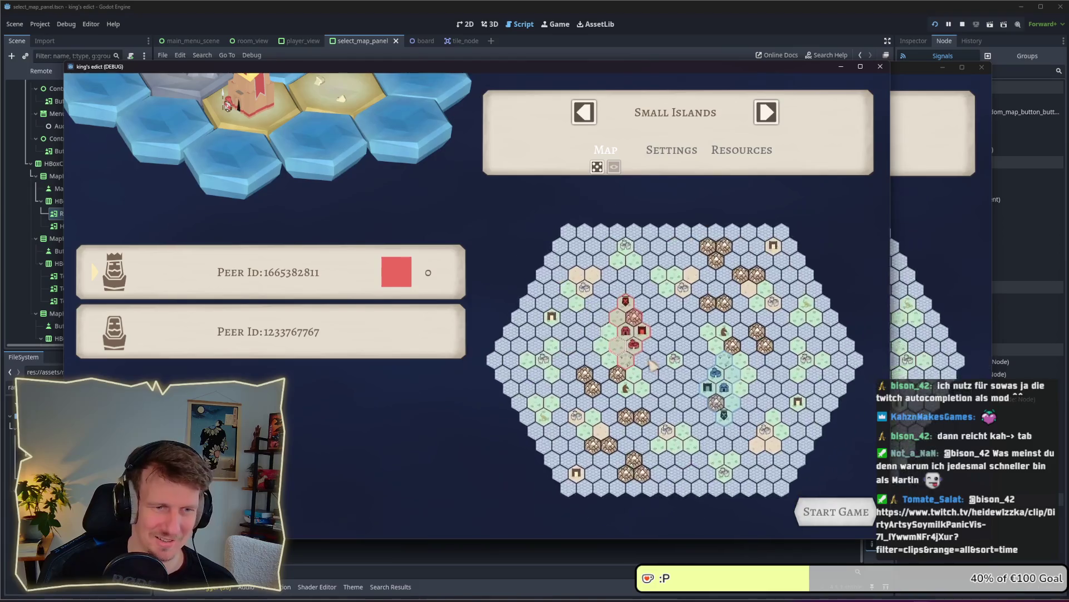
click(627, 345)
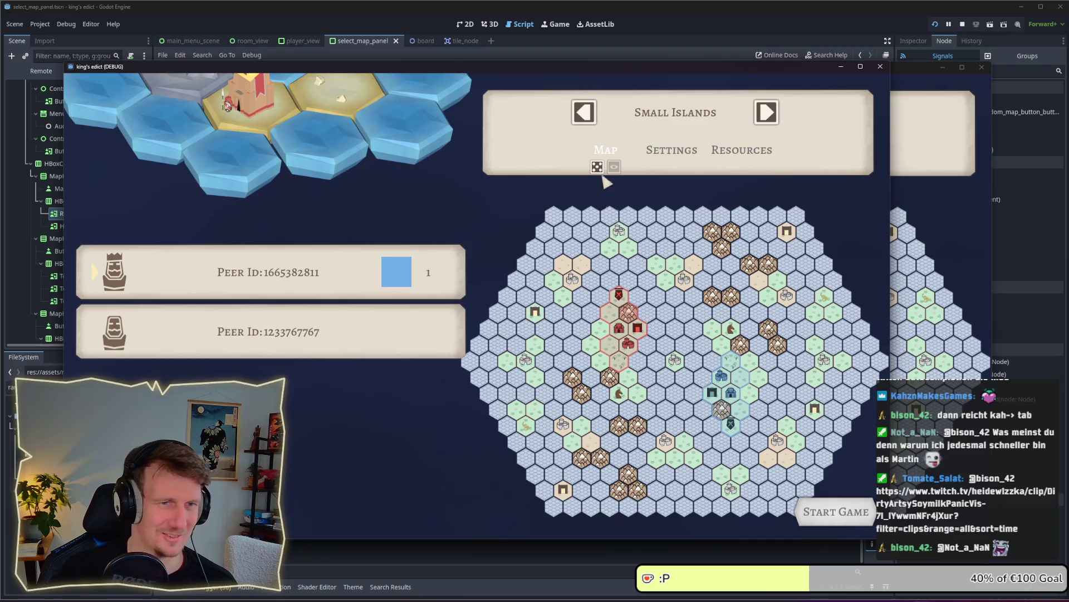
Step the map forward through Devland, Grain, Invasion and Kewl to Placement.
click(769, 114)
click(772, 117)
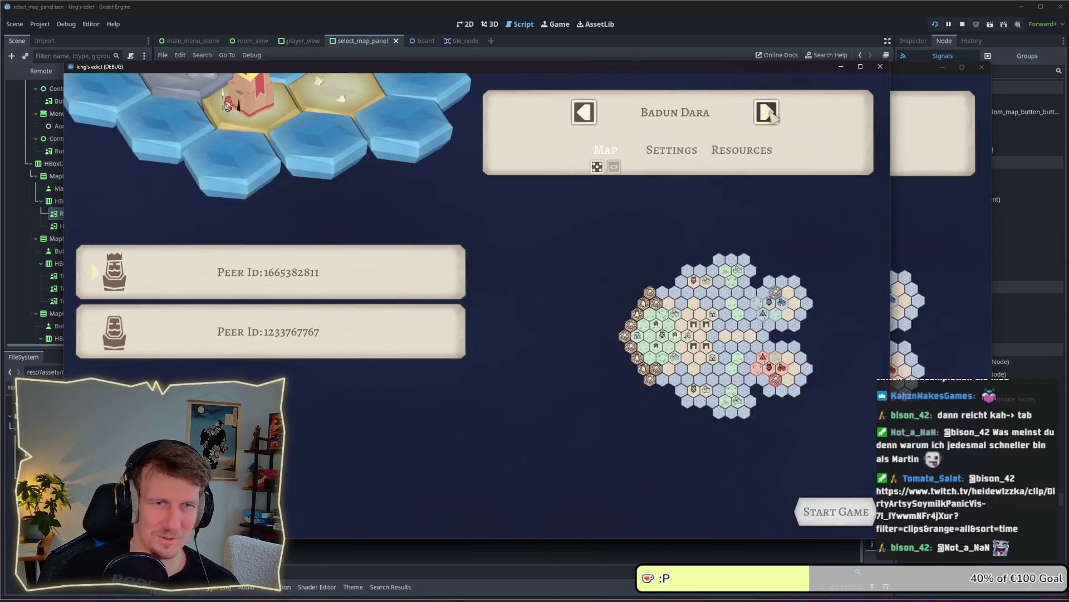
click(772, 116)
click(773, 114)
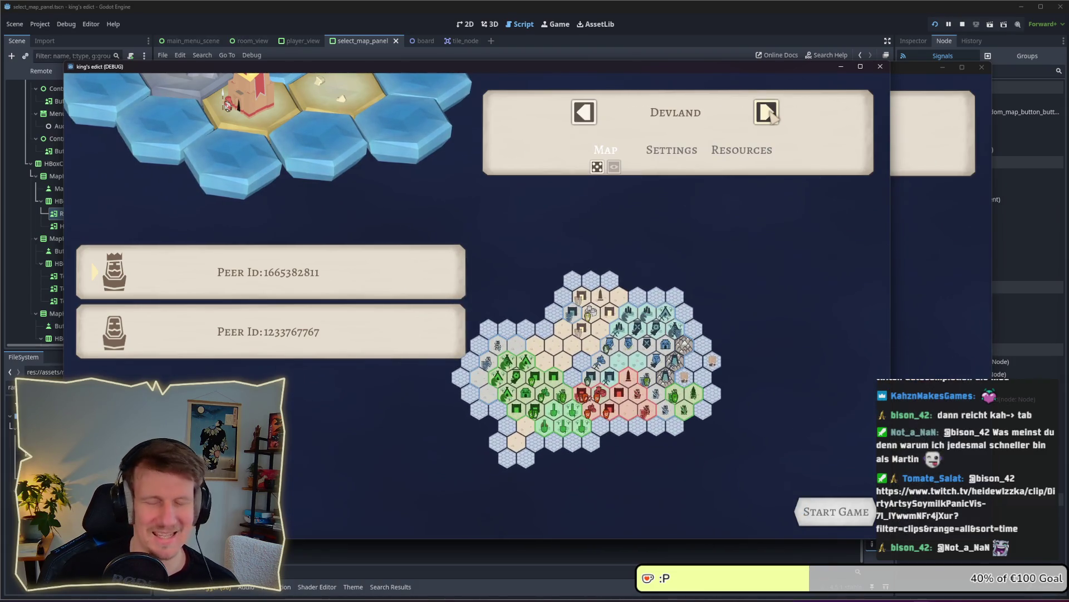
click(772, 115)
click(772, 114)
click(771, 114)
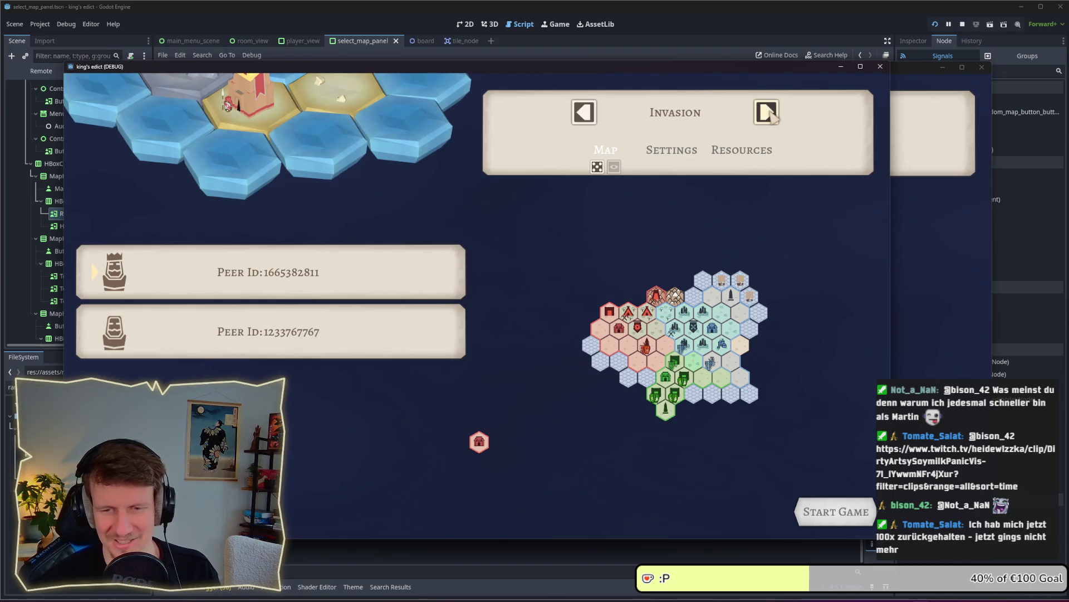
click(772, 116)
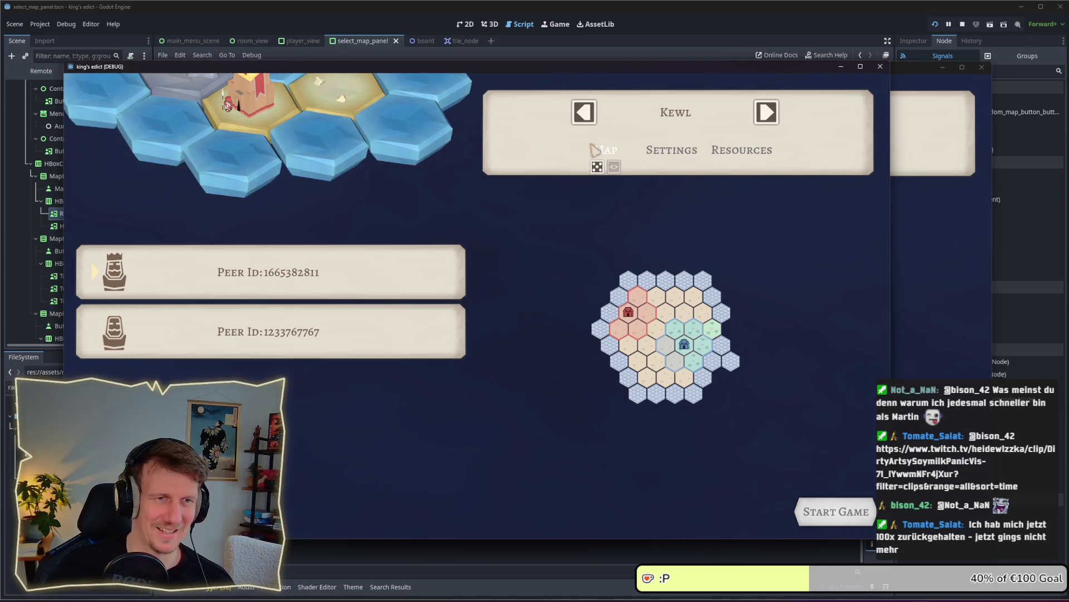
click(584, 112)
click(766, 112)
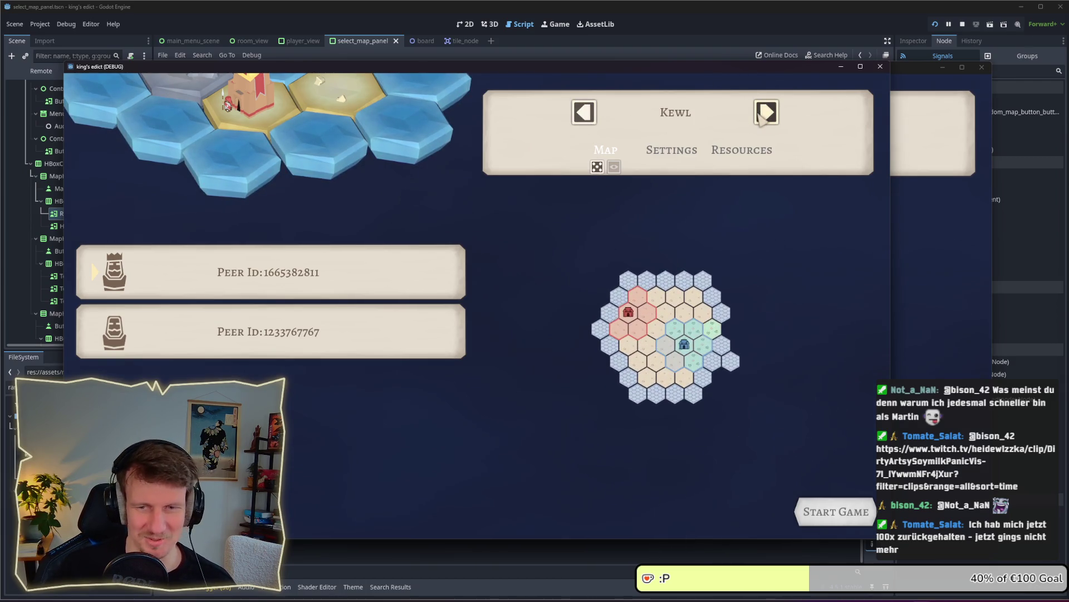
click(759, 113)
click(759, 113)
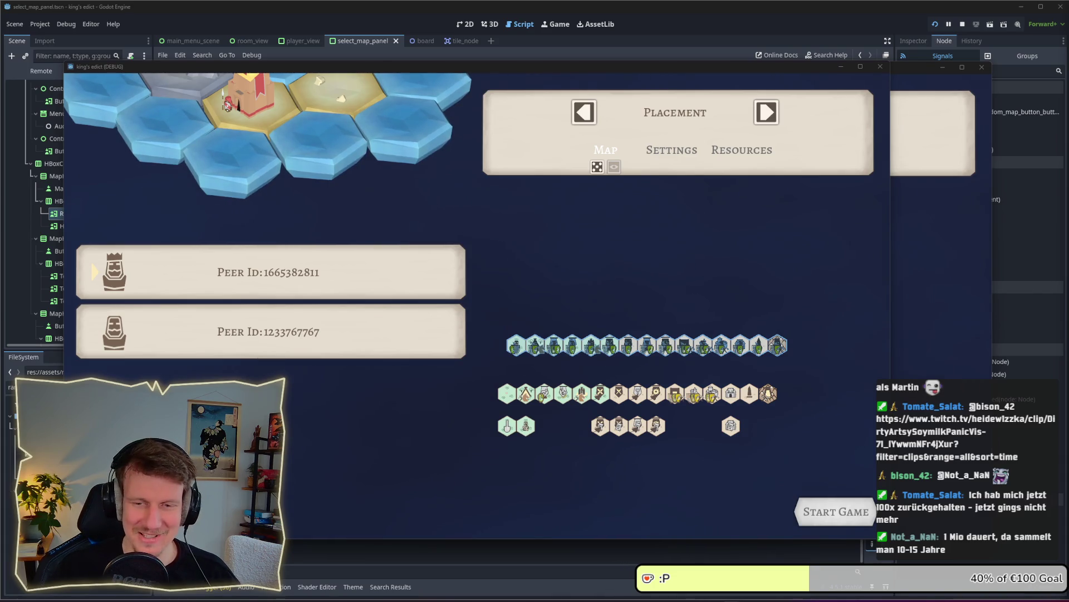
In the focused host window, move the map one forward from Placement to Riverside.
click(657, 269)
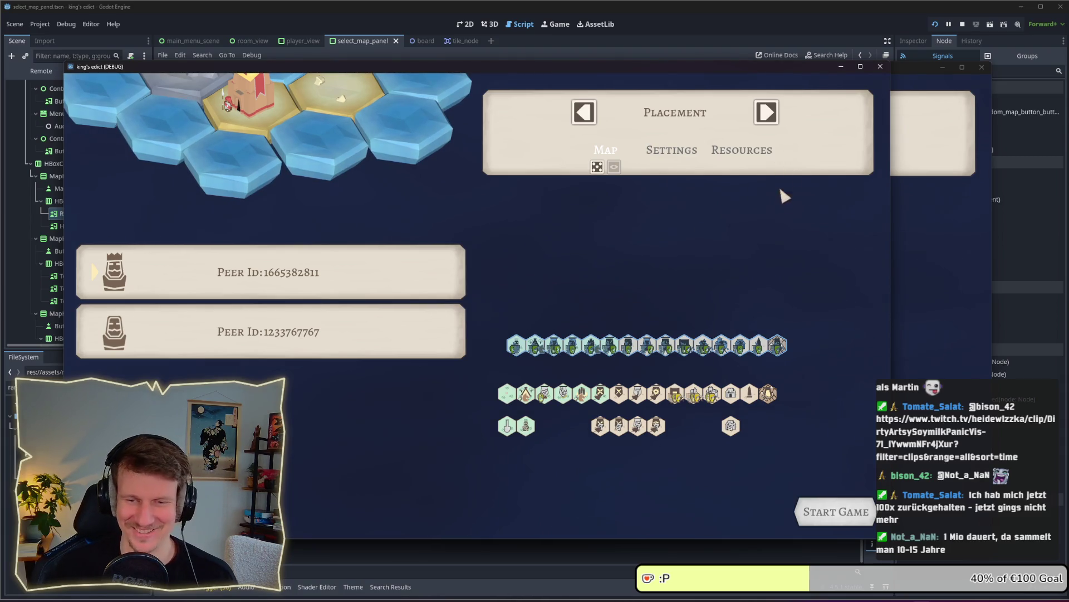
click(765, 113)
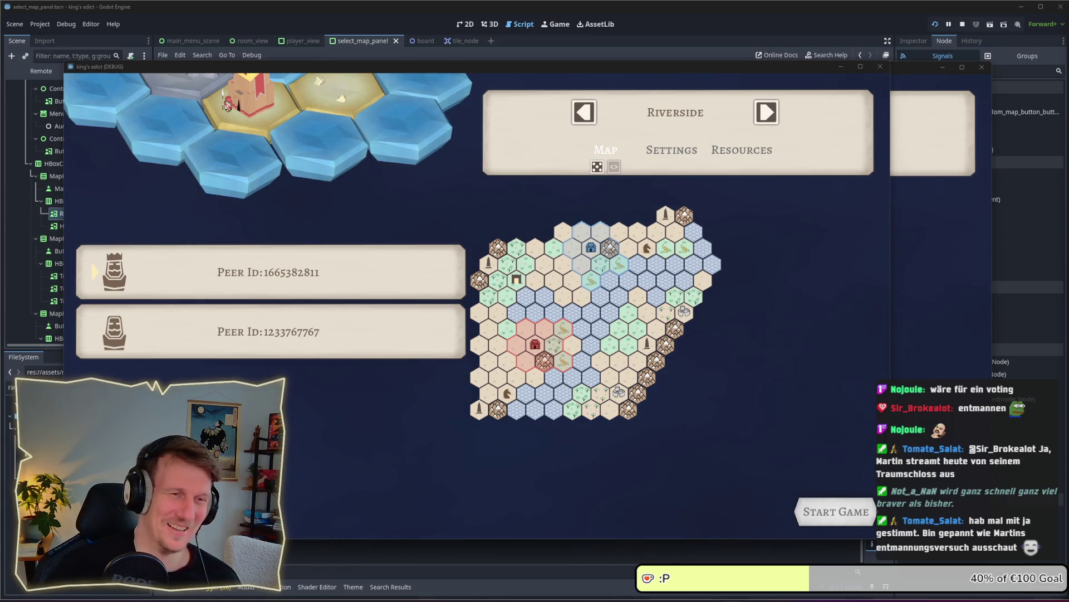
Roll a random map, rearrange both game windows, and drag the Twitch poll browser over the game.
click(601, 167)
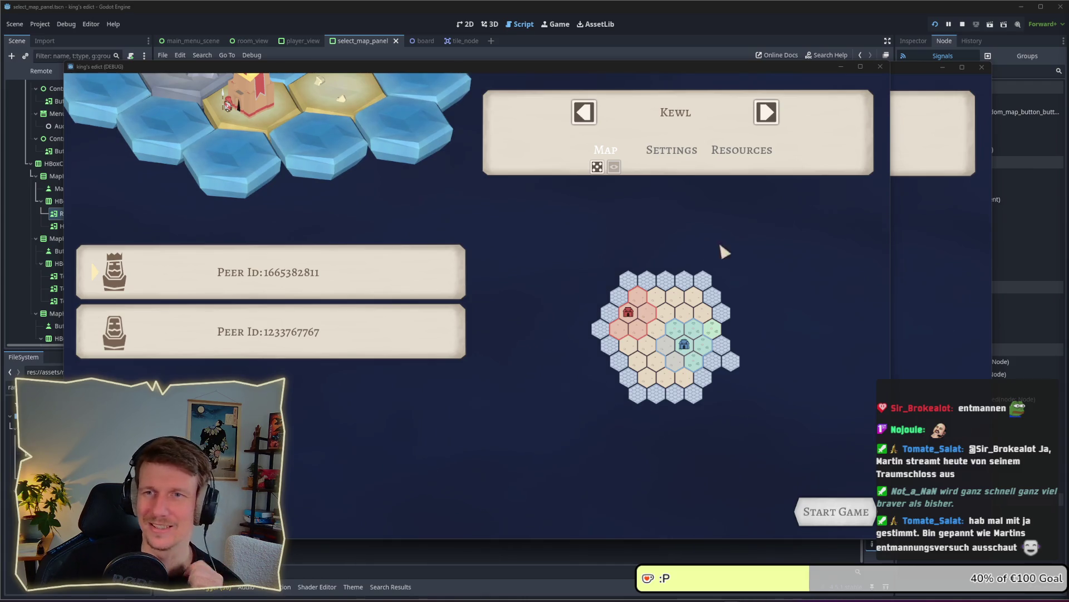
drag(913, 69, 909, 48)
drag(159, 67, 170, 85)
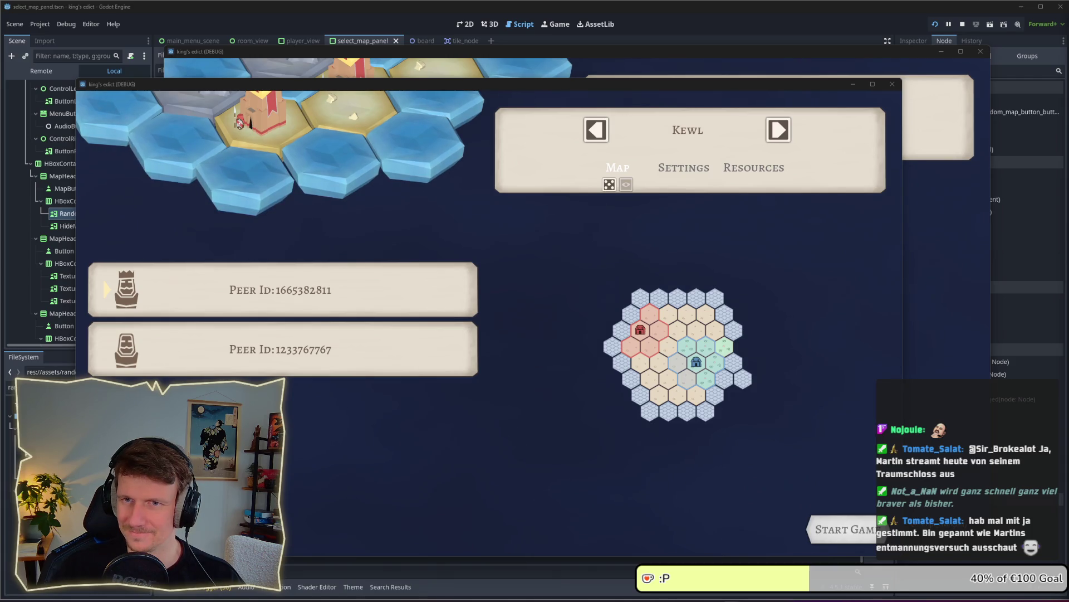
drag(1068, 57, 417, 55)
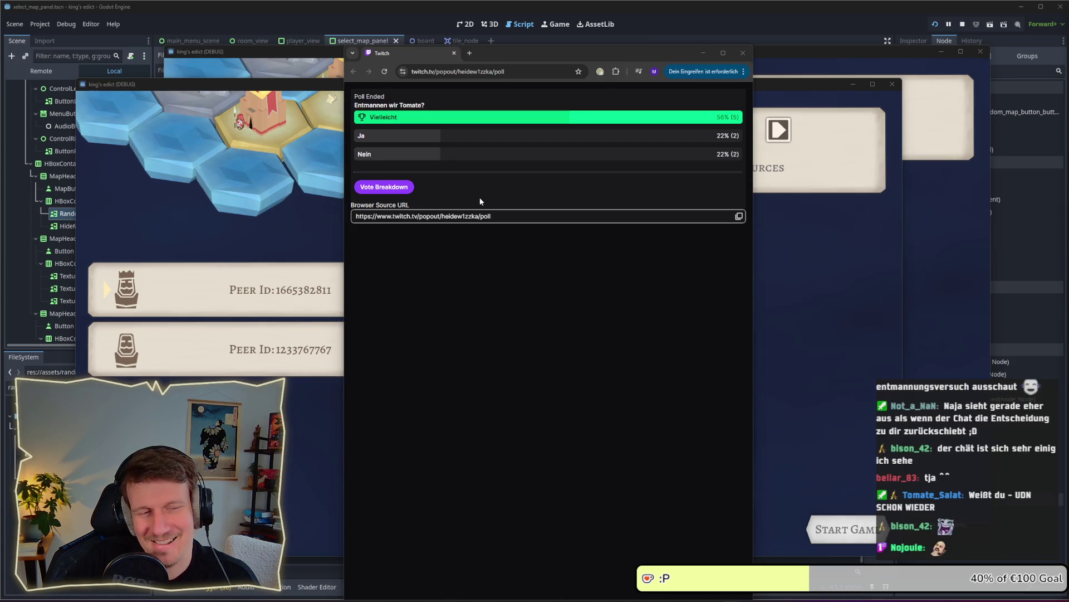
Drag the poll browser window's top edge down to make it shorter.
mouse_move(605, 46)
mouse_down()
mouse_move(612, 161)
mouse_move(605, 79)
mouse_up()
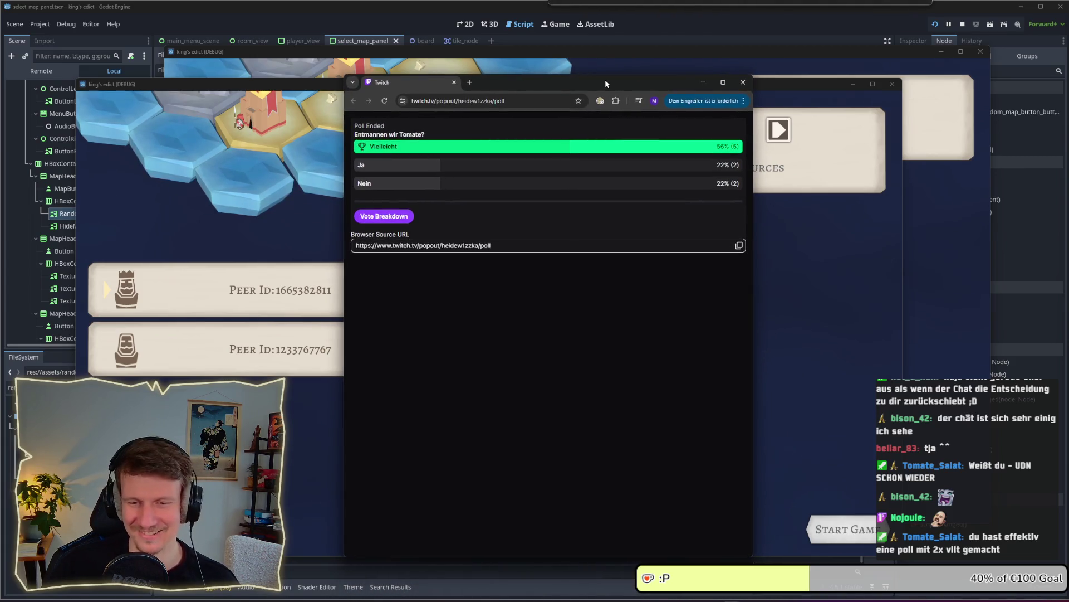